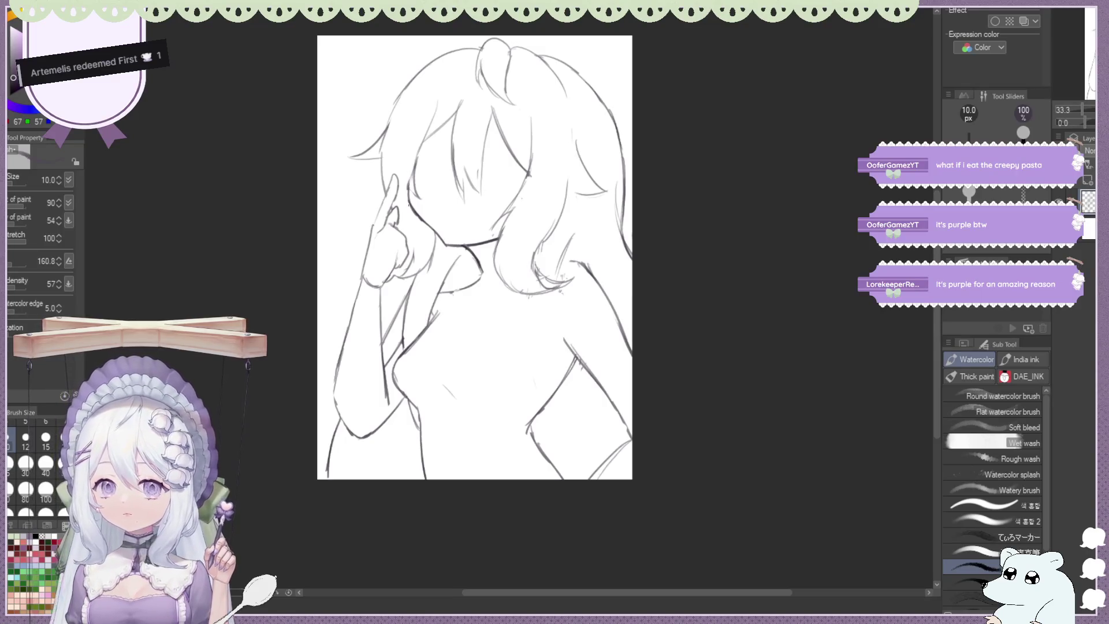
Erase the old outer line of the raised arm, from the upper arm down the forearm
key("e")
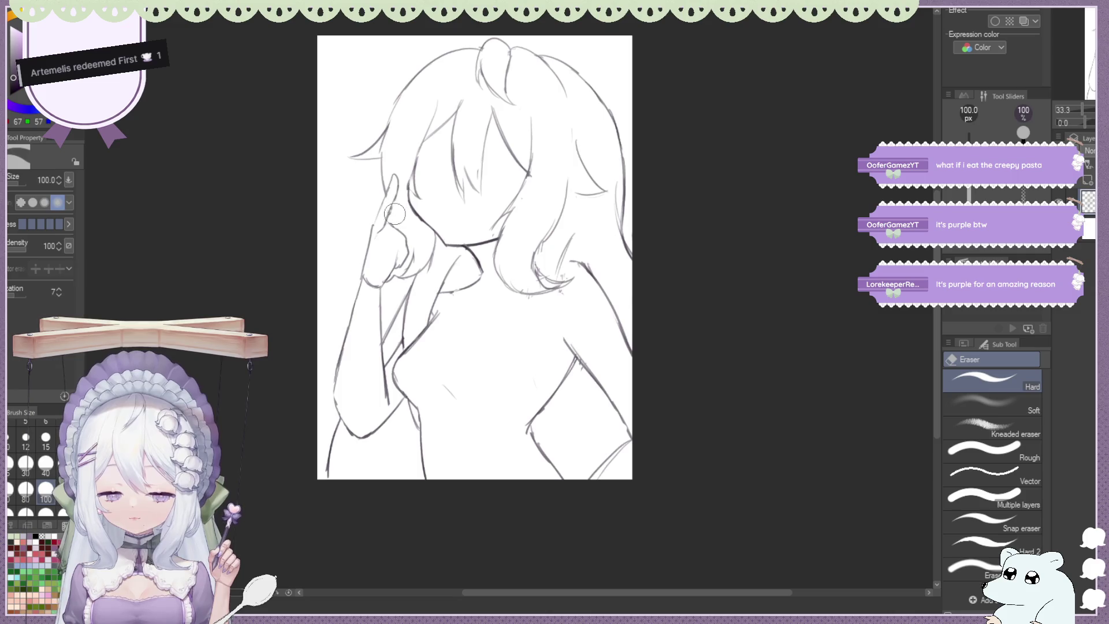
key("b")
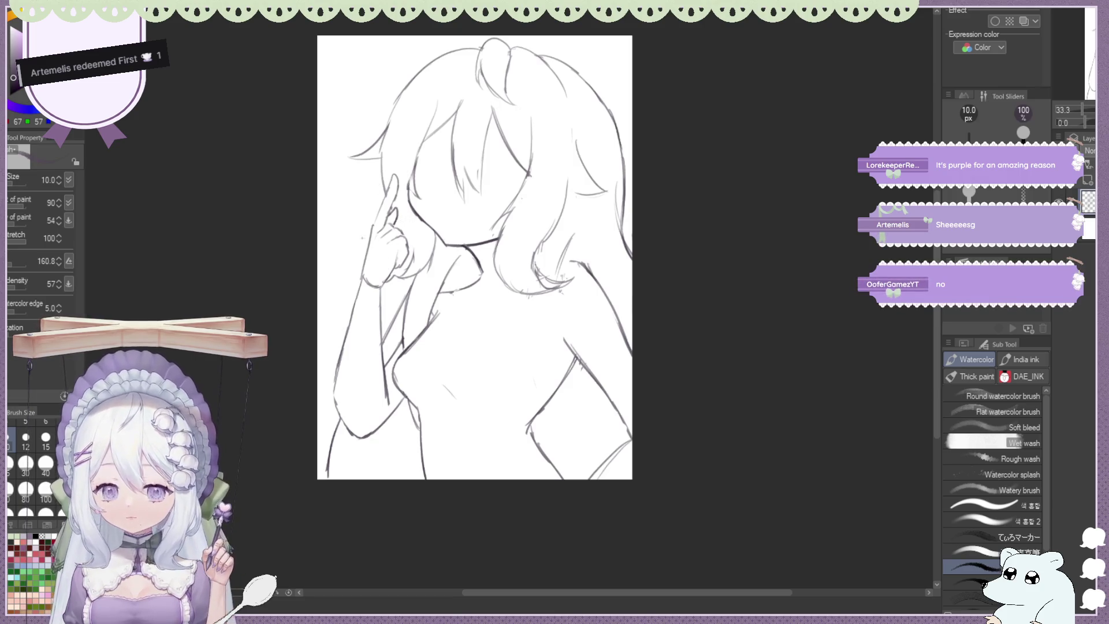
key("e")
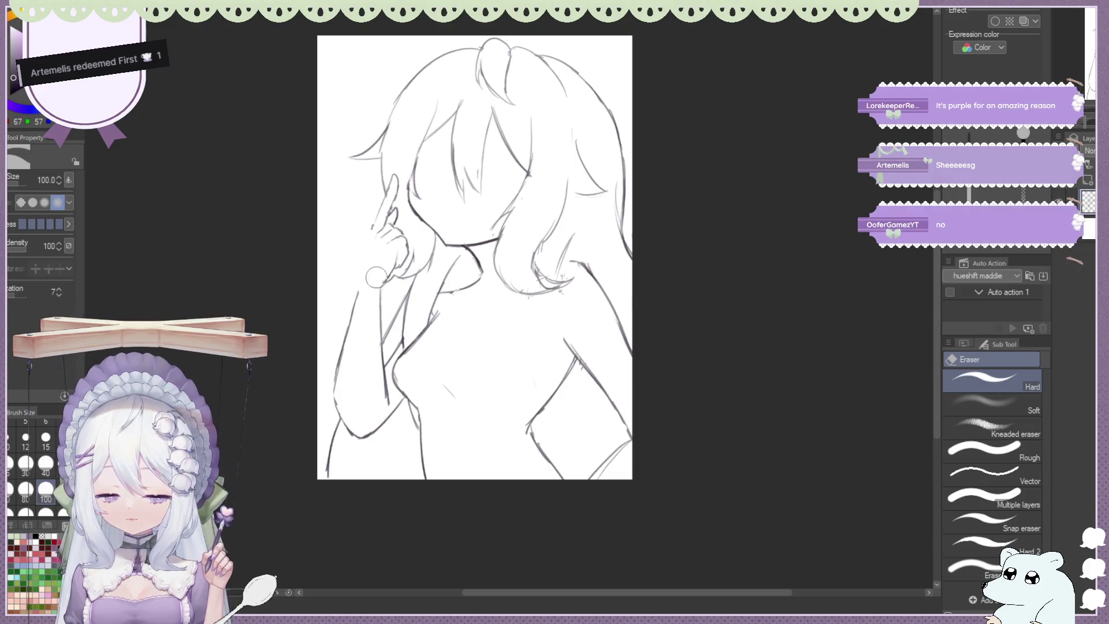
left_click_drag(353, 299, 335, 393)
key("b")
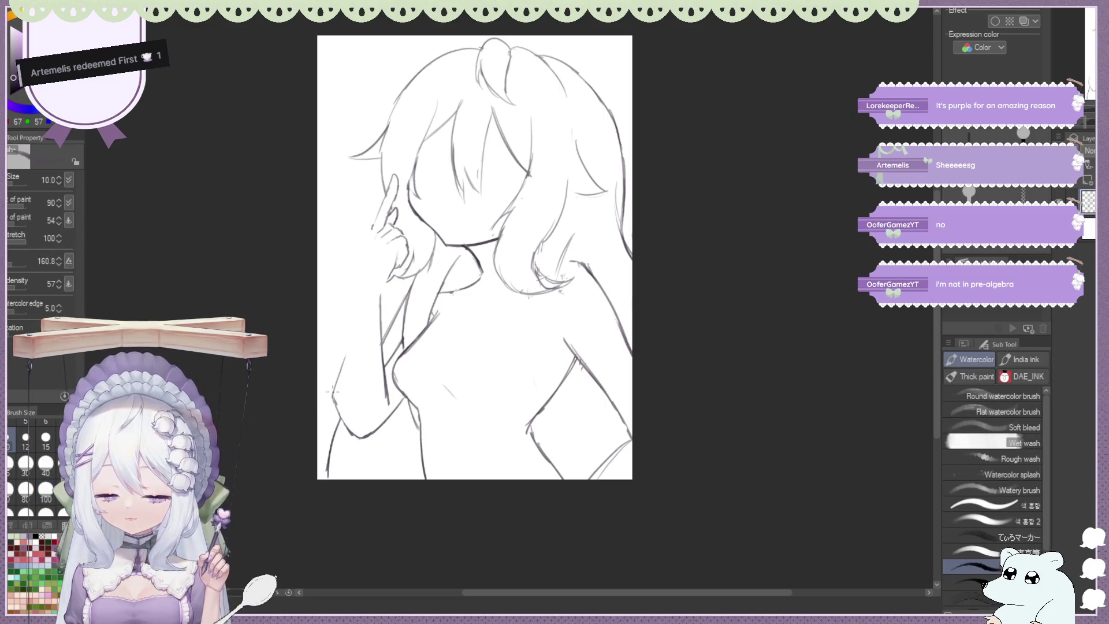
left_click_drag(350, 354, 333, 399)
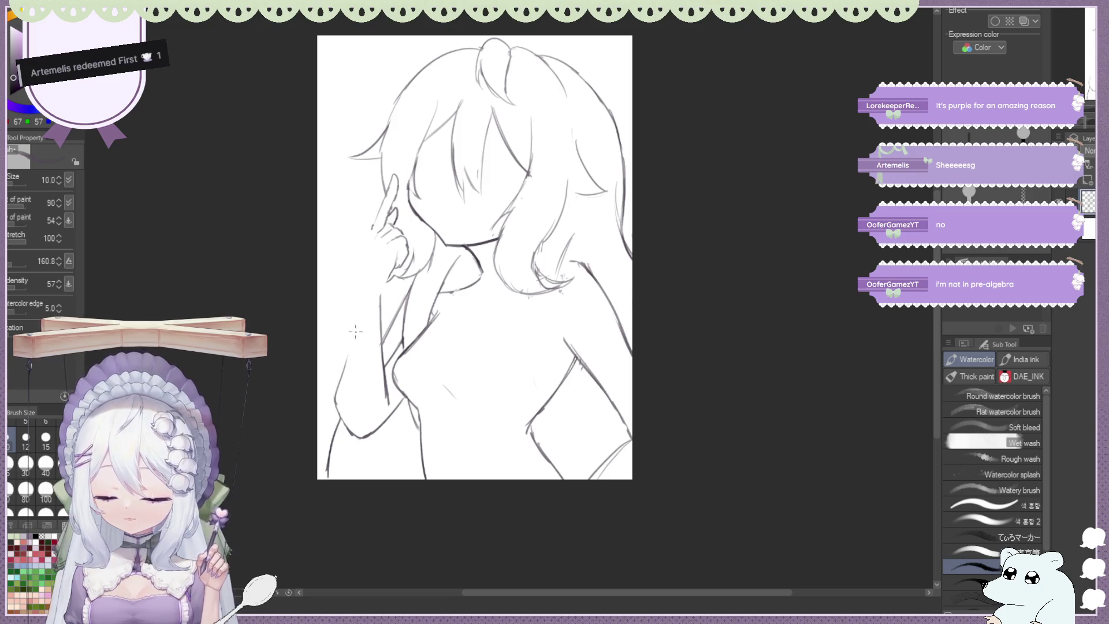
left_click_drag(356, 330, 340, 364)
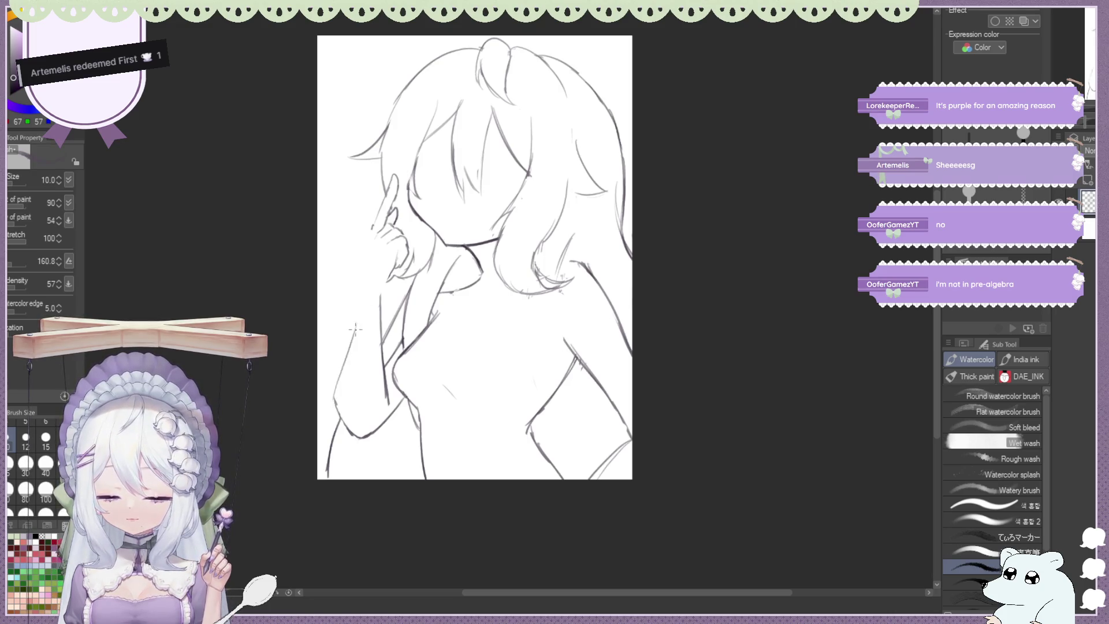
Redraw the raised arm's outer edge from the upper arm down the forearm, undoing a failed stroke
left_click_drag(351, 340, 363, 284)
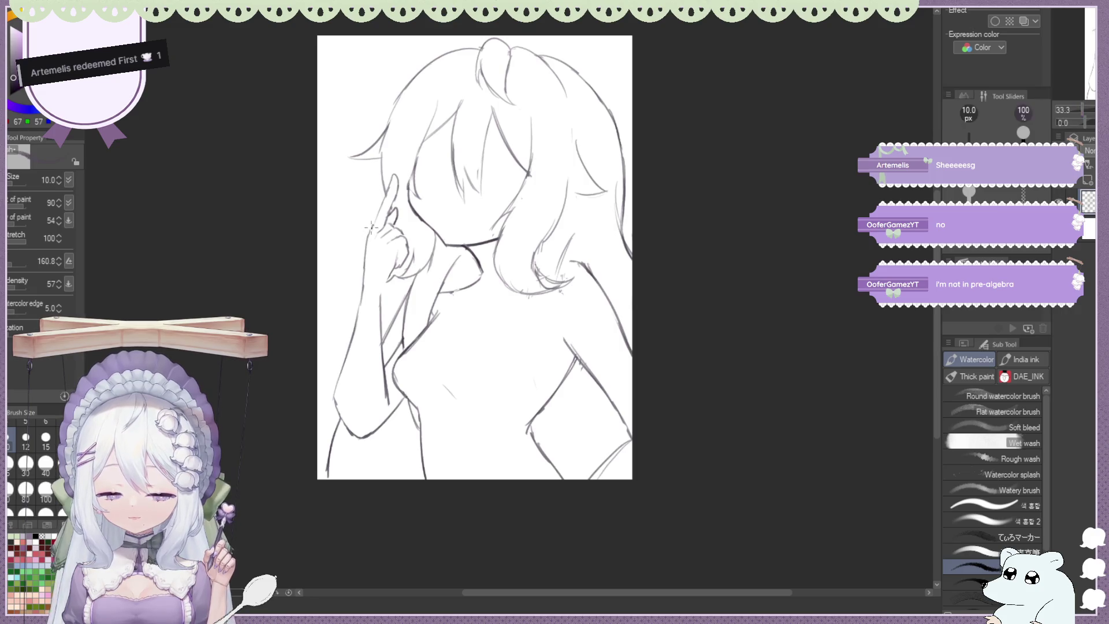
key("ctrl+z")
key("ctrl+z")
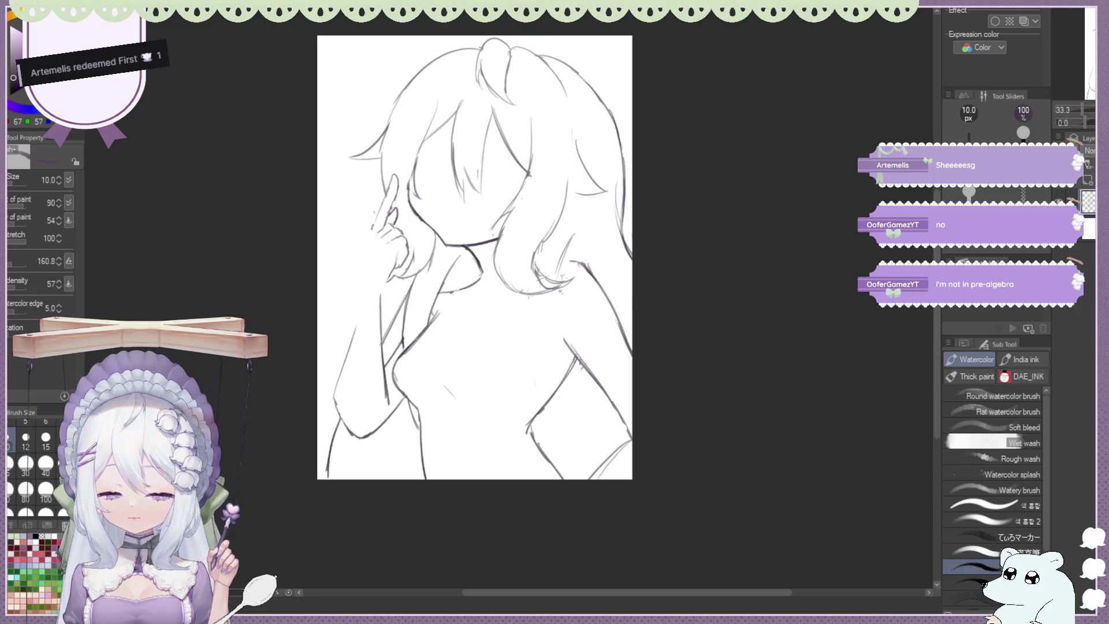
left_click_drag(344, 348, 334, 393)
left_click_drag(359, 290, 337, 364)
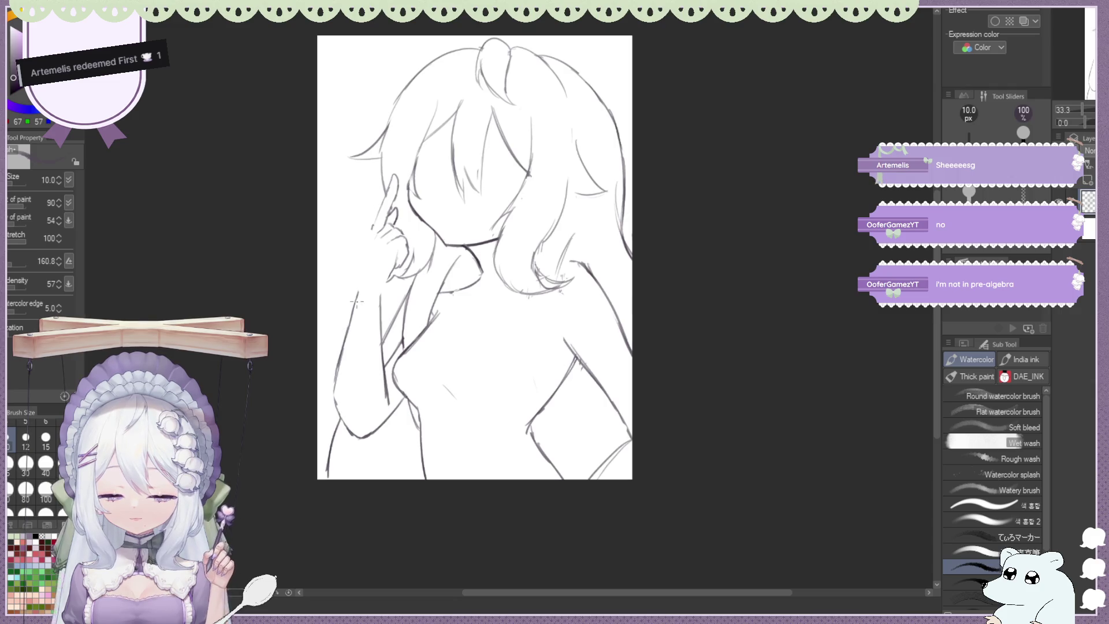
key("j")
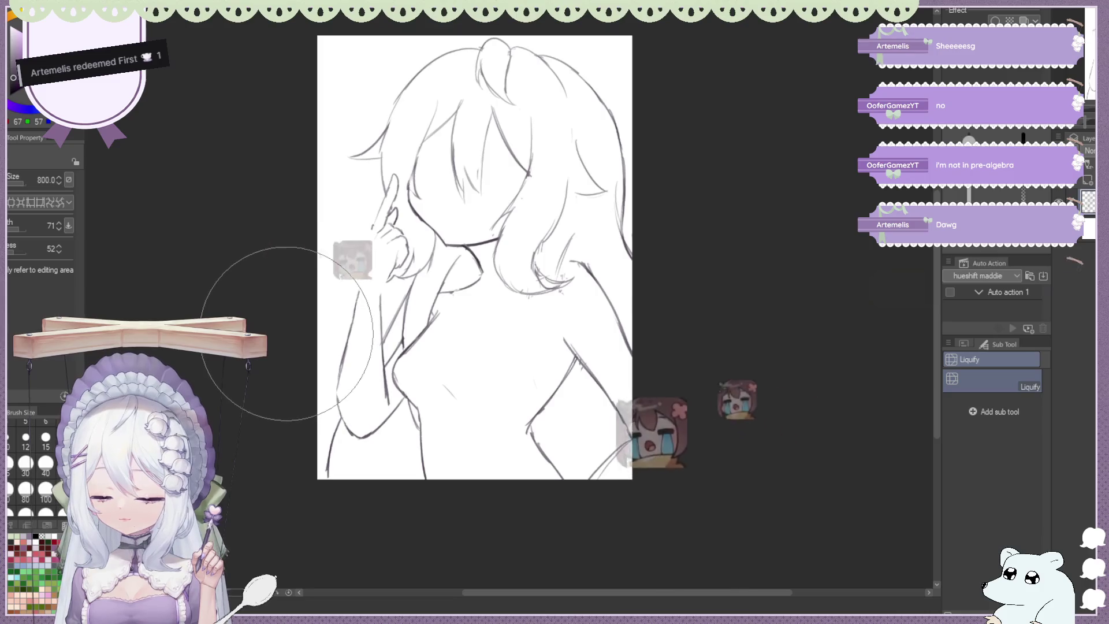
key("b")
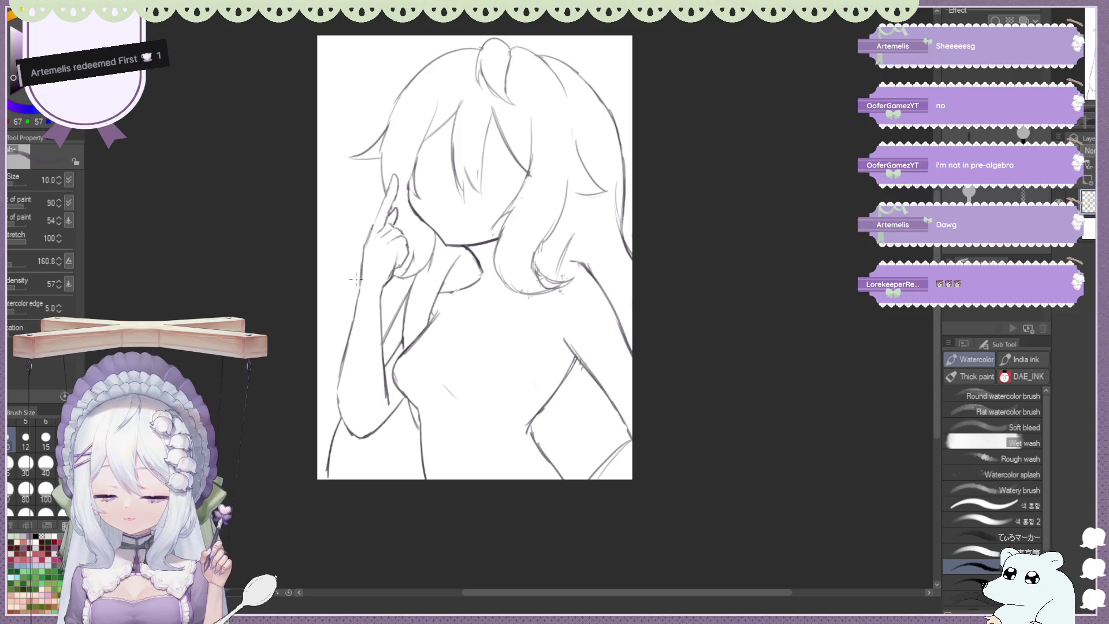
Add short strokes along the raised arm's left edge and contour
key("e")
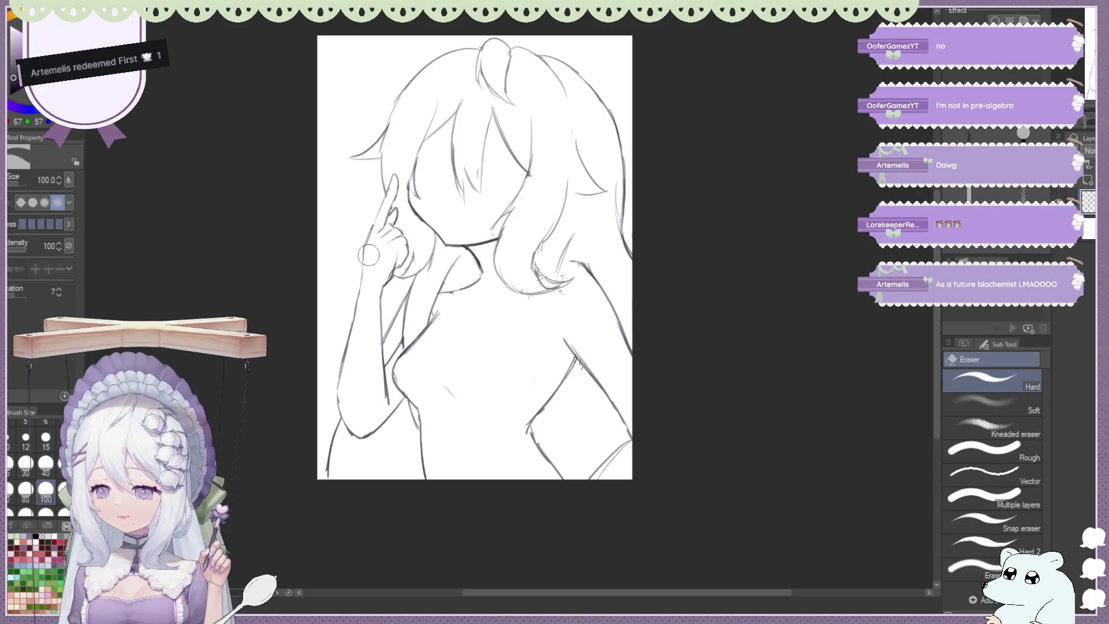
key("b")
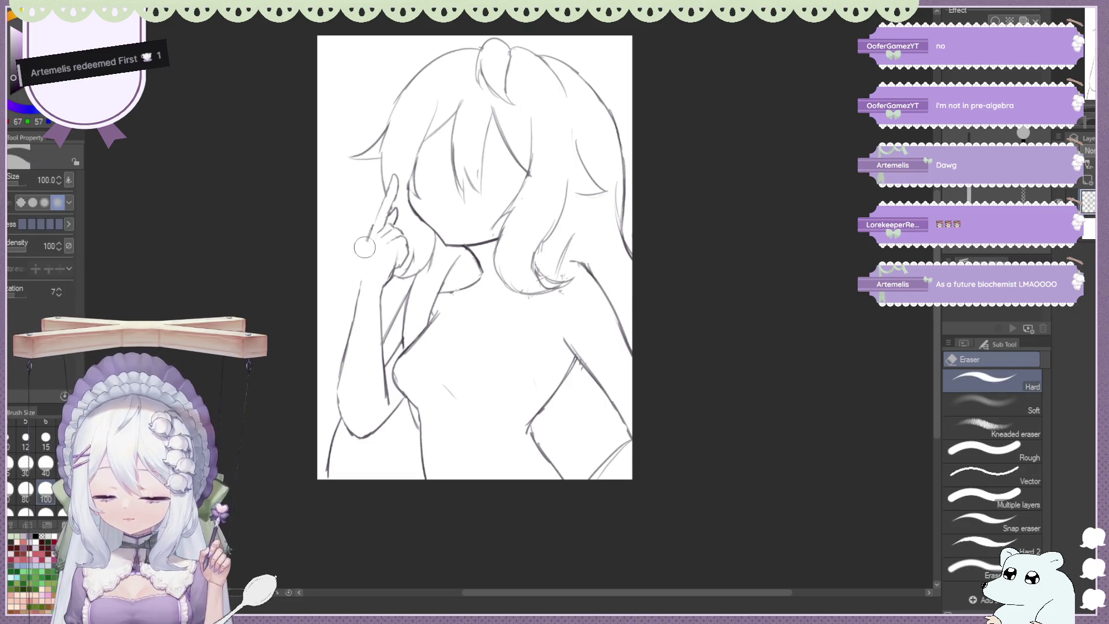
mouse_move(366, 256)
left_mouse_down()
mouse_move(370, 358)
mouse_move(384, 380)
left_mouse_up()
key("e")
key("b")
key("e")
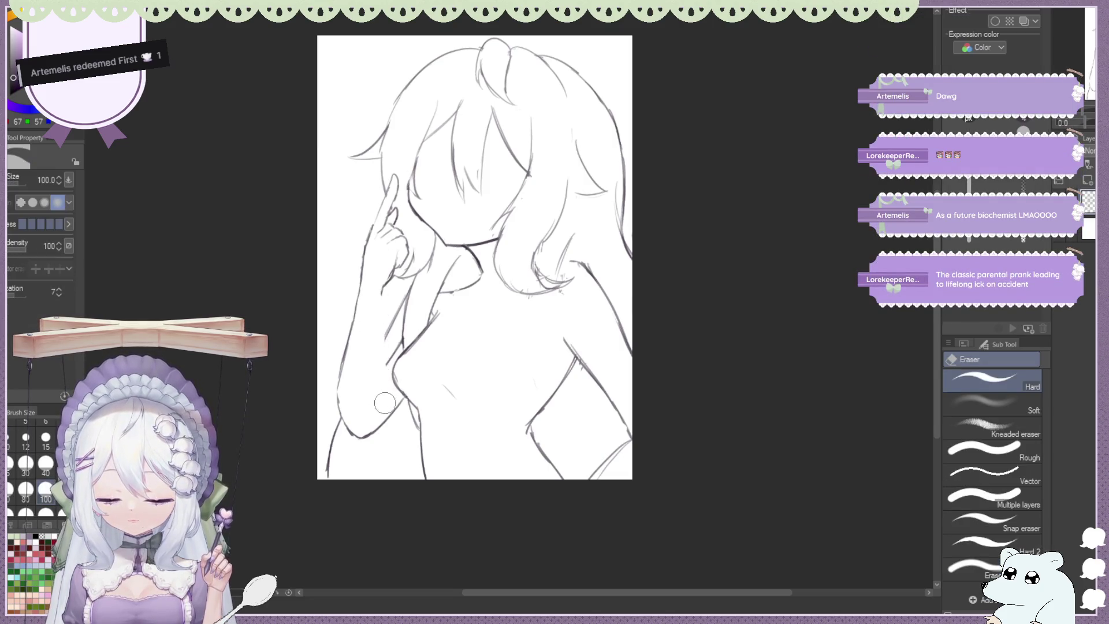
key("b")
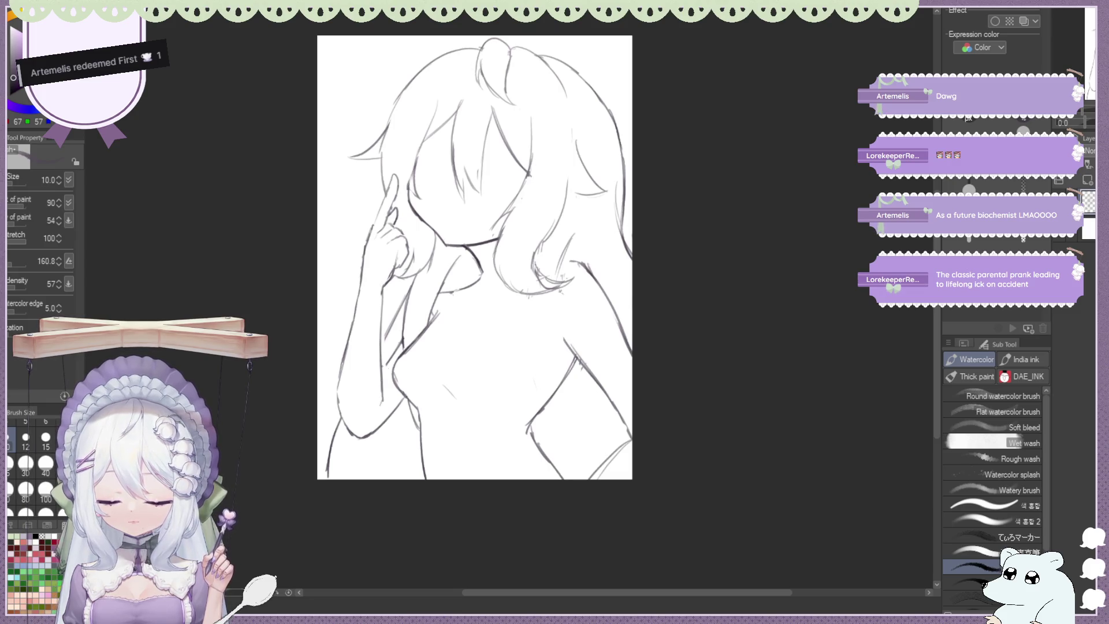
left_click_drag(398, 346, 383, 372)
Erase small stray strokes beside the arm and higher up it
key("e")
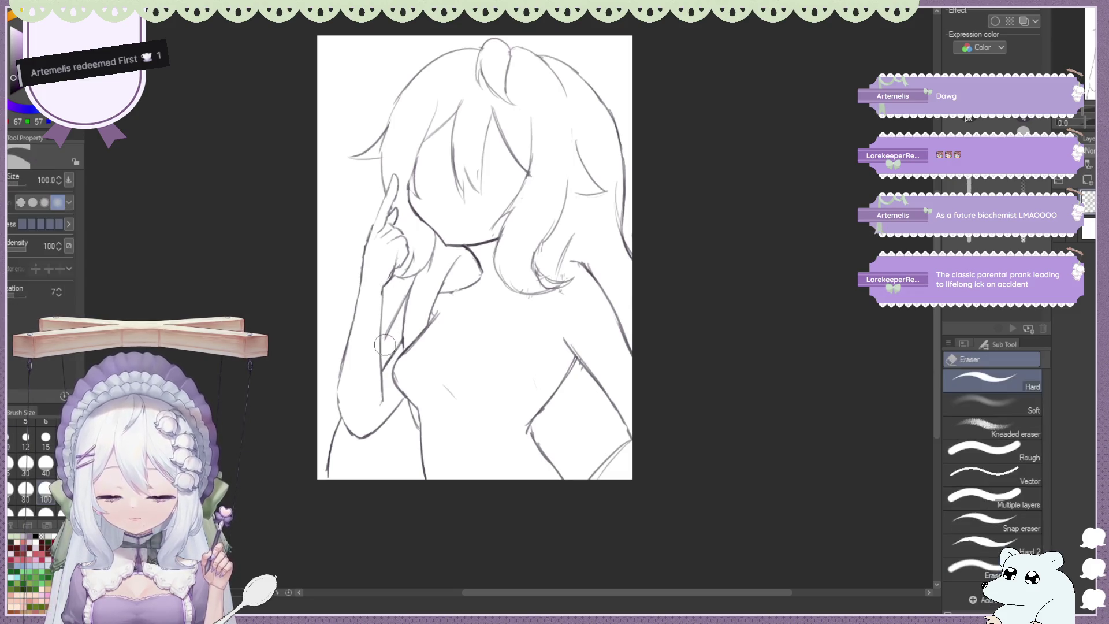
key("b")
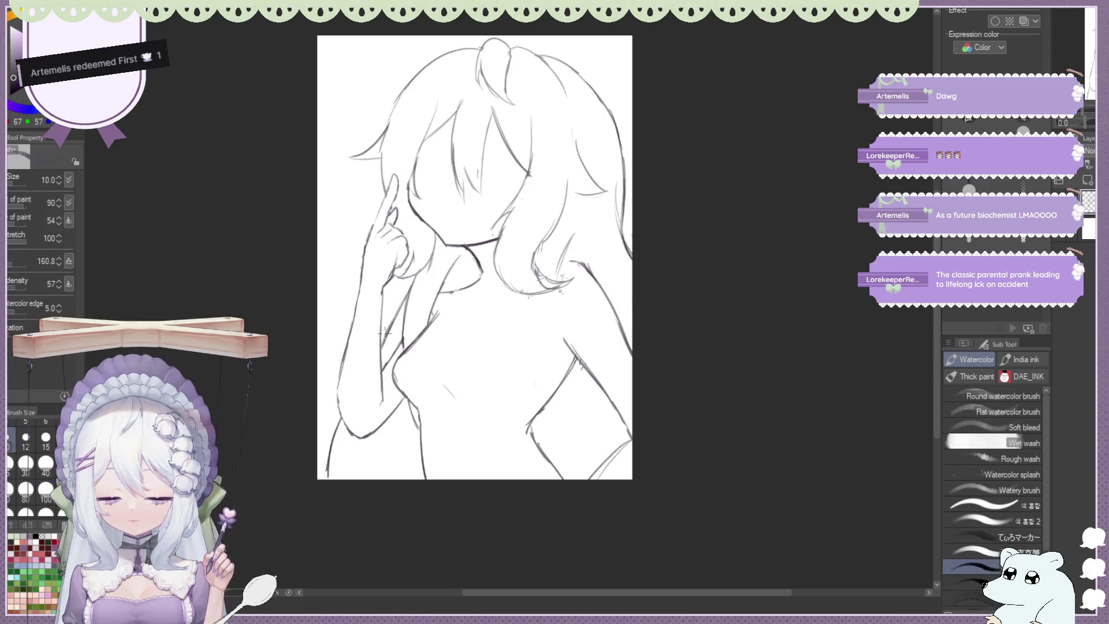
key("e")
left_click_drag(399, 306, 378, 353)
key("b")
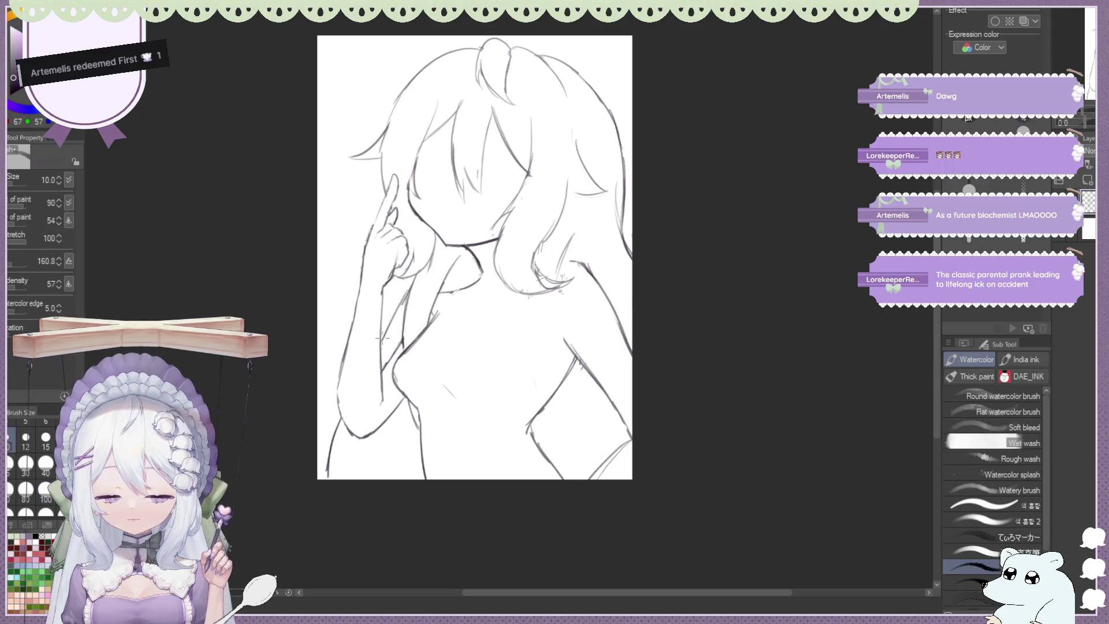
key("e")
left_click_drag(407, 283, 384, 320)
key("b")
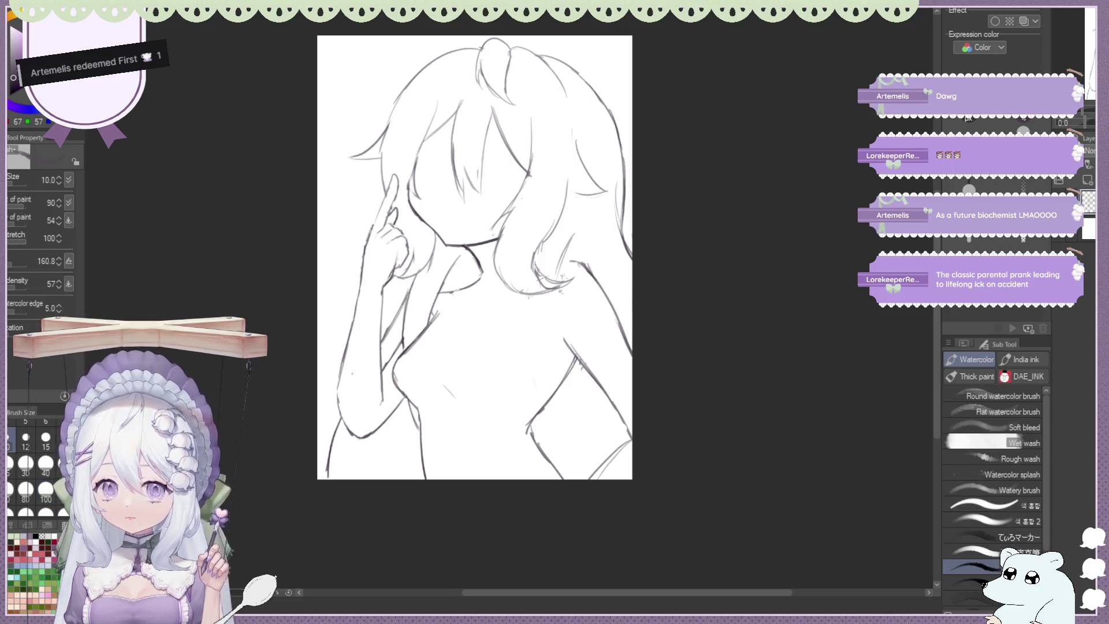
Redraw the lower-left body contour and touch it up with eraser and brush
key("e")
key("b")
left_click_drag(341, 421, 327, 476)
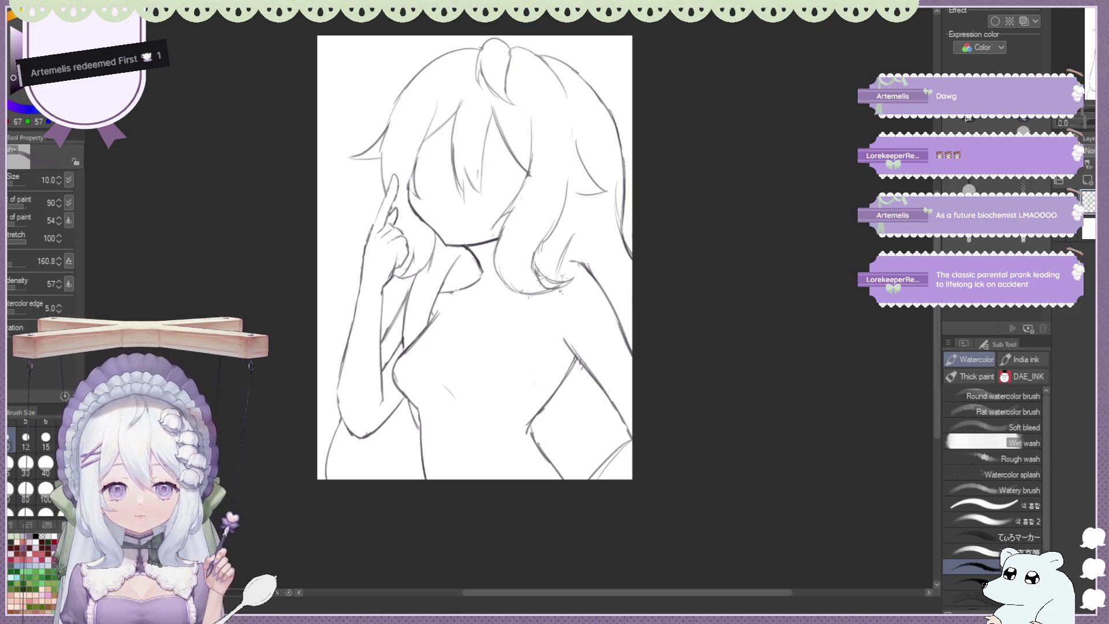
key("e")
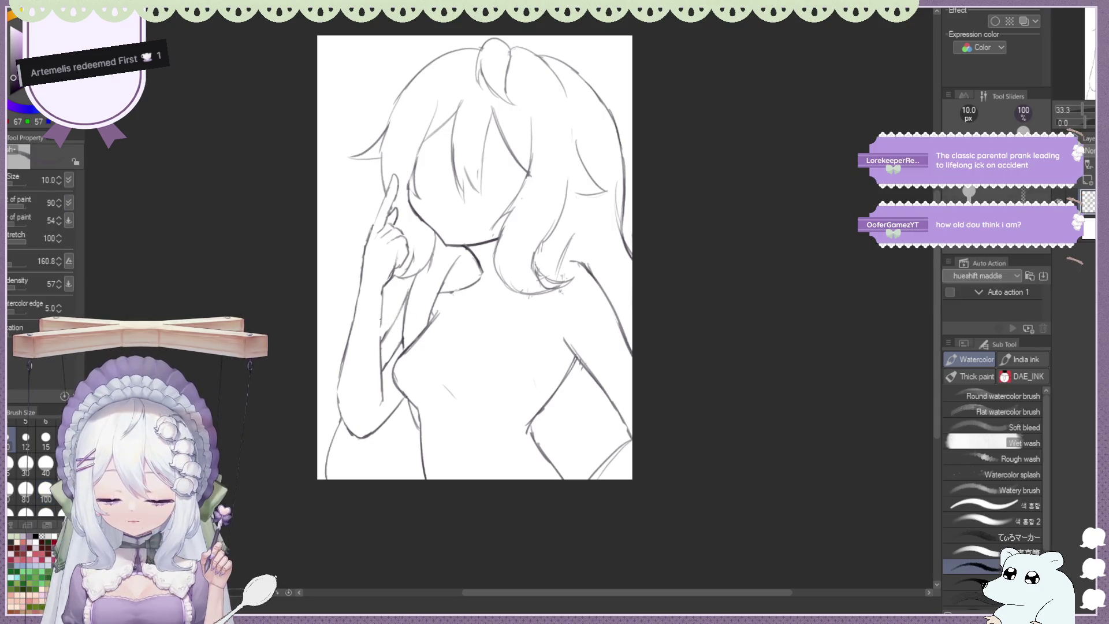
key("b")
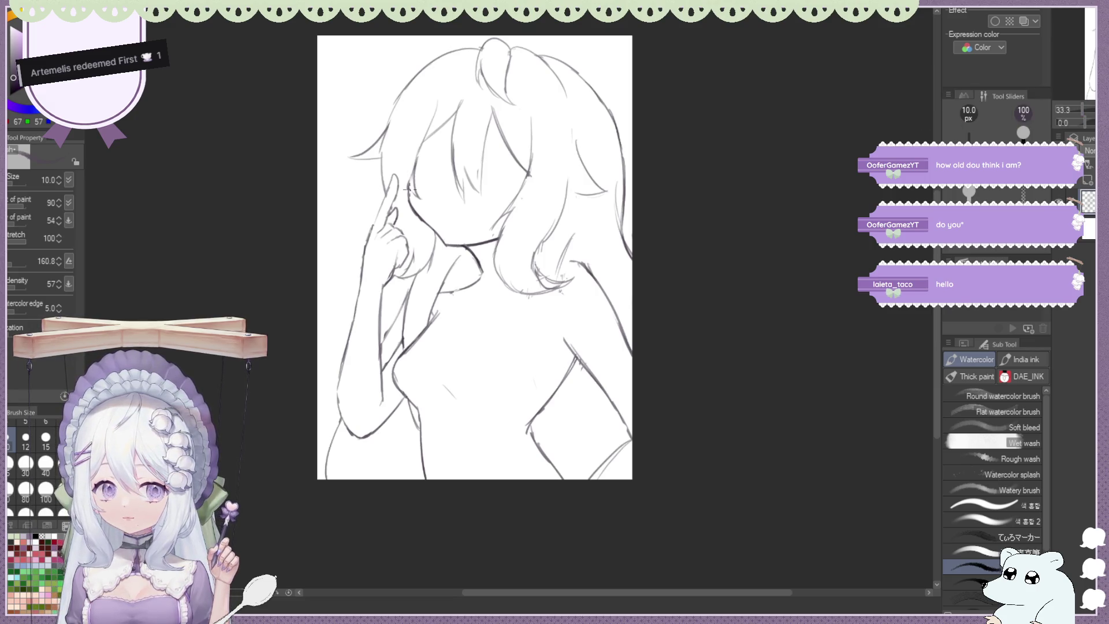
key("e")
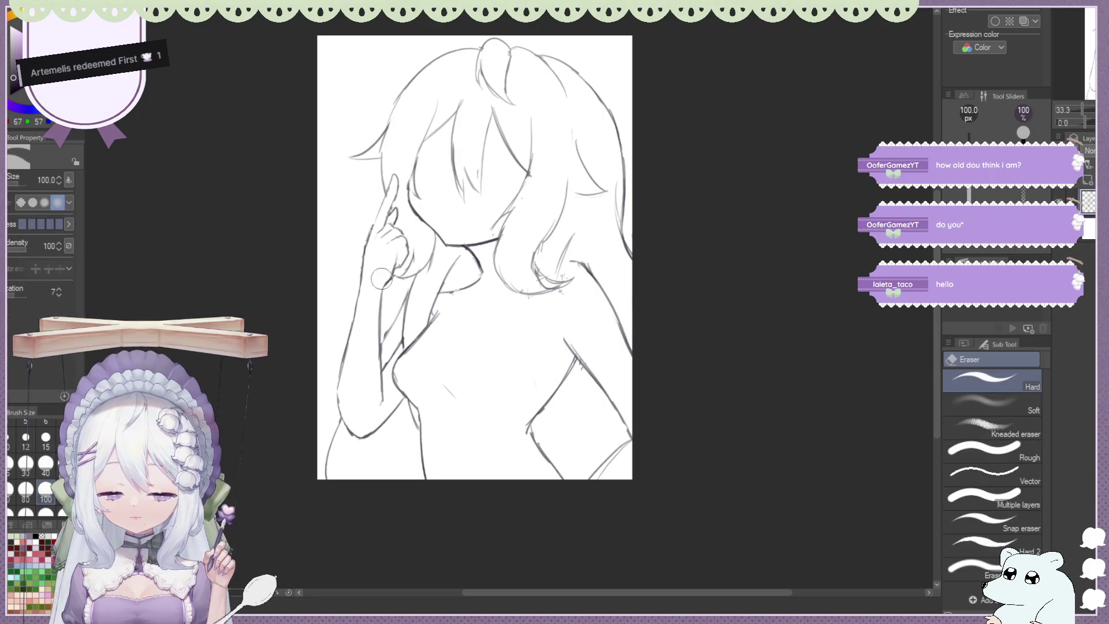
key("b")
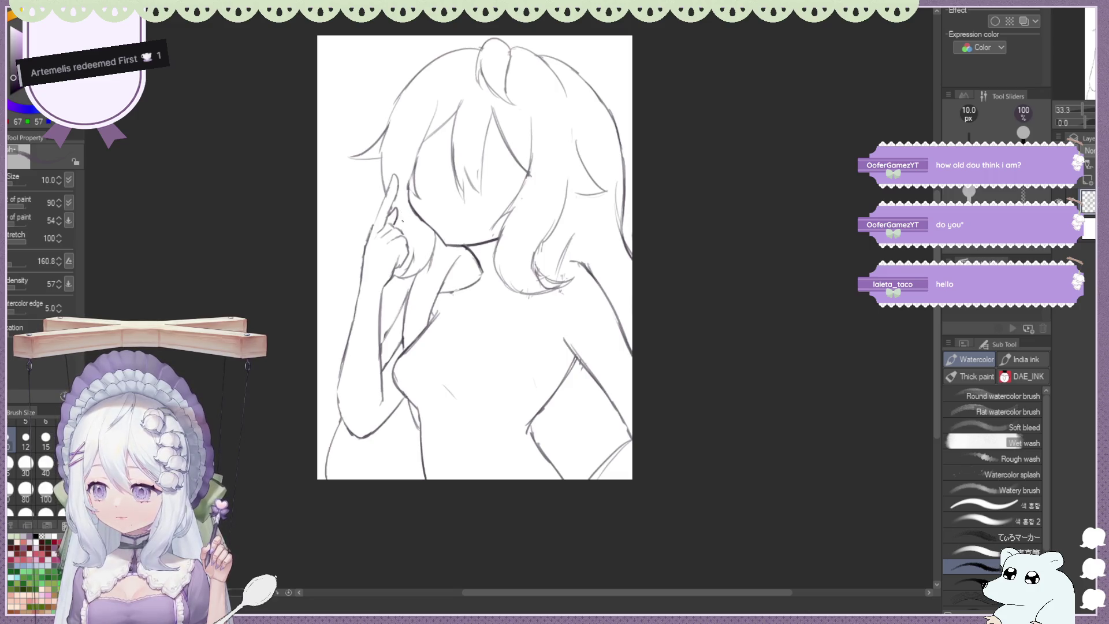
key("e")
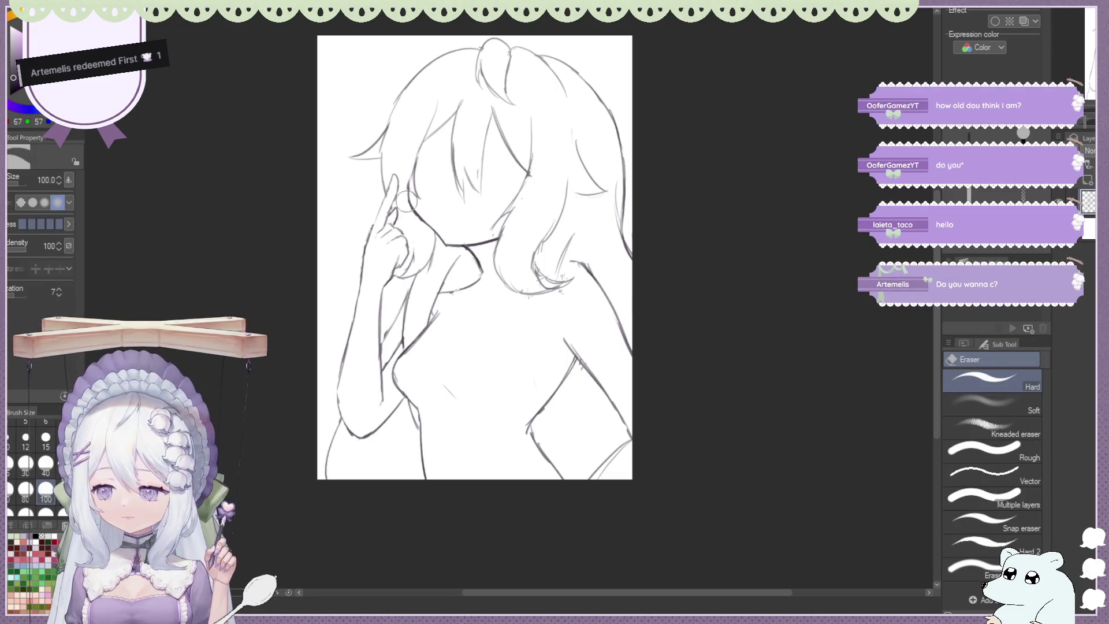
key("b")
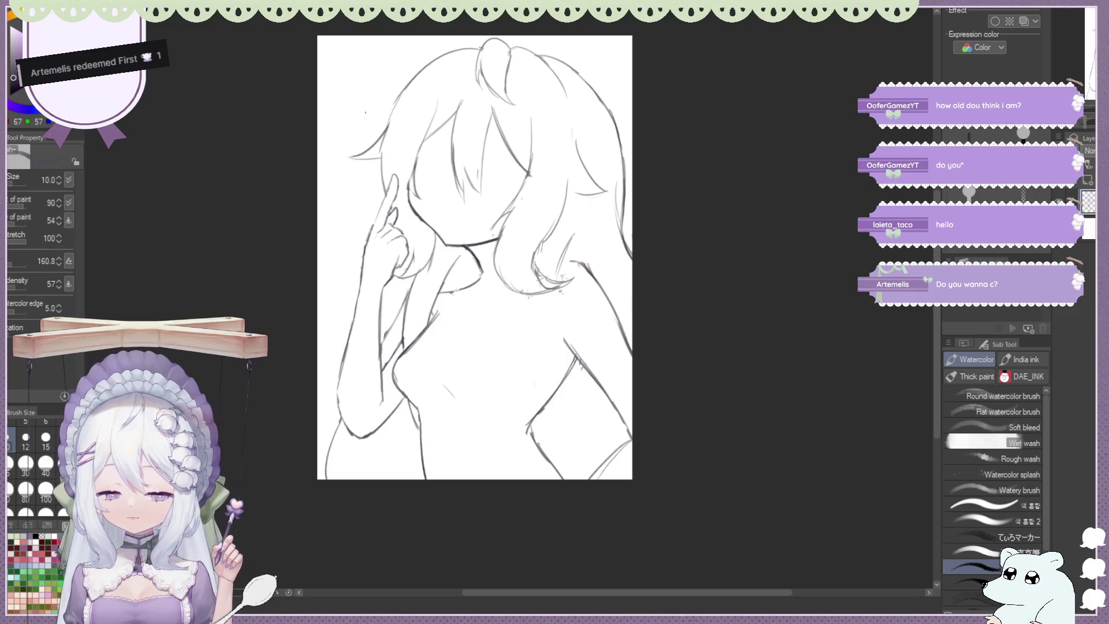
key("j")
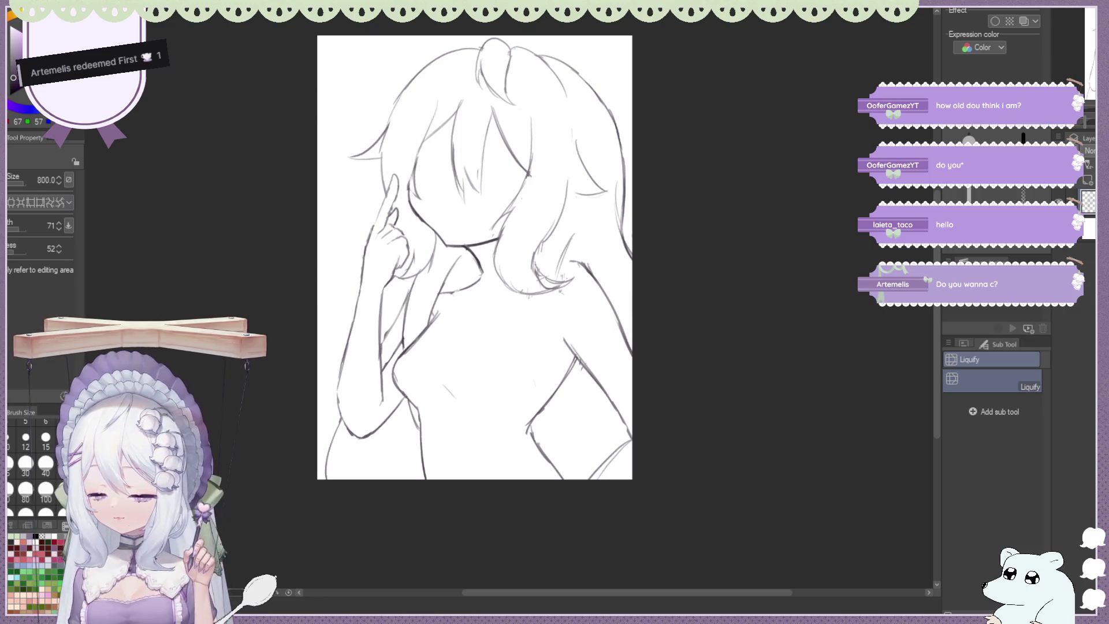
Liquify the hand and raised finger into shape, with the brush size raised from 100 to 250
left_click(46, 490)
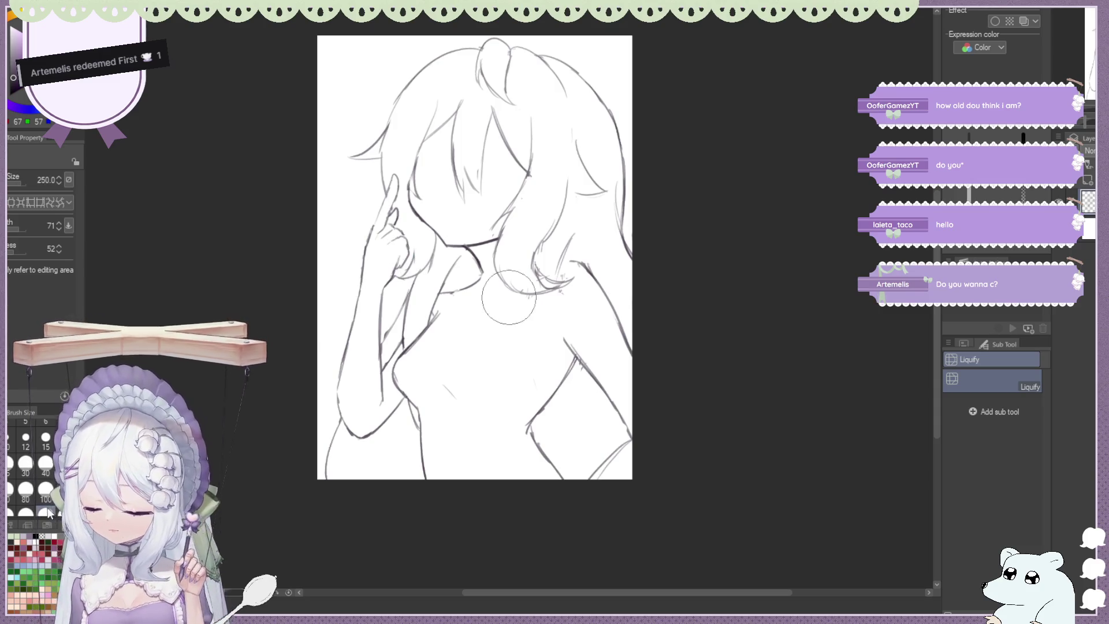
key("bracketright")
key("bracketright")
key("bracketright")
left_click_drag(401, 267, 398, 262)
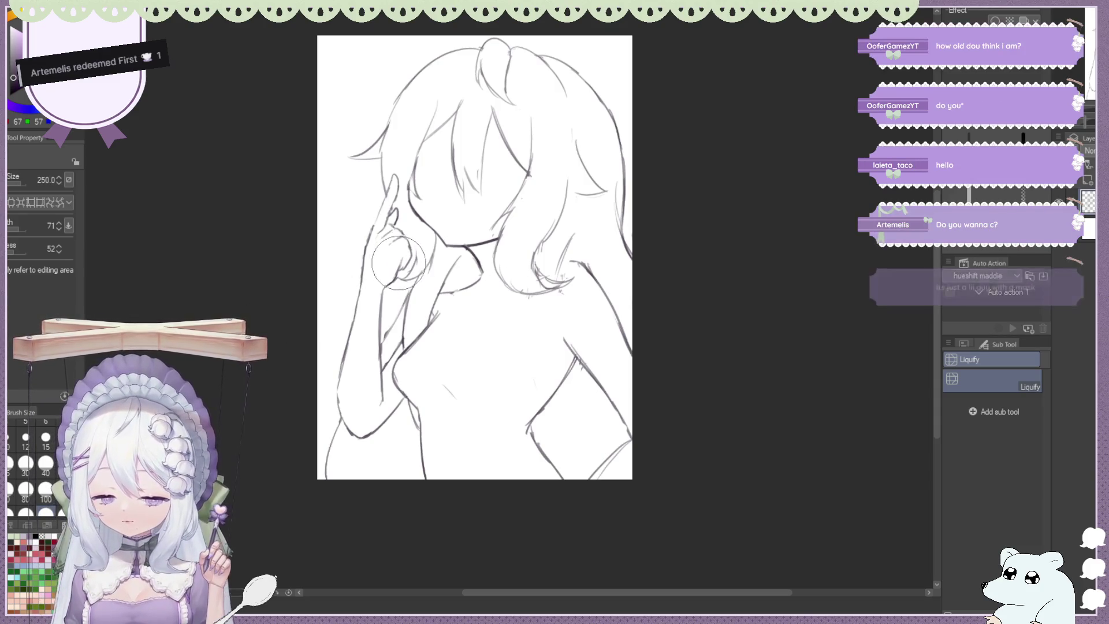
left_click_drag(357, 208, 384, 190)
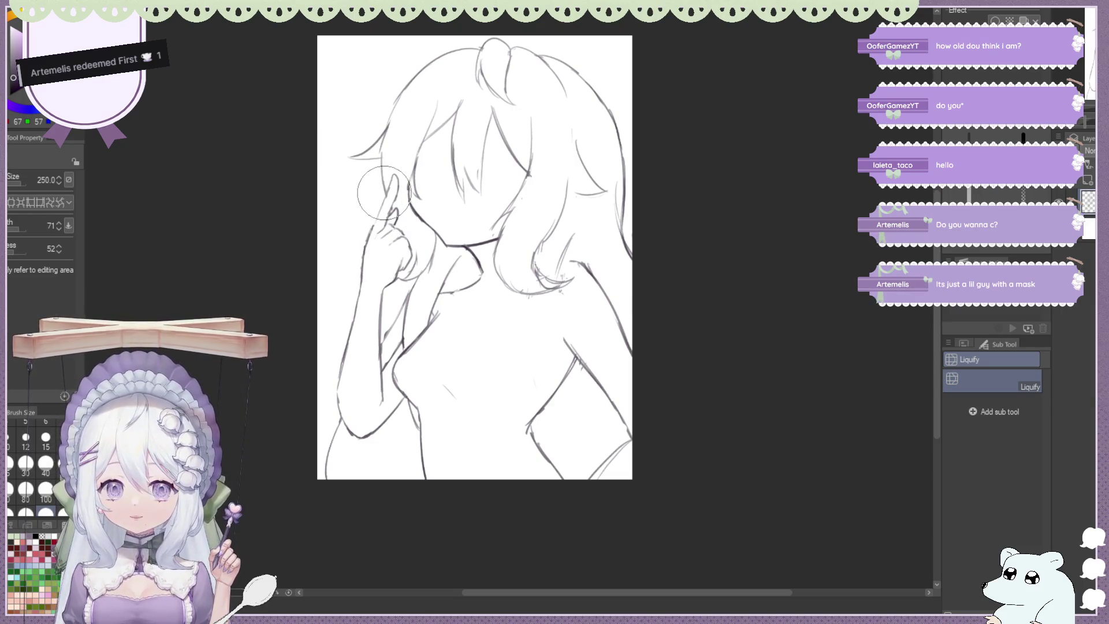
Touch up the hand lines, alternating the drawing brush and eraser
key("b")
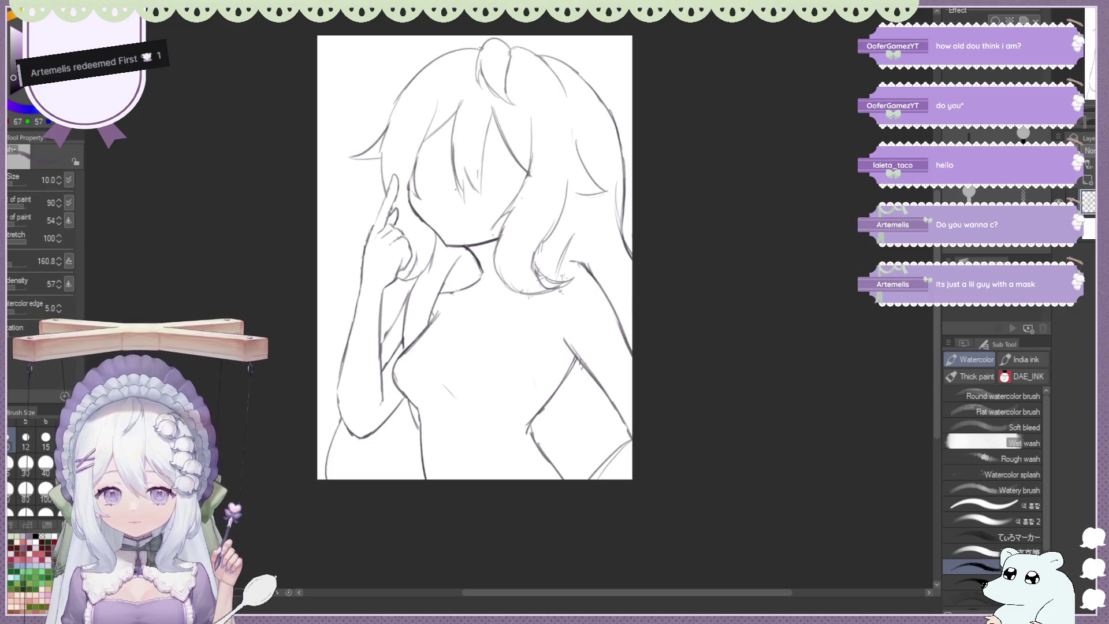
key("e")
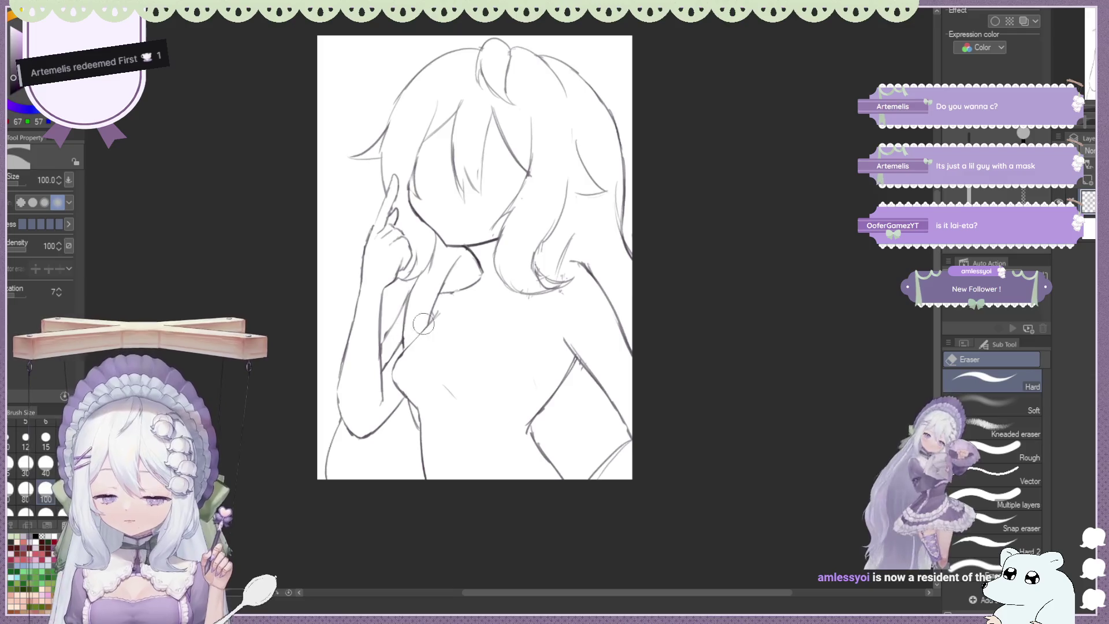
key("b")
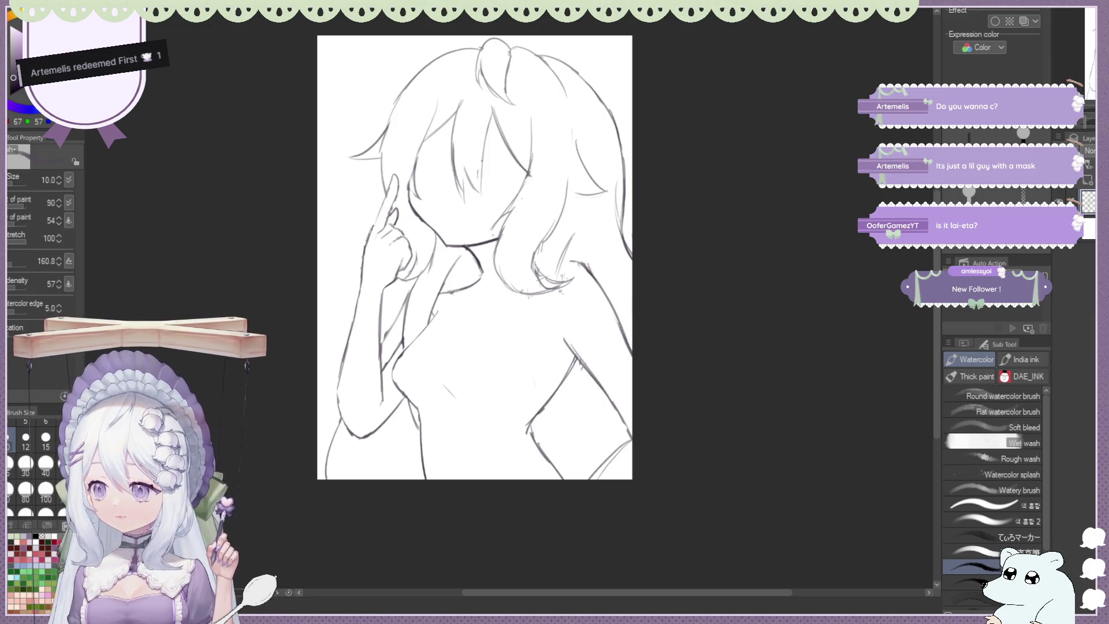
key("e")
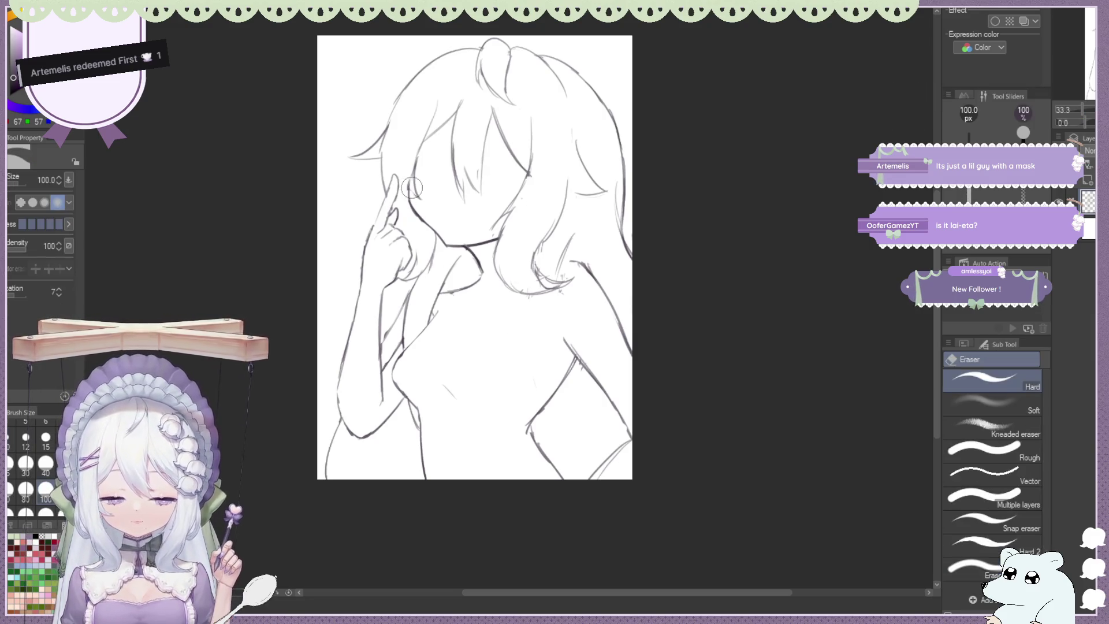
Mirror the canvas horizontally and draw a line from the neck toward the hand
key("h")
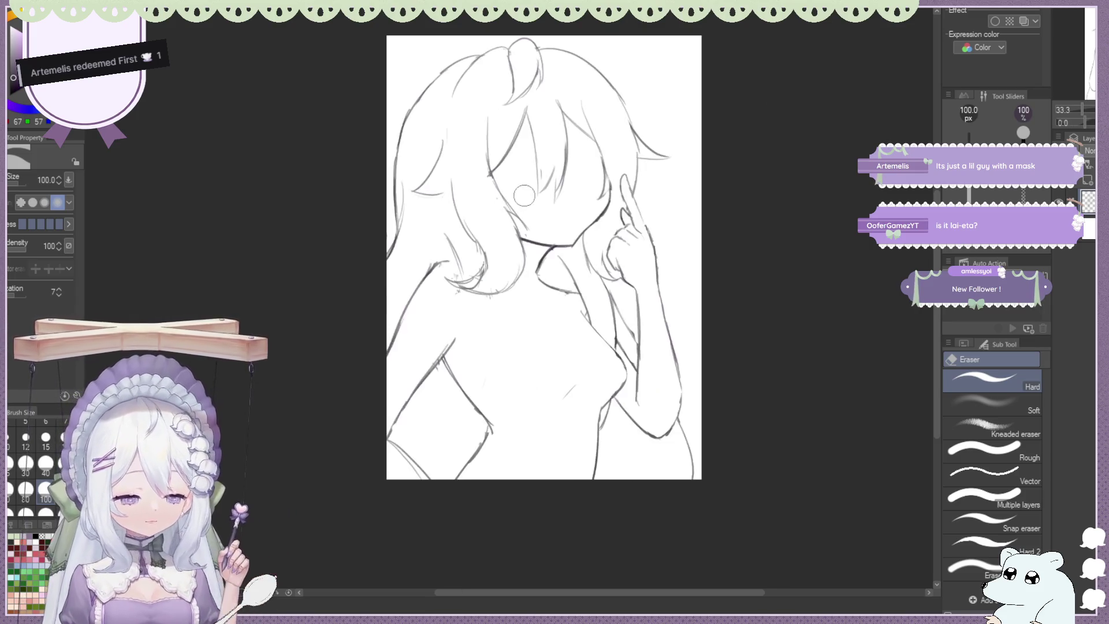
scroll(730, 258, "up", 1)
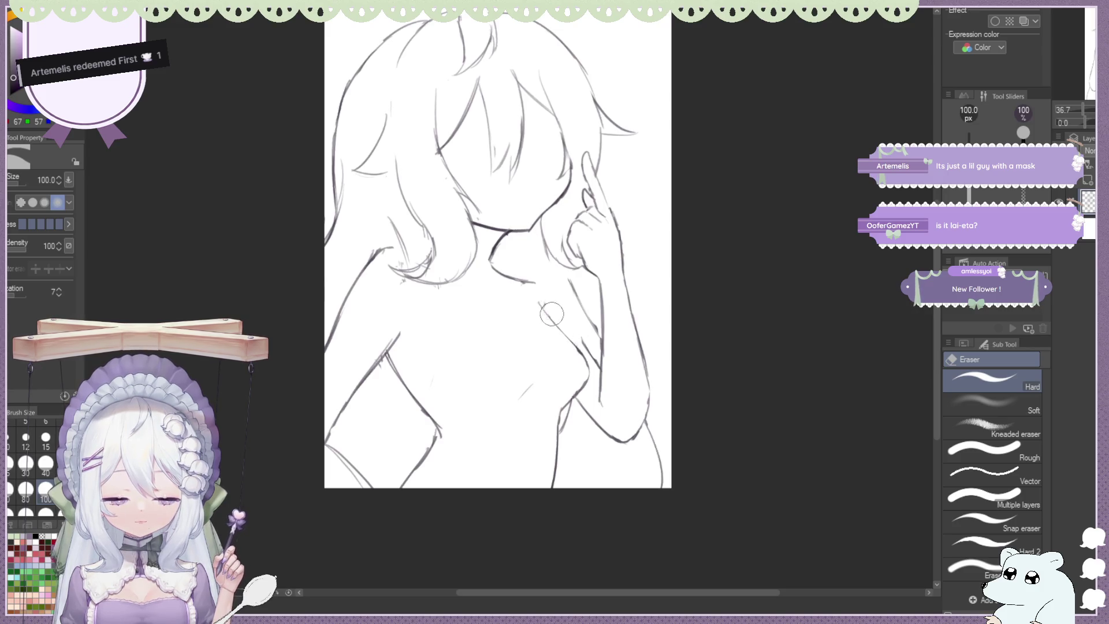
key("b")
left_click_drag(535, 282, 584, 343)
Erase stray lines around the lower hand and arm, and the lower-left hair lines
key("e")
left_click_drag(565, 423, 563, 416)
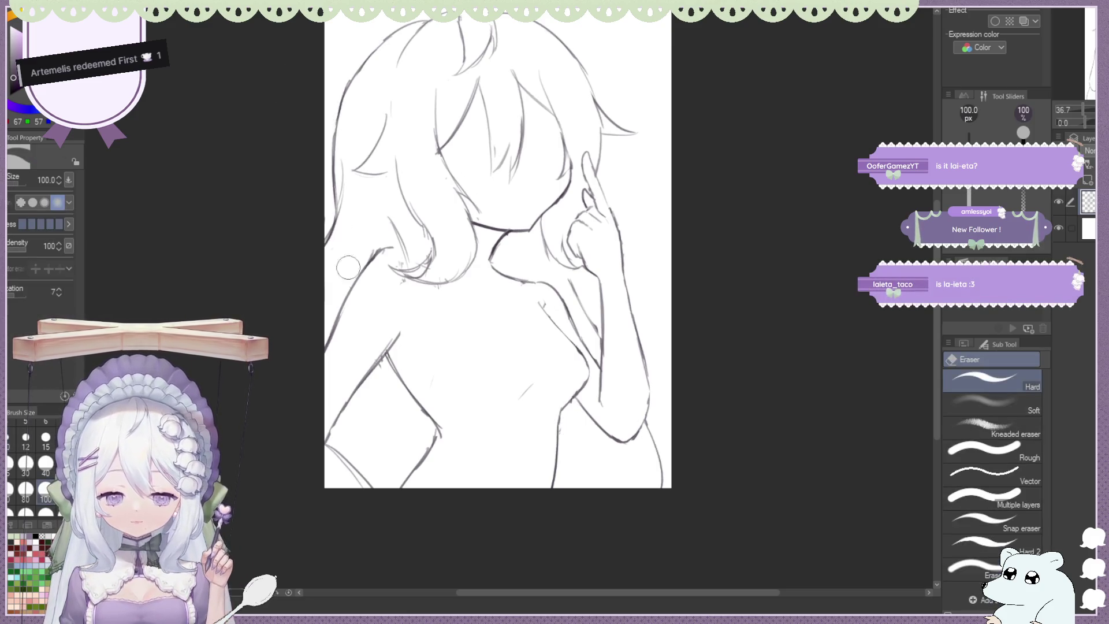
key("ctrl+minus")
left_click_drag(371, 230, 359, 284)
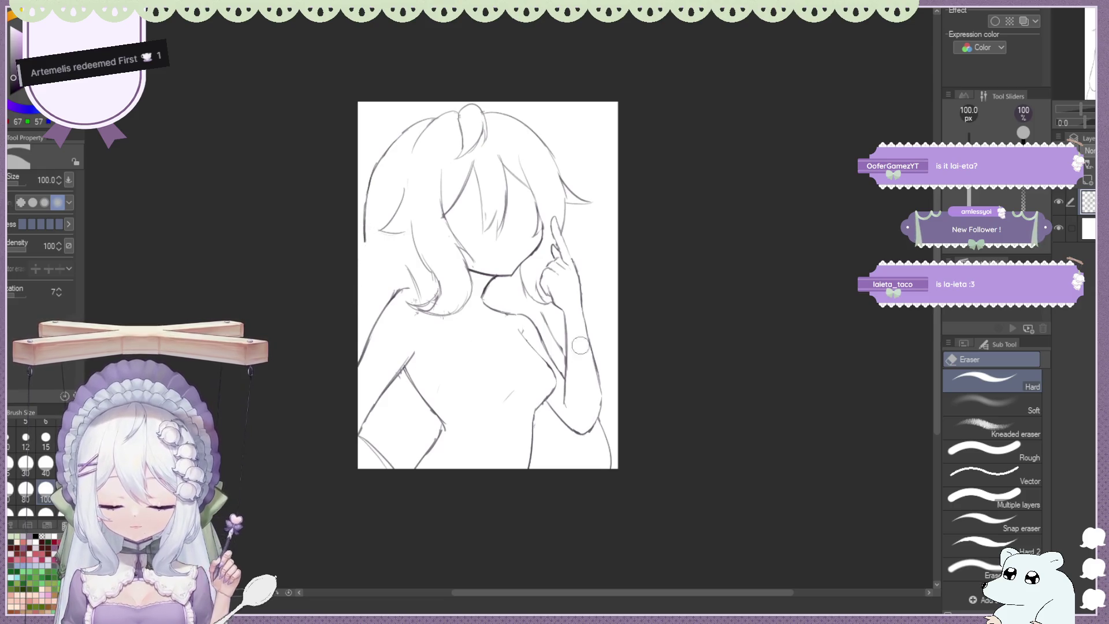
Erase the outer left hair strokes and redraw them, undoing unwanted lines
left_click_drag(381, 150, 356, 234)
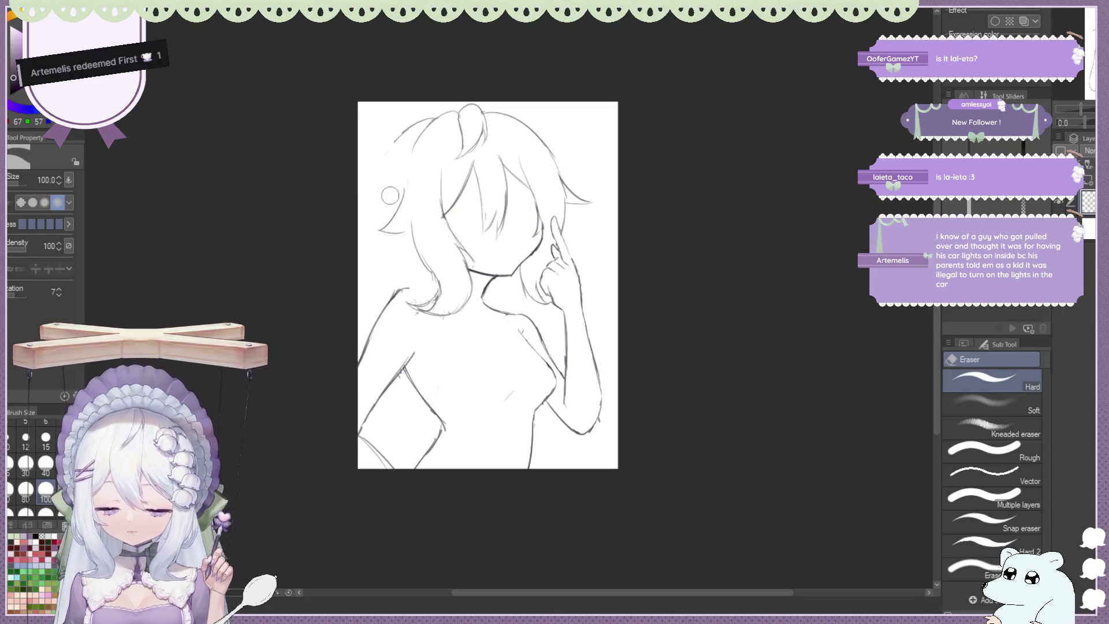
left_click_drag(411, 127, 373, 199)
key("b")
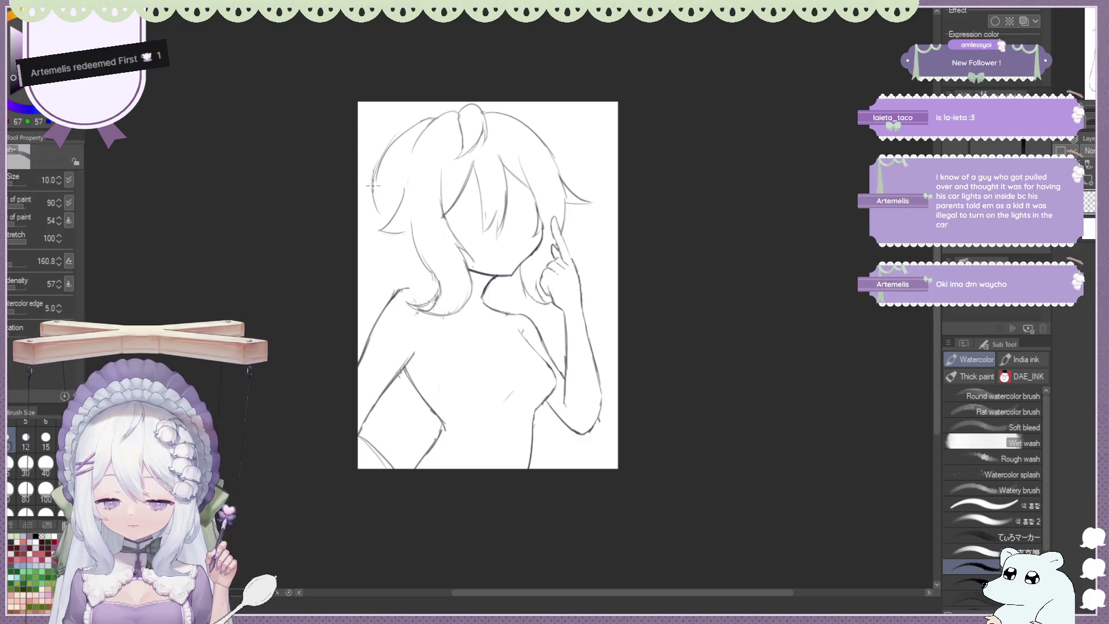
key("ctrl+z")
left_click_drag(413, 124, 374, 211)
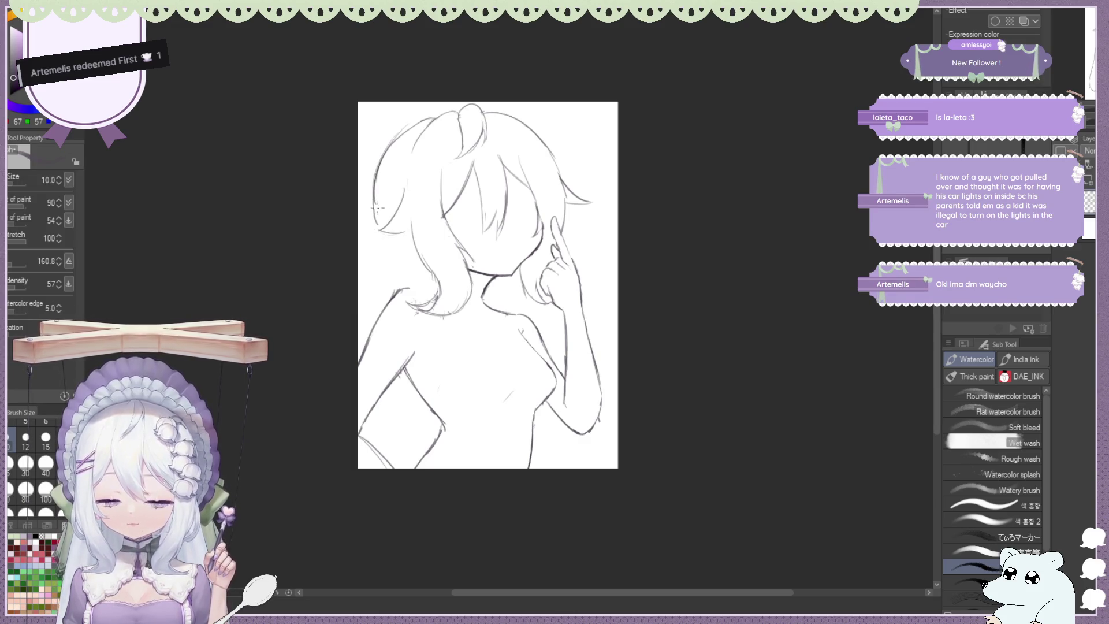
key("e")
key("b")
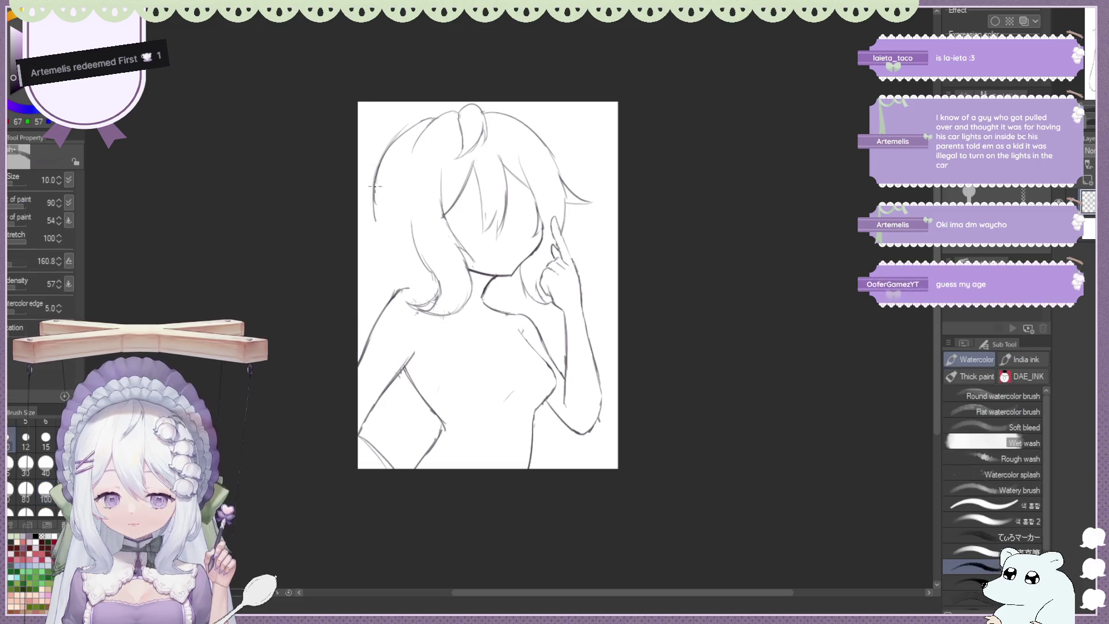
key("ctrl+z")
left_click_drag(411, 219, 414, 264)
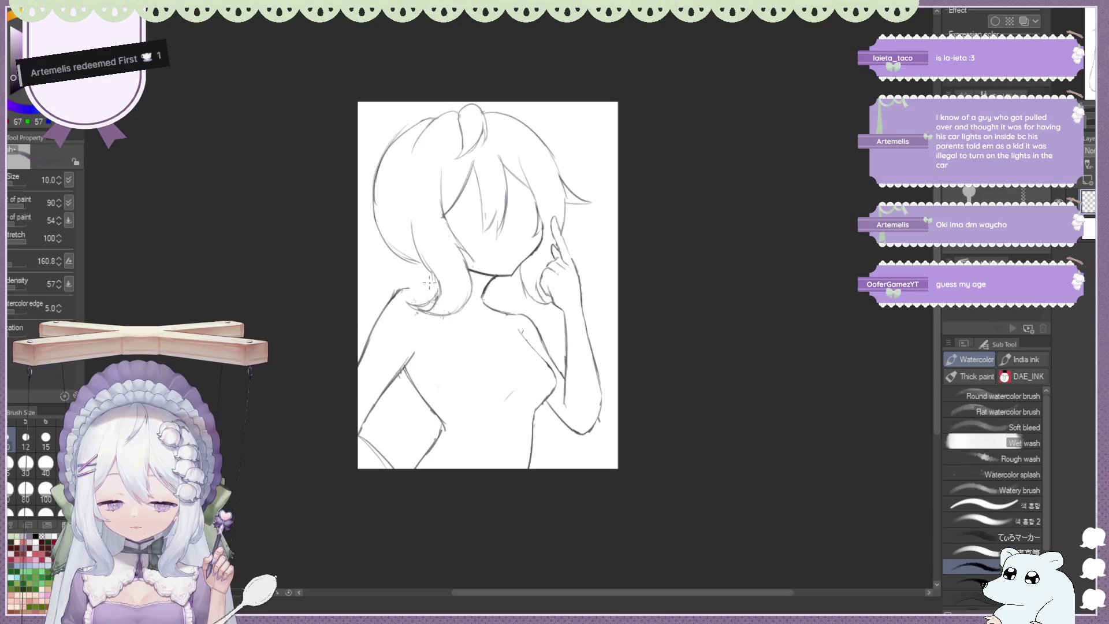
left_click_drag(426, 283, 398, 289)
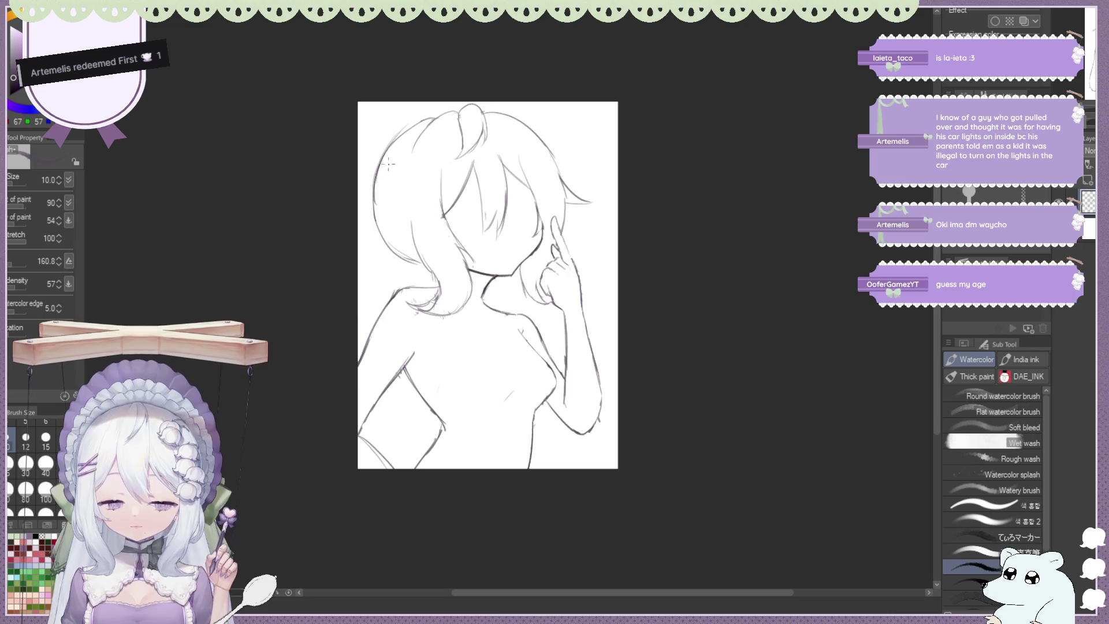
Draw new curved hair strokes at the head's upper left
key("e")
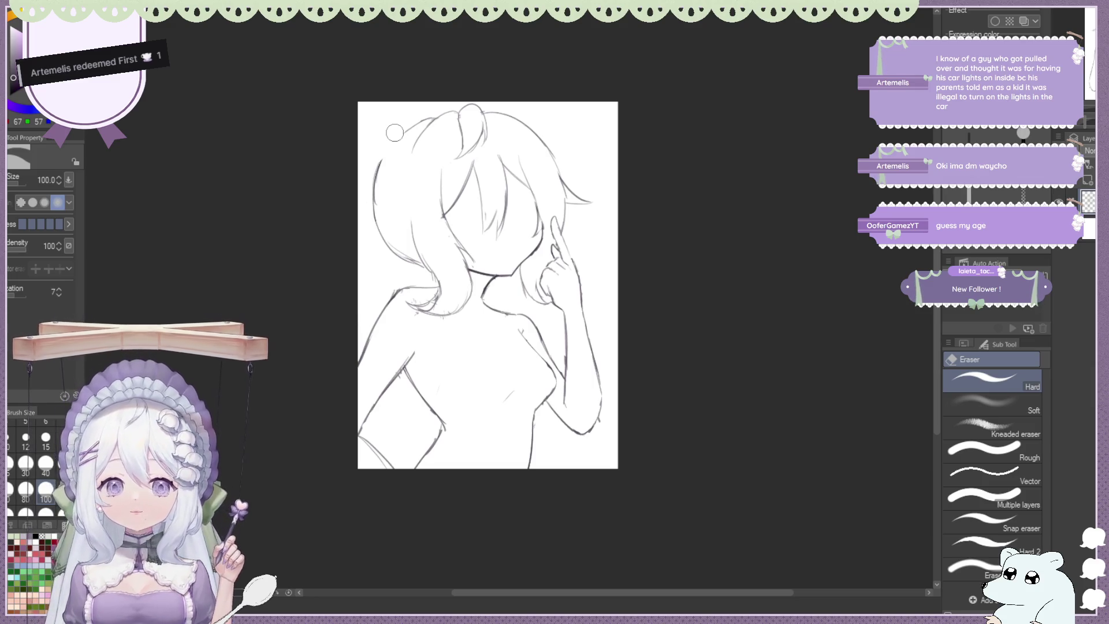
key("b")
key("ctrl+z")
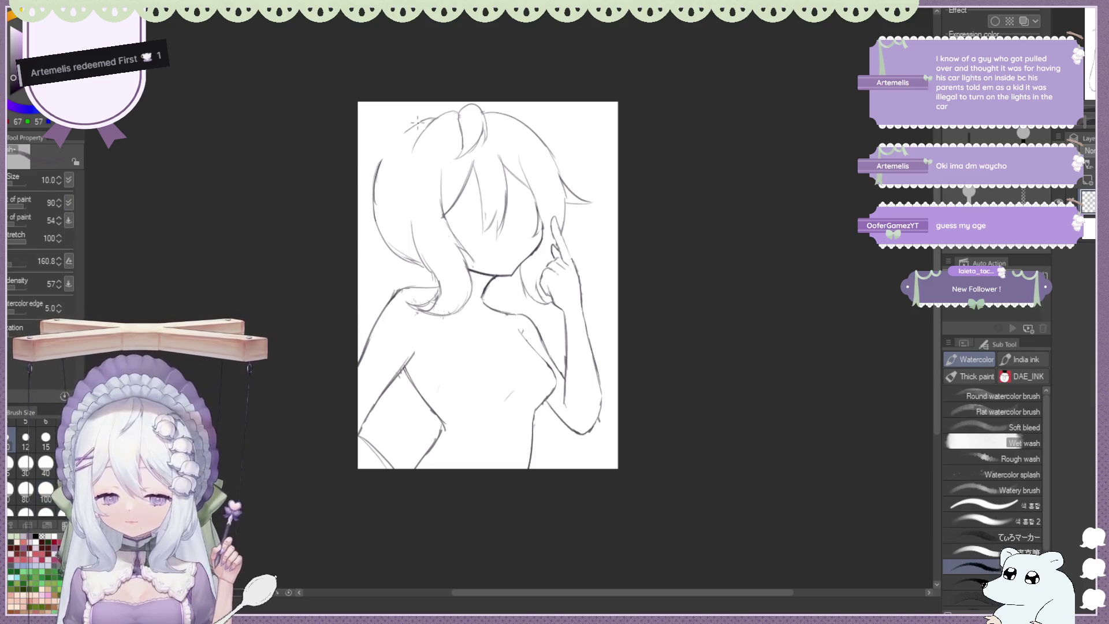
left_click_drag(418, 122, 372, 179)
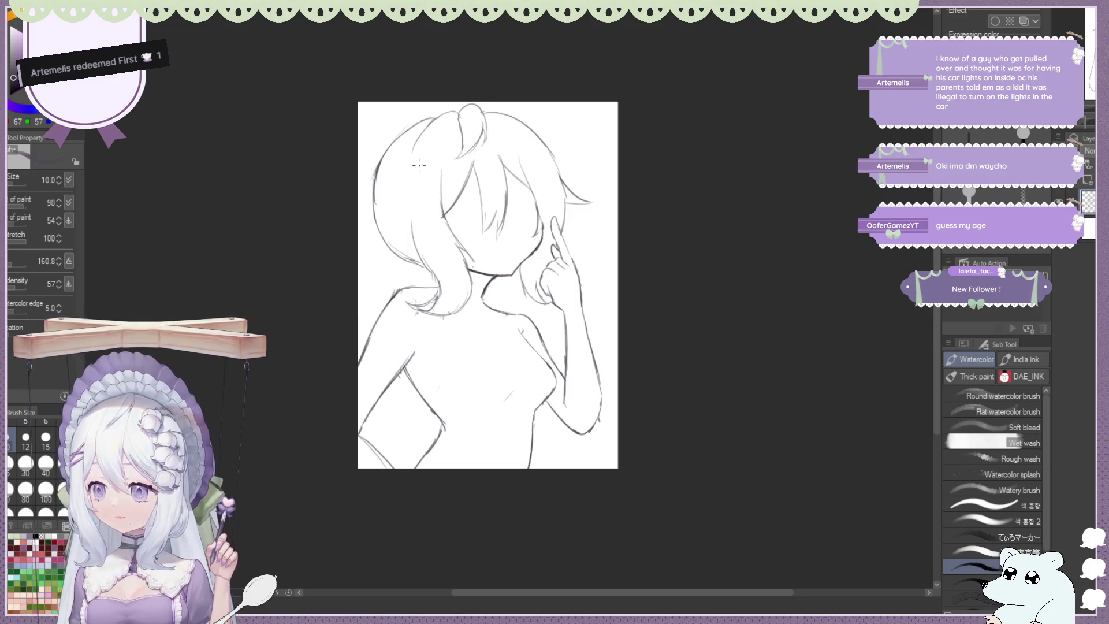
left_click_drag(404, 162, 374, 179)
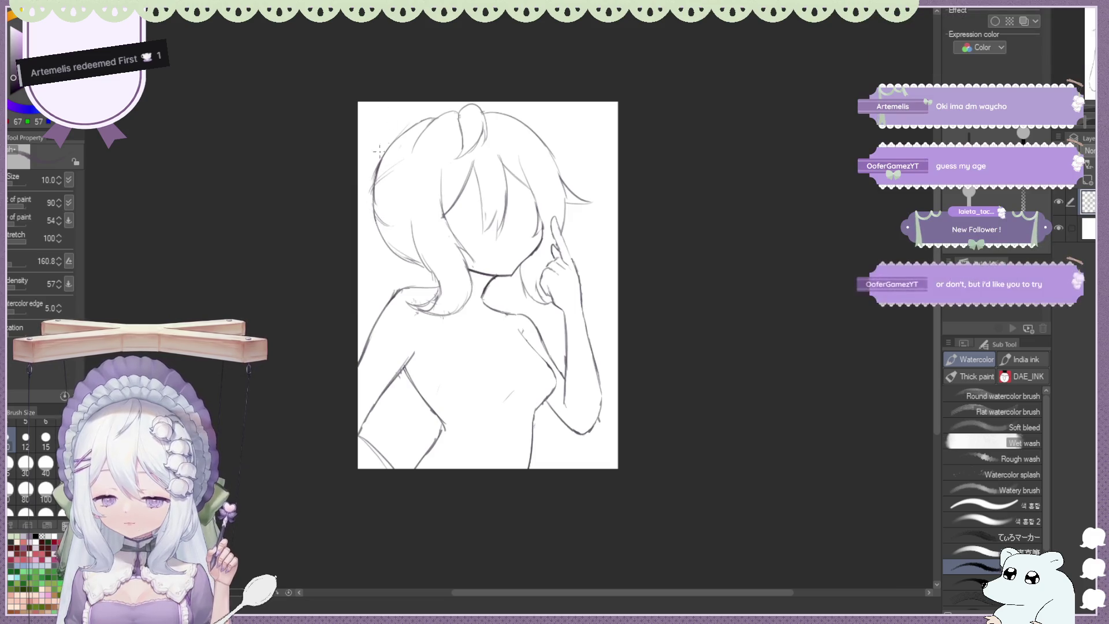
Sketch the side ponytail along the left edge, discarding a first curve at the top corner
mouse_move(359, 115)
left_mouse_down()
mouse_move(407, 122)
mouse_move(394, 107)
left_mouse_up()
key("ctrl+z")
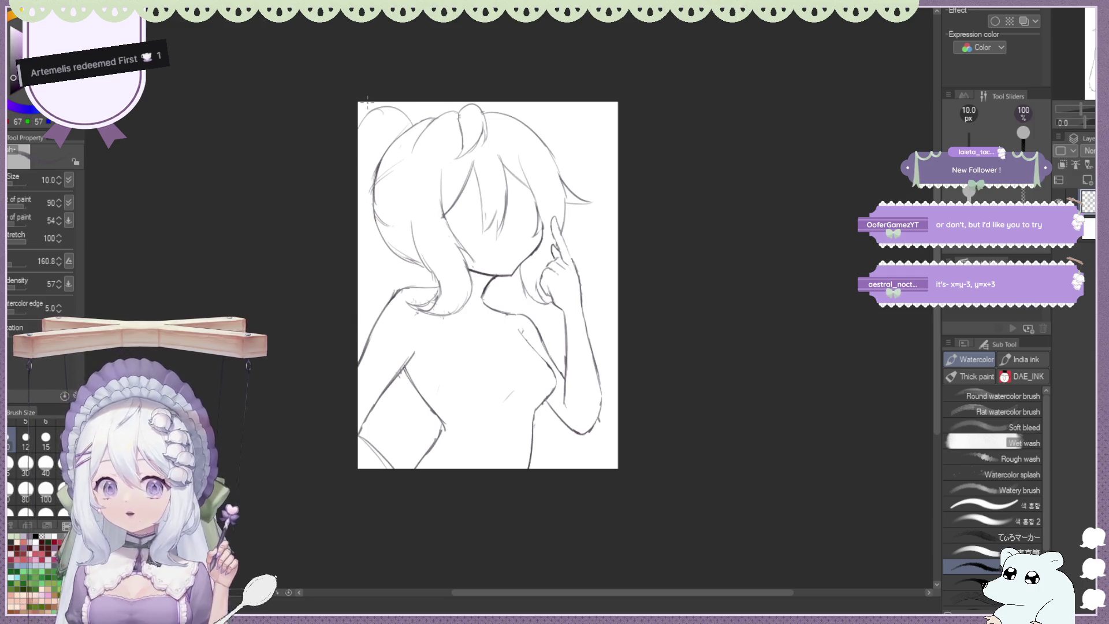
left_click_drag(359, 254, 359, 305)
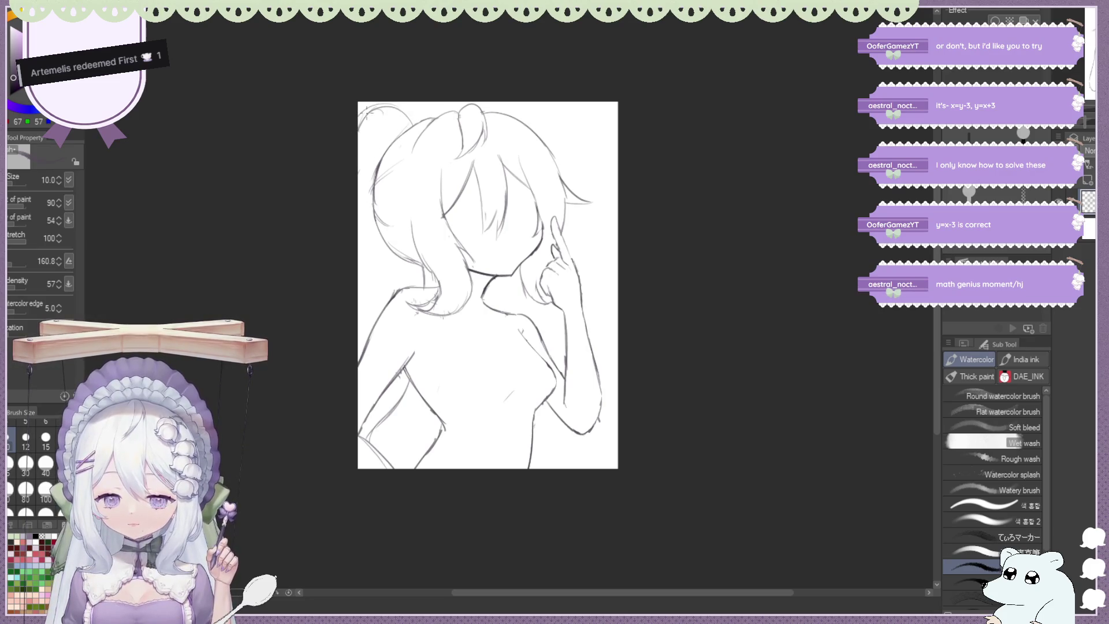
key("e")
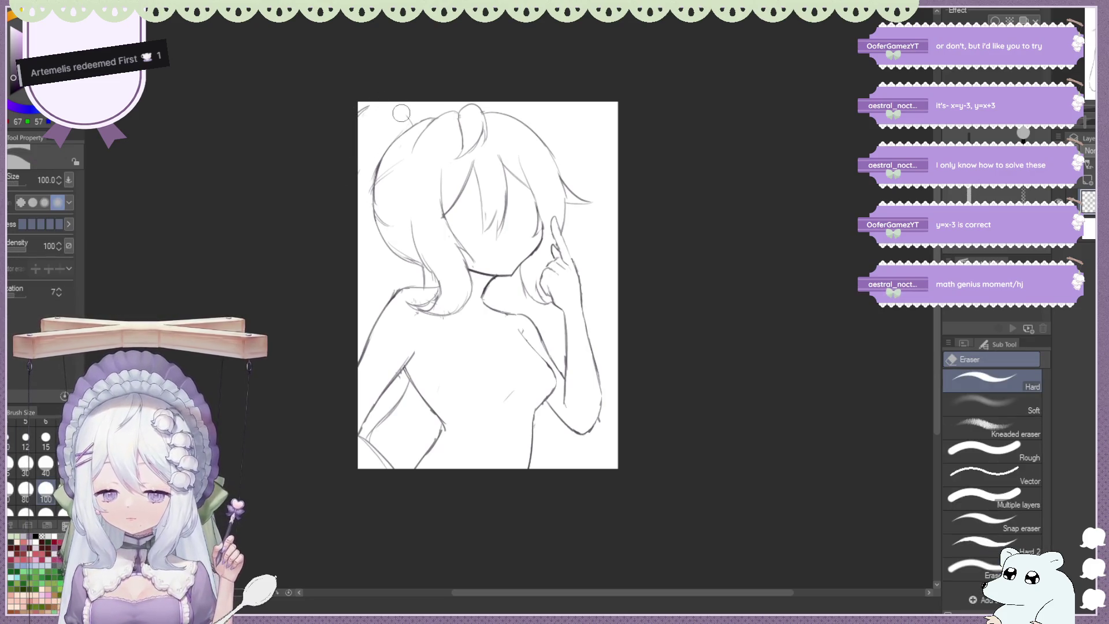
key("b")
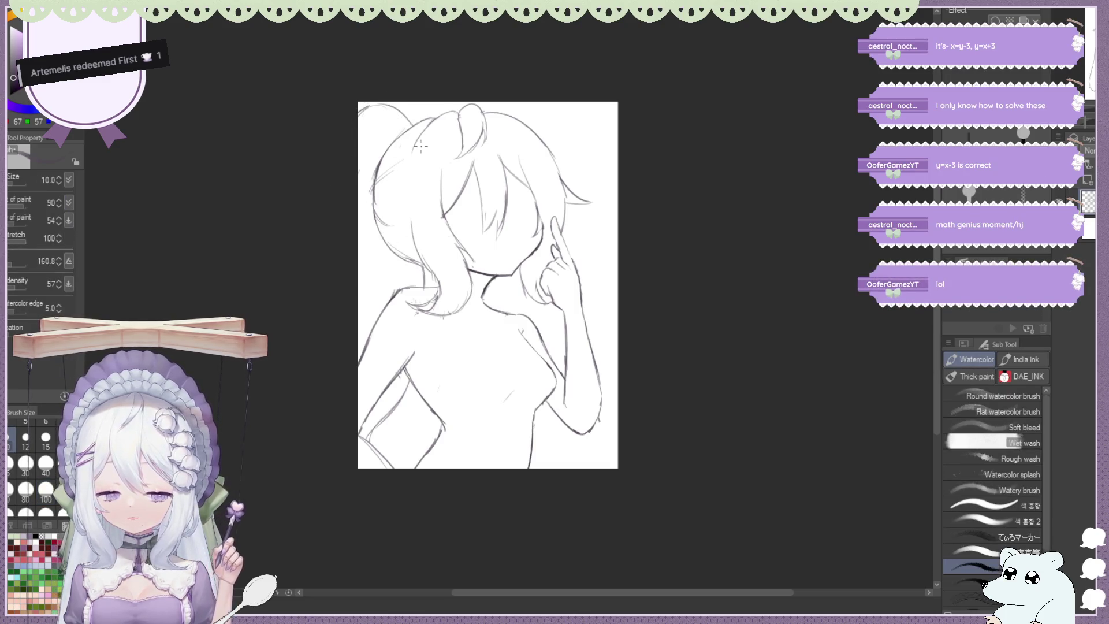
key("e")
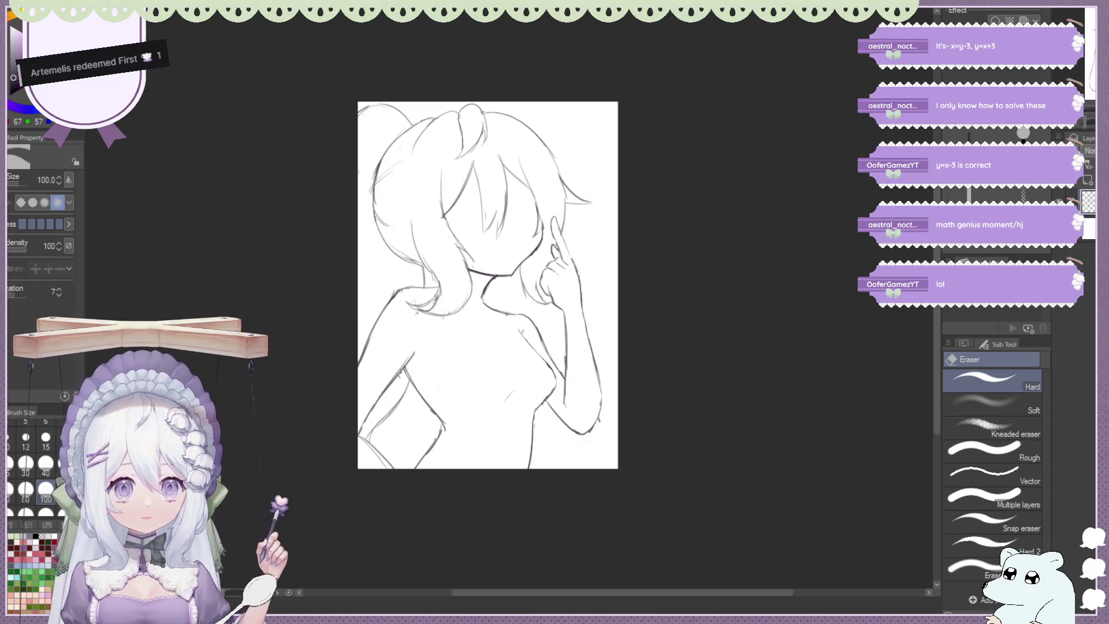
Flip the canvas view back to its normal orientation
key("h")
scroll(445, 179, "down", 1)
scroll(601, 286, "up", 2)
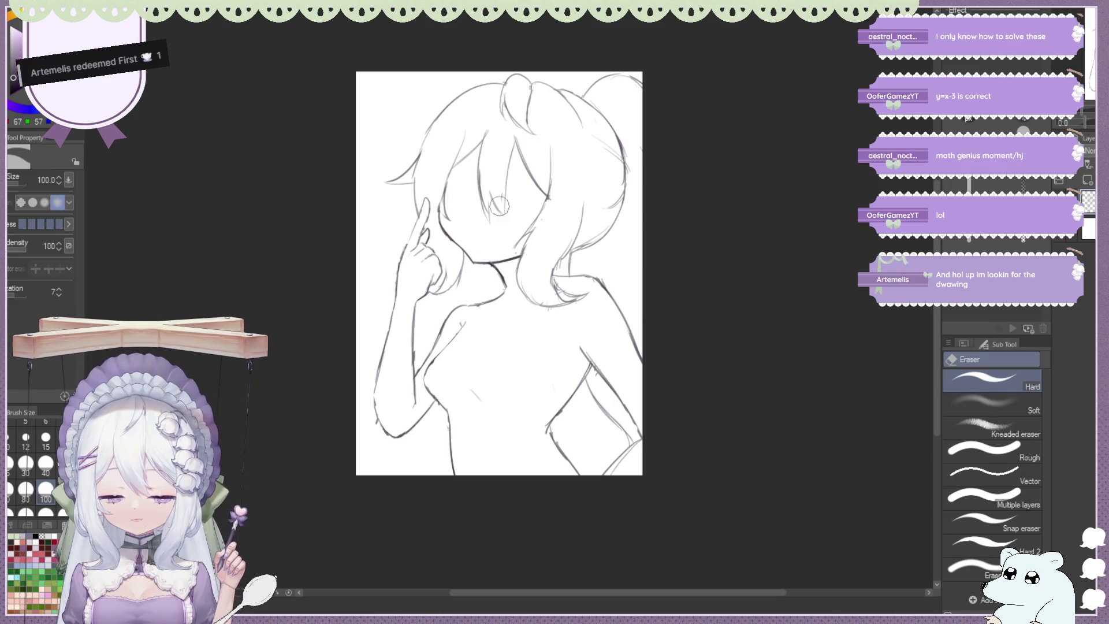
Begin erasing and redrawing the raised fingers beside the cheek
key("b")
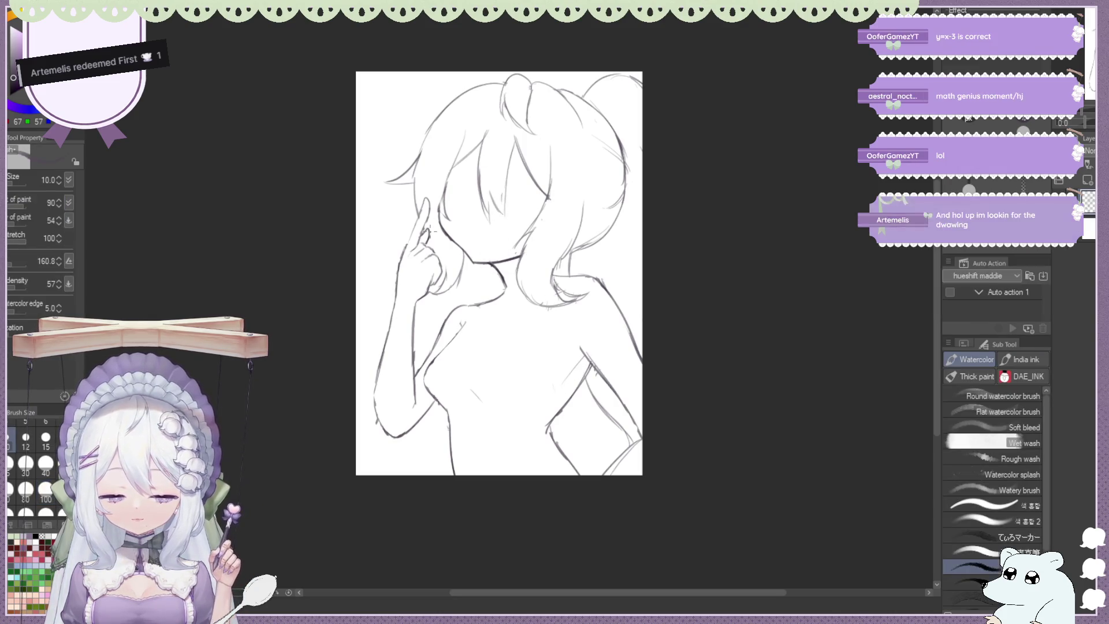
key("e")
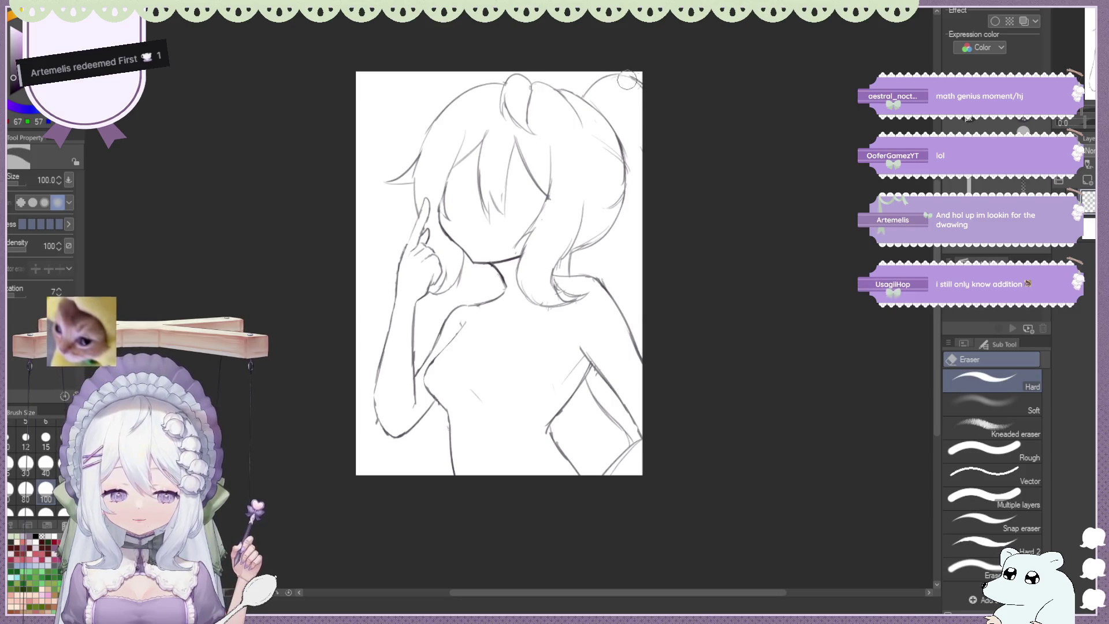
key("b")
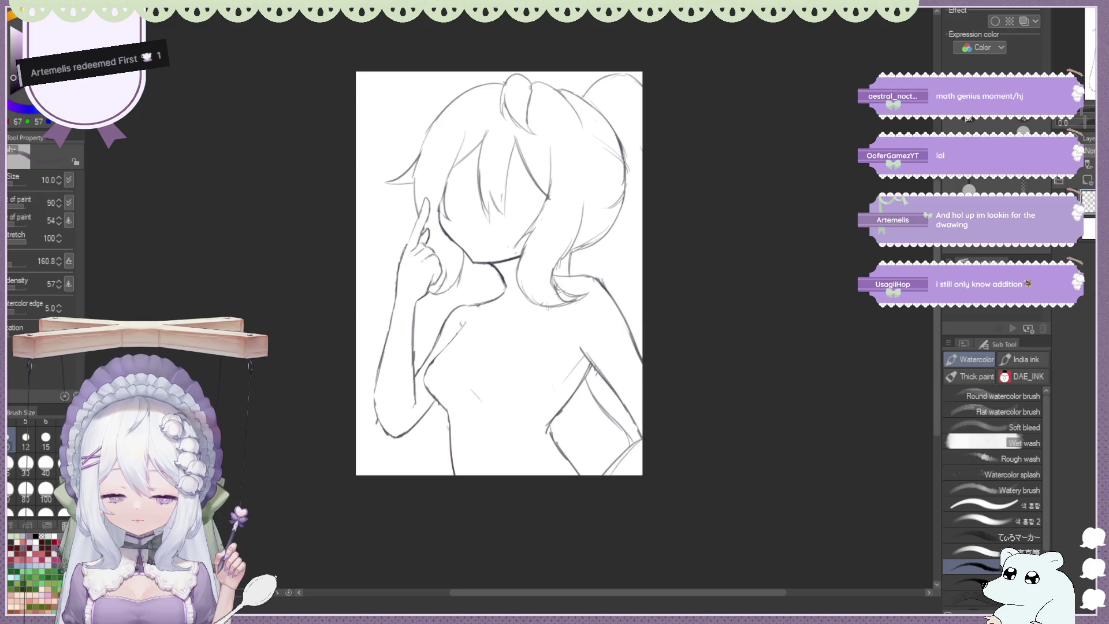
key("e")
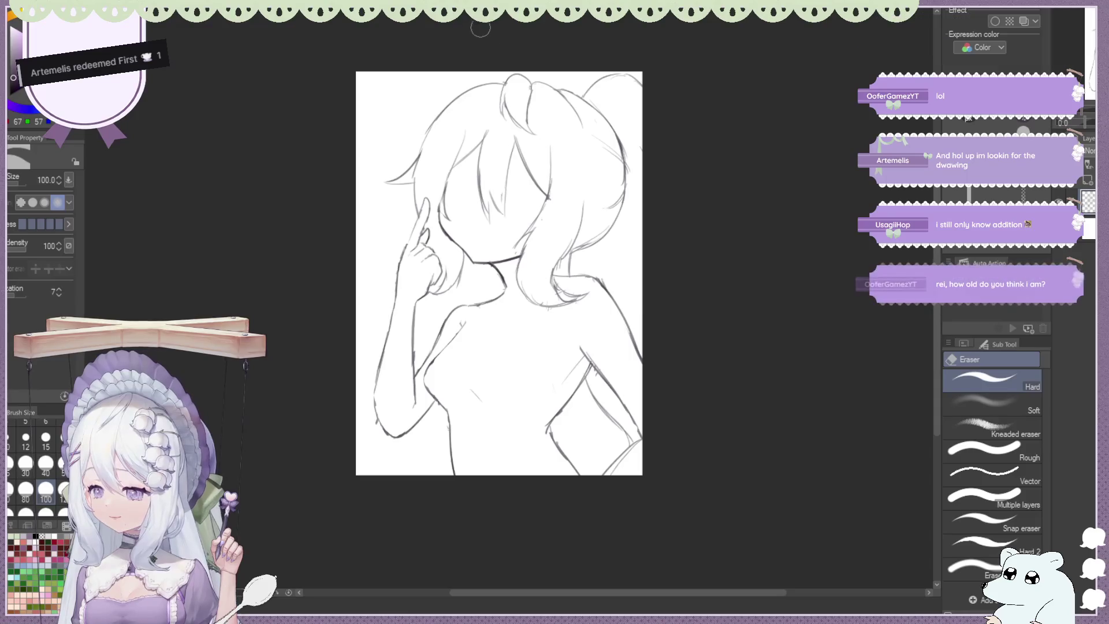
Mirror the view, zoom out slightly, and add small strokes to the raised finger
key("h")
key("ctrl+minus")
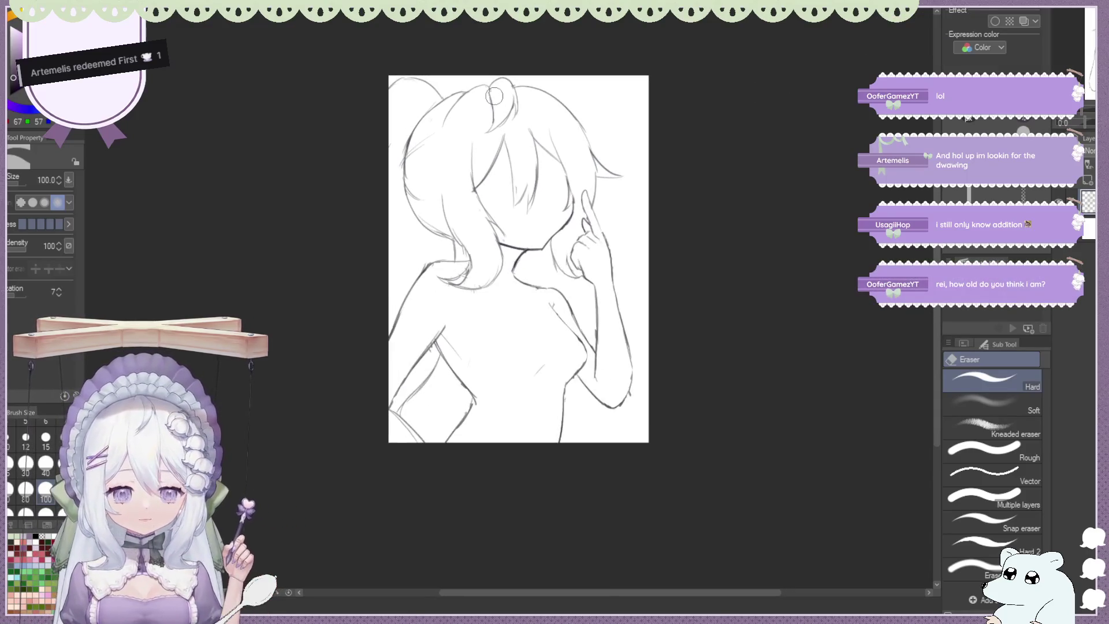
key("b")
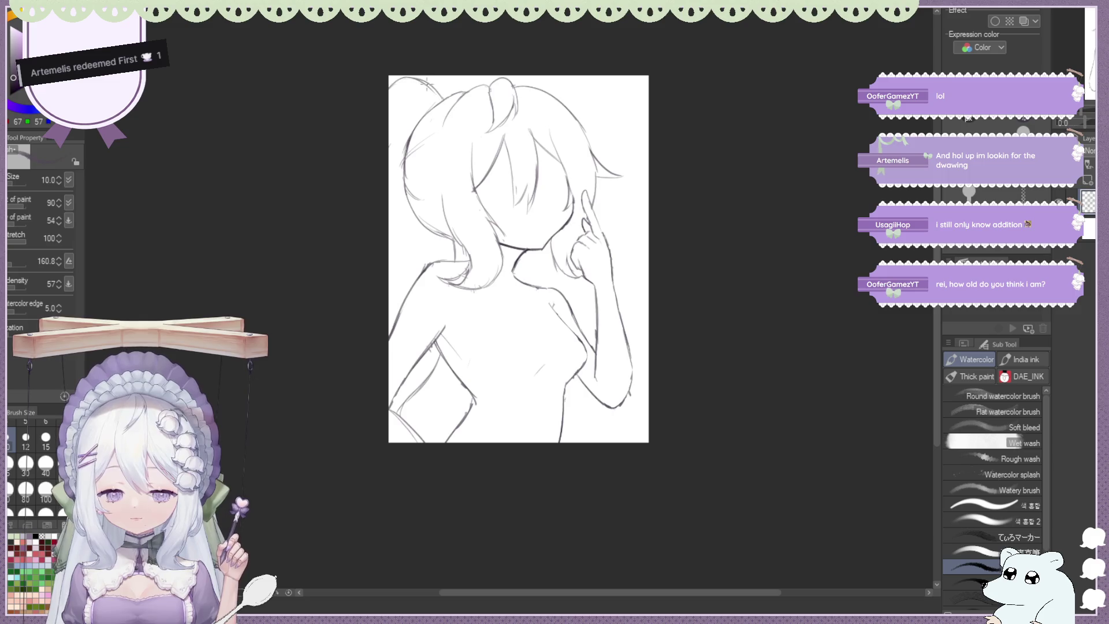
key("e")
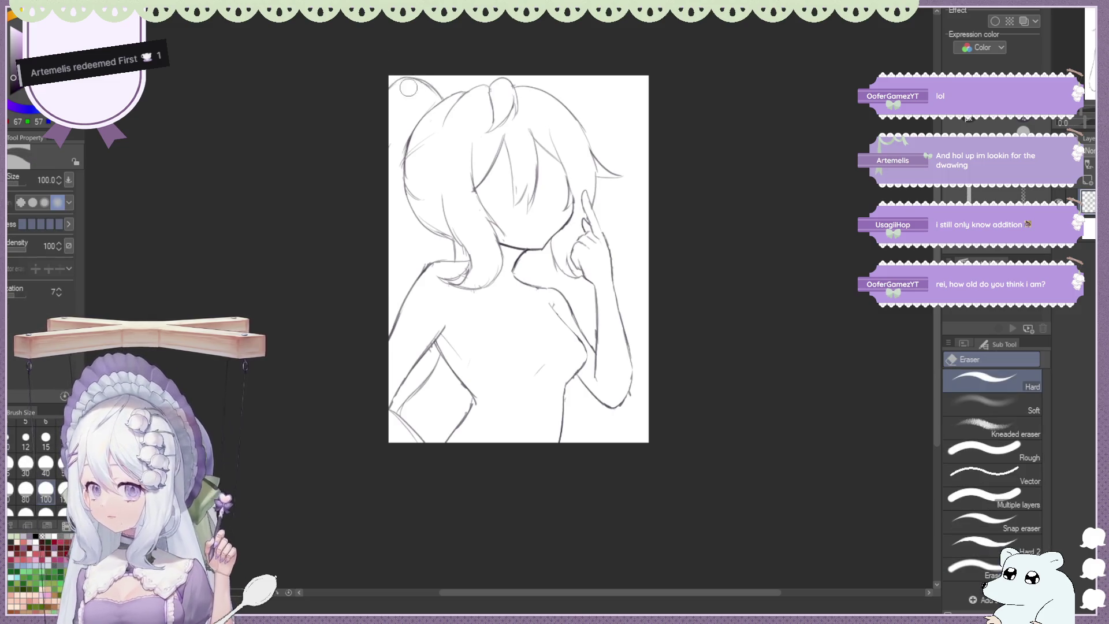
key("b")
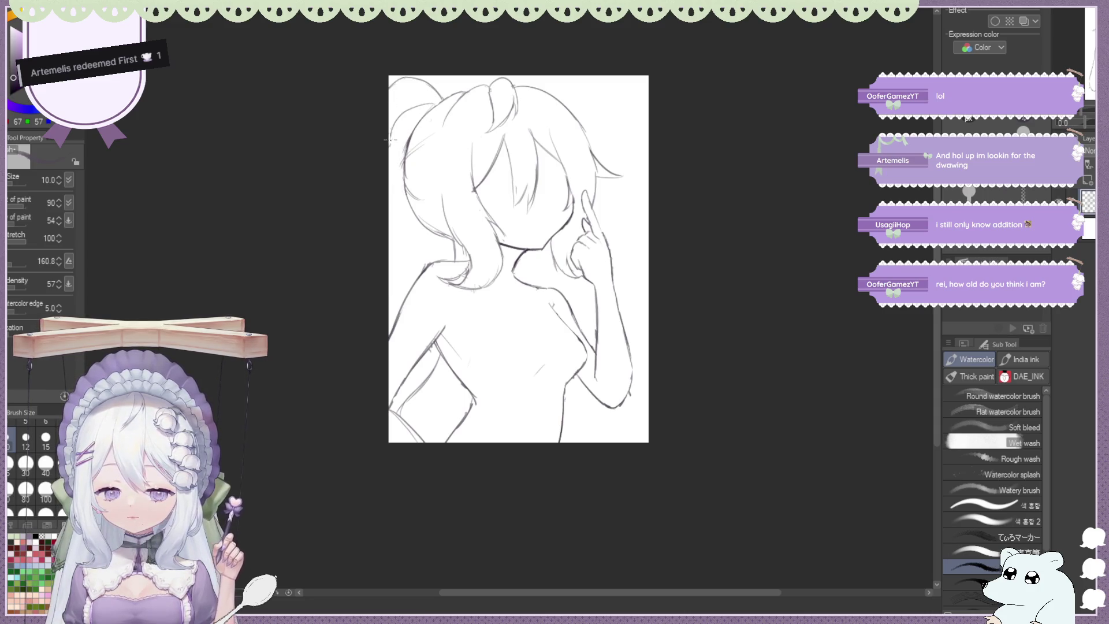
key("e")
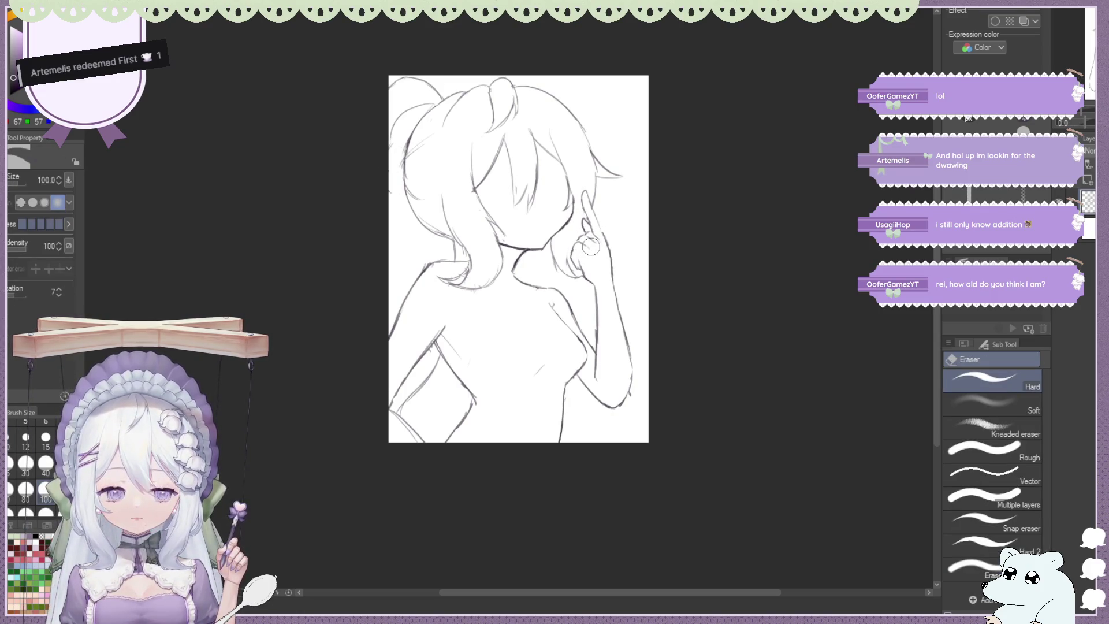
key("b")
left_click_drag(614, 212, 604, 223)
key("e")
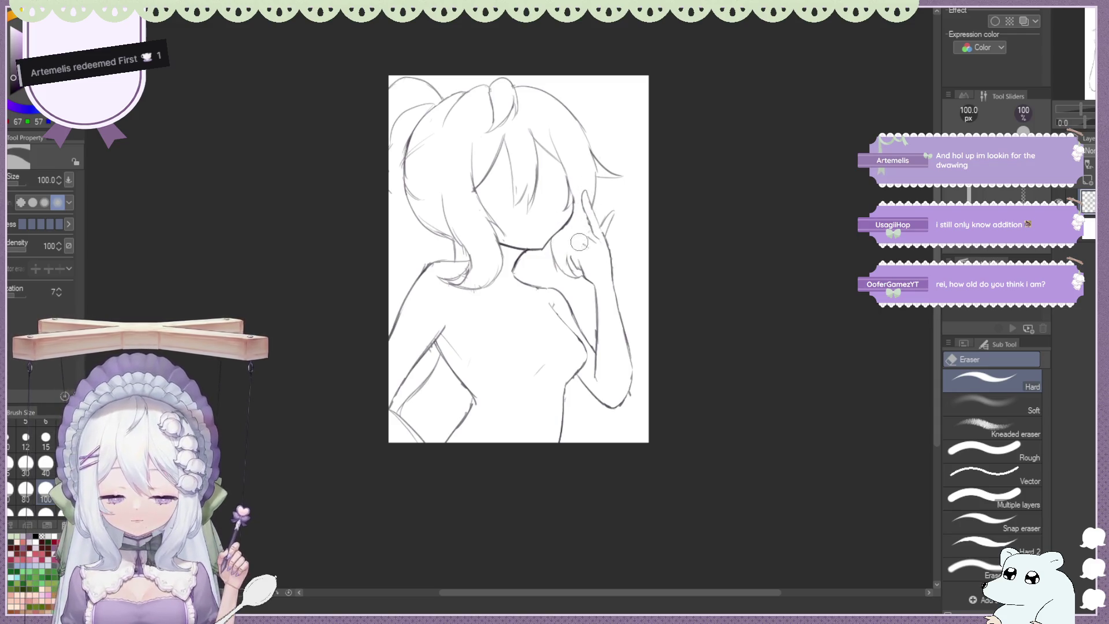
key("b")
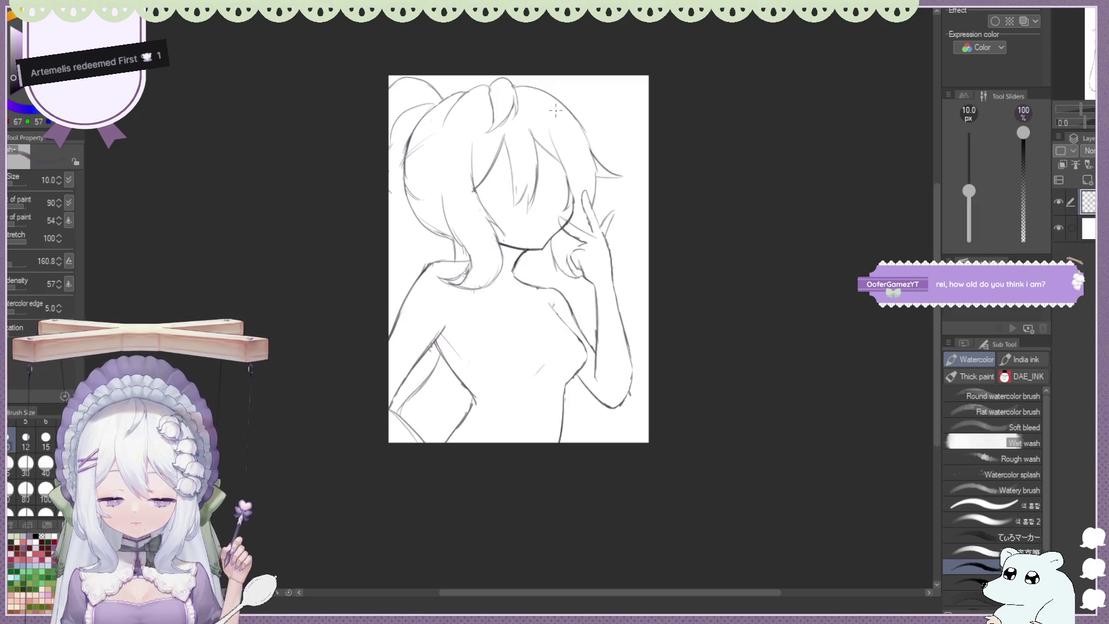
Flip the view horizontally and rework the fingers at the cheek with thin brush and eraser
key("h")
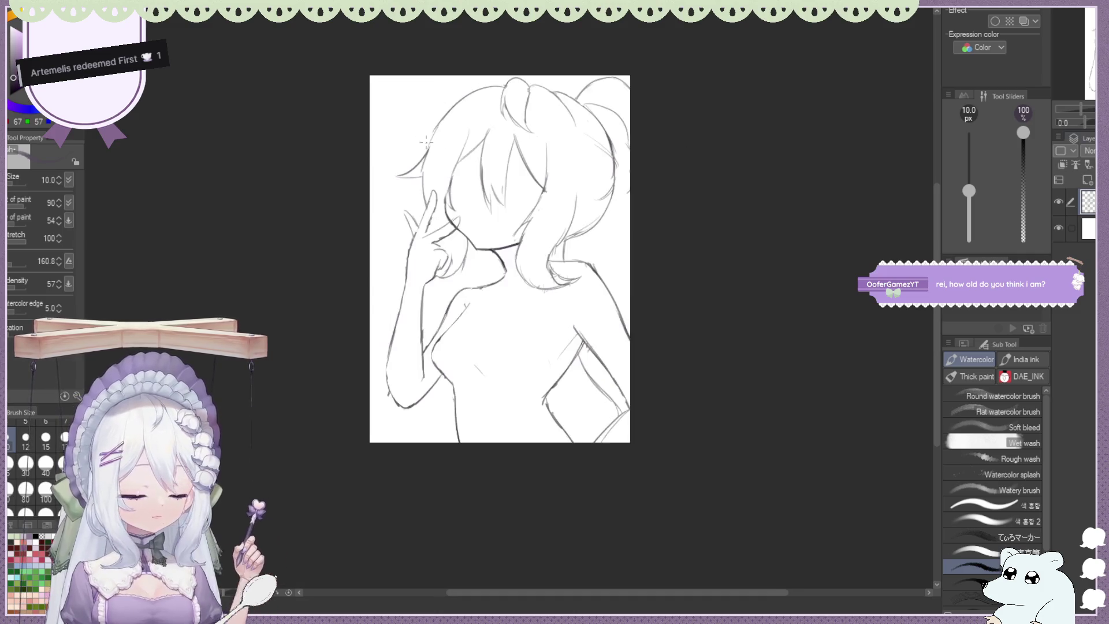
key("e")
key("b")
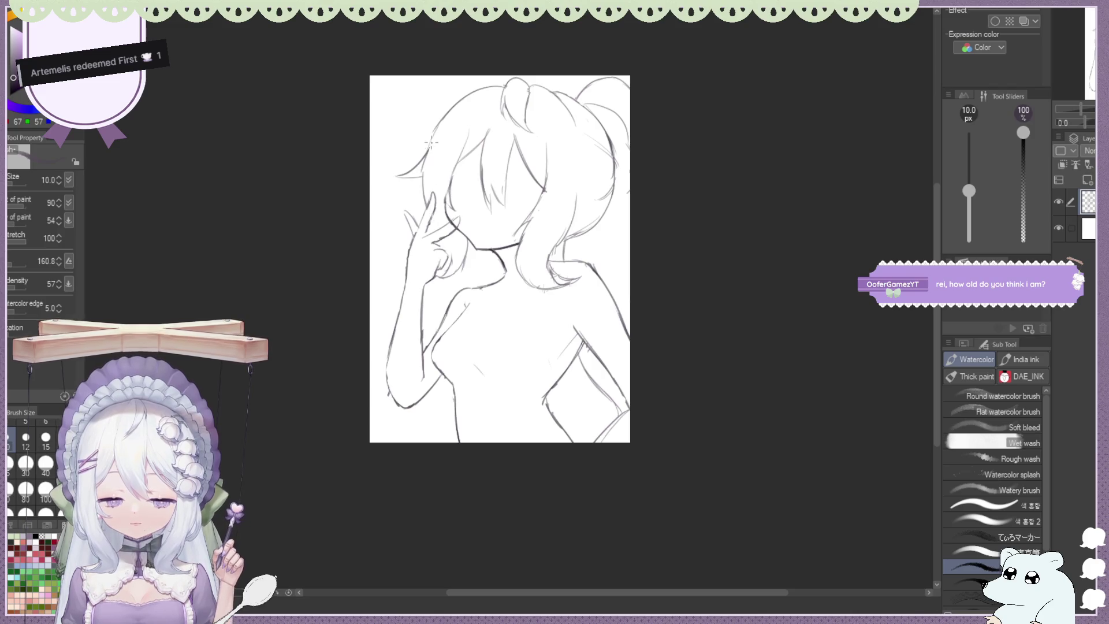
key("e")
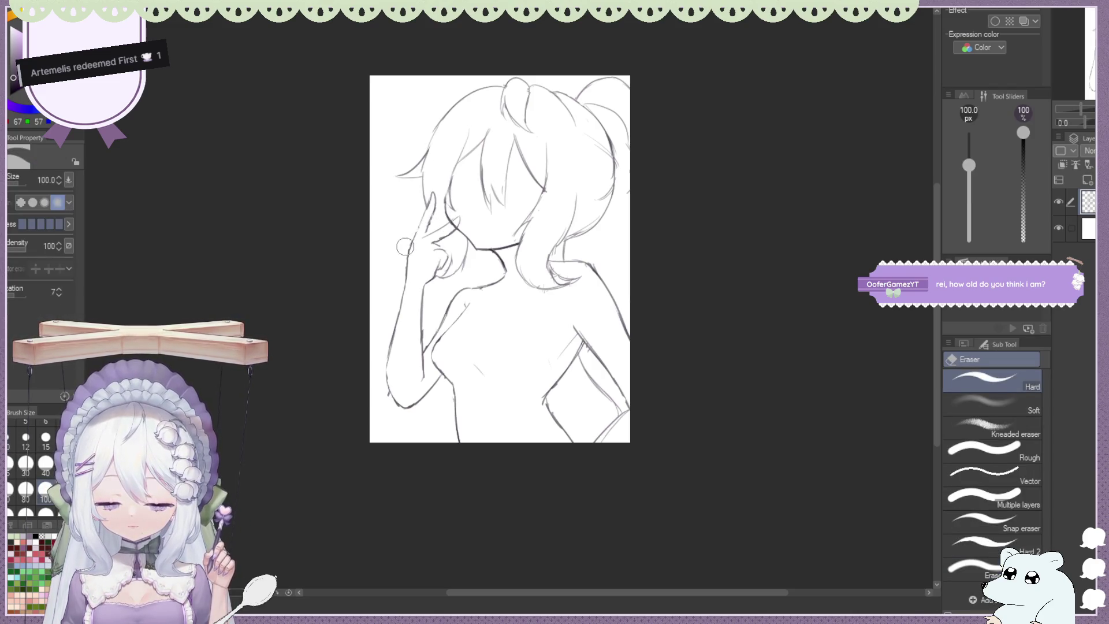
key("b")
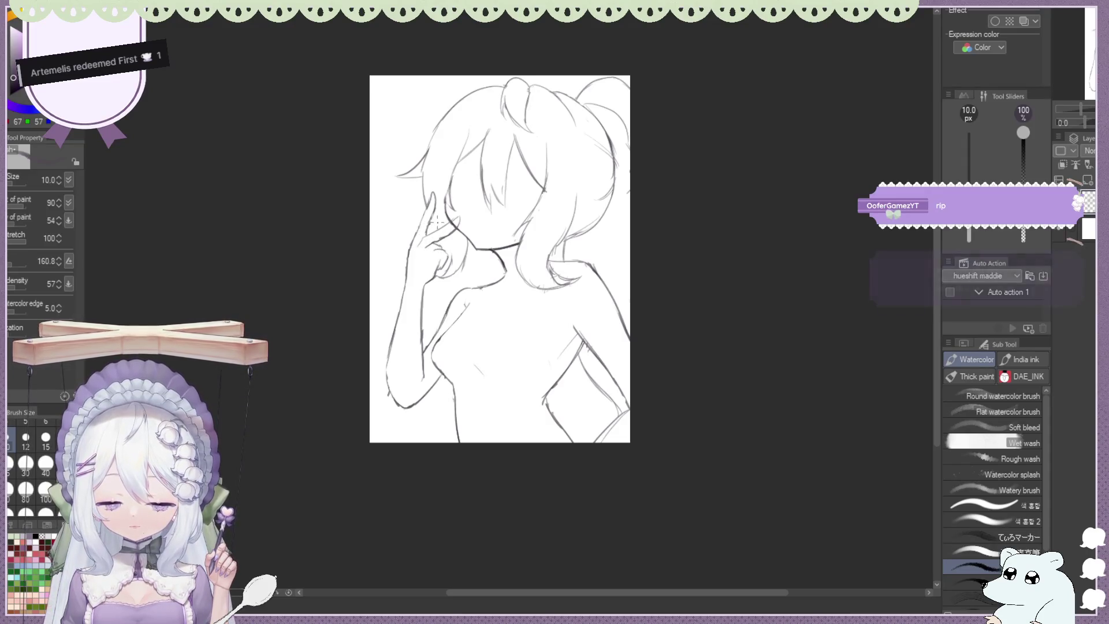
key("e")
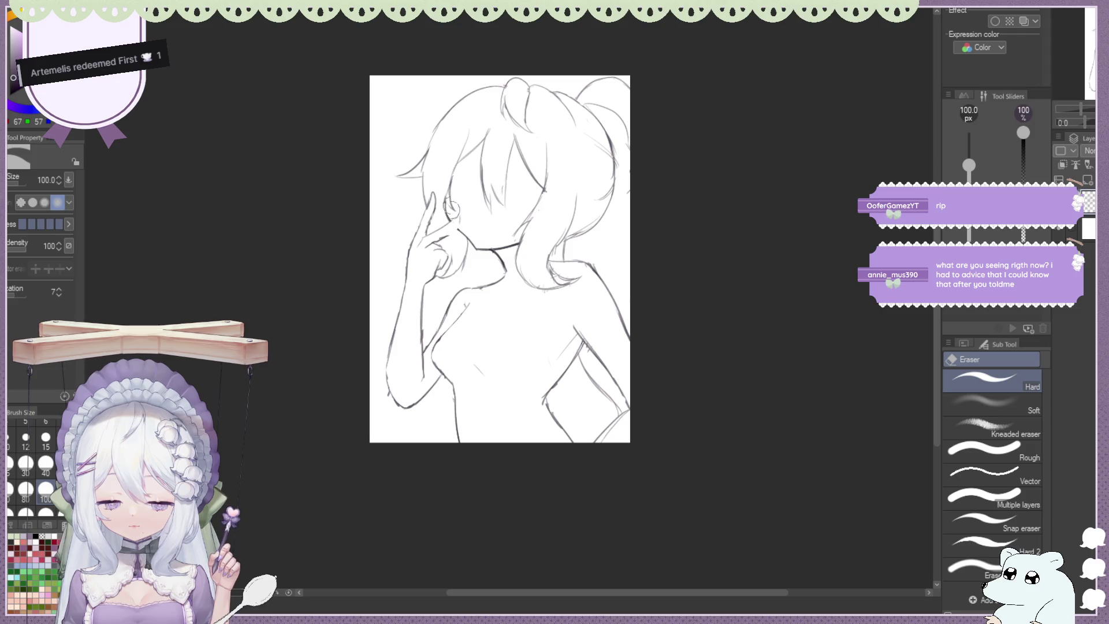
key("b")
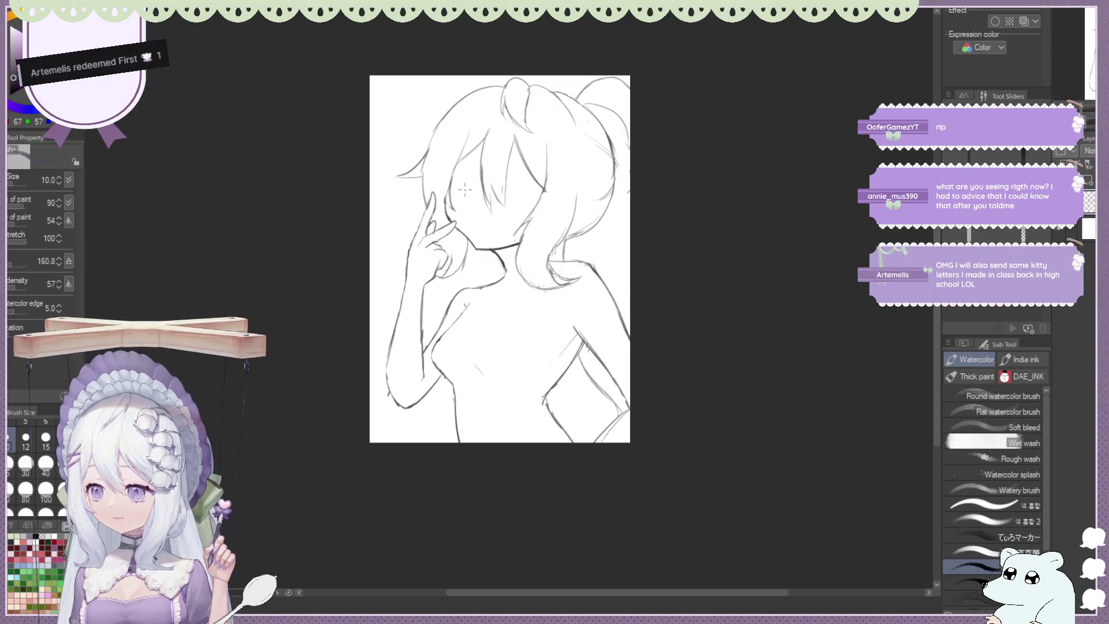
scroll(463, 217, "up", 1)
key("e")
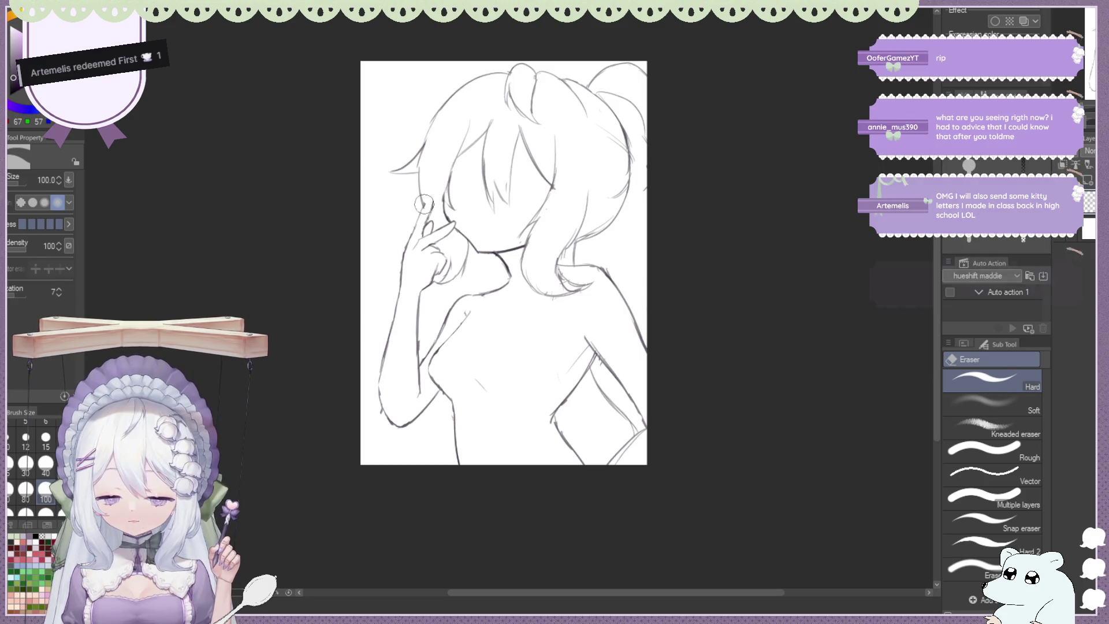
Alternate eraser and brush to clear the old index-finger lines at the cheek
key("b")
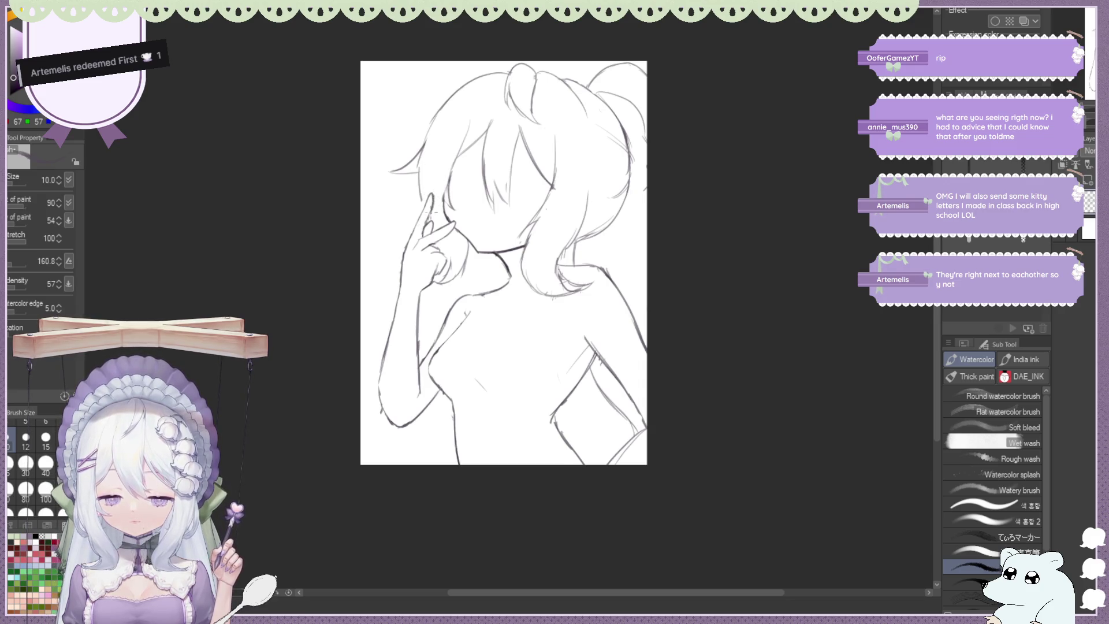
key("e")
key("b")
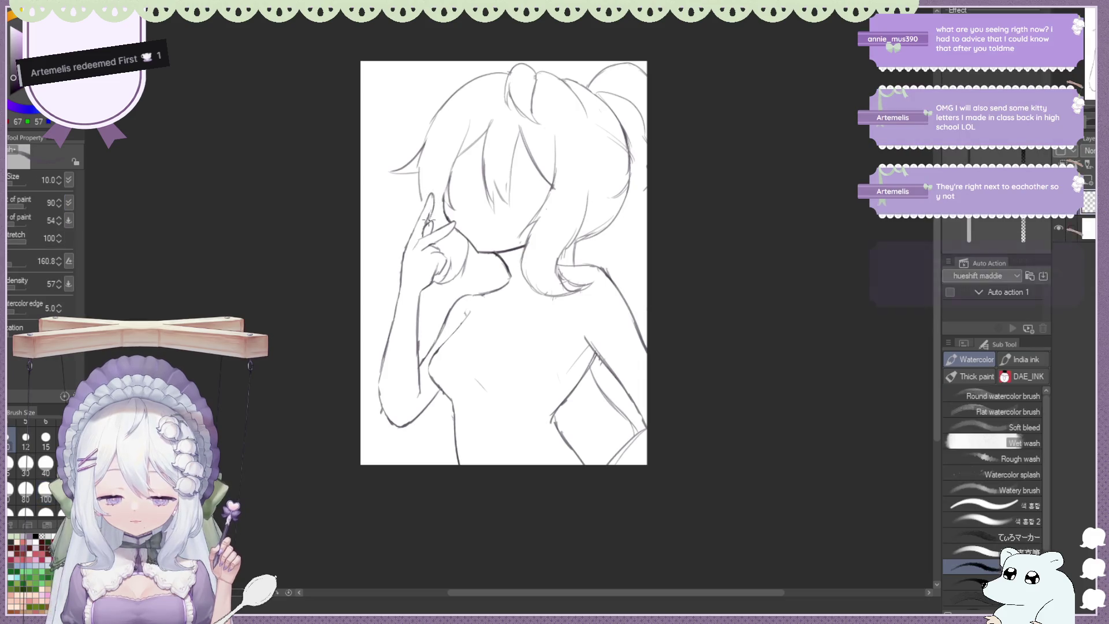
key("e")
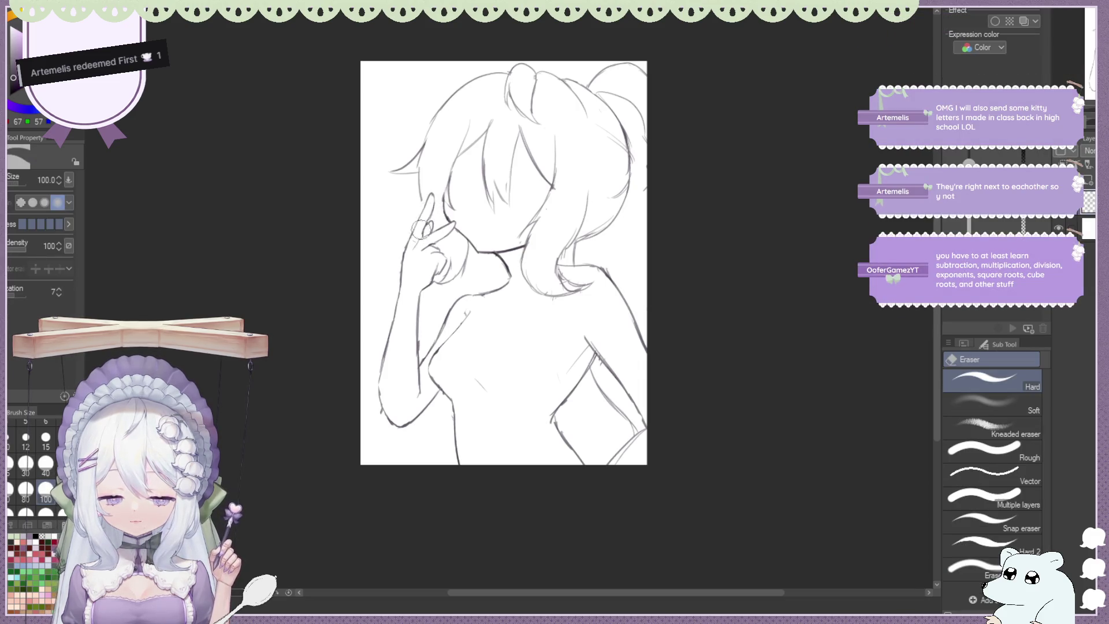
key("b")
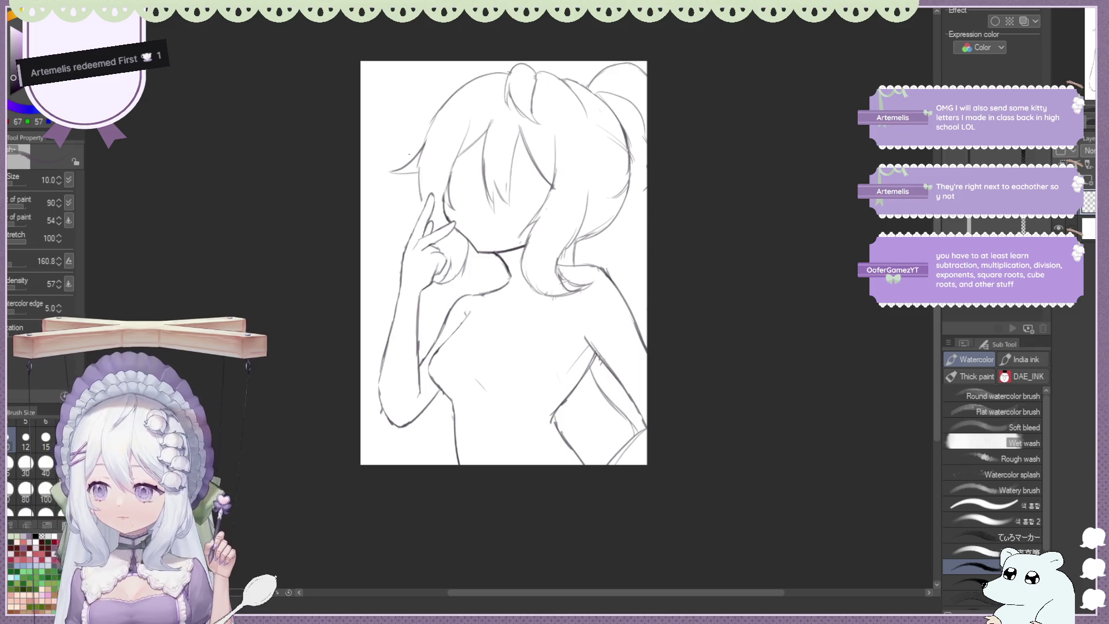
key("e")
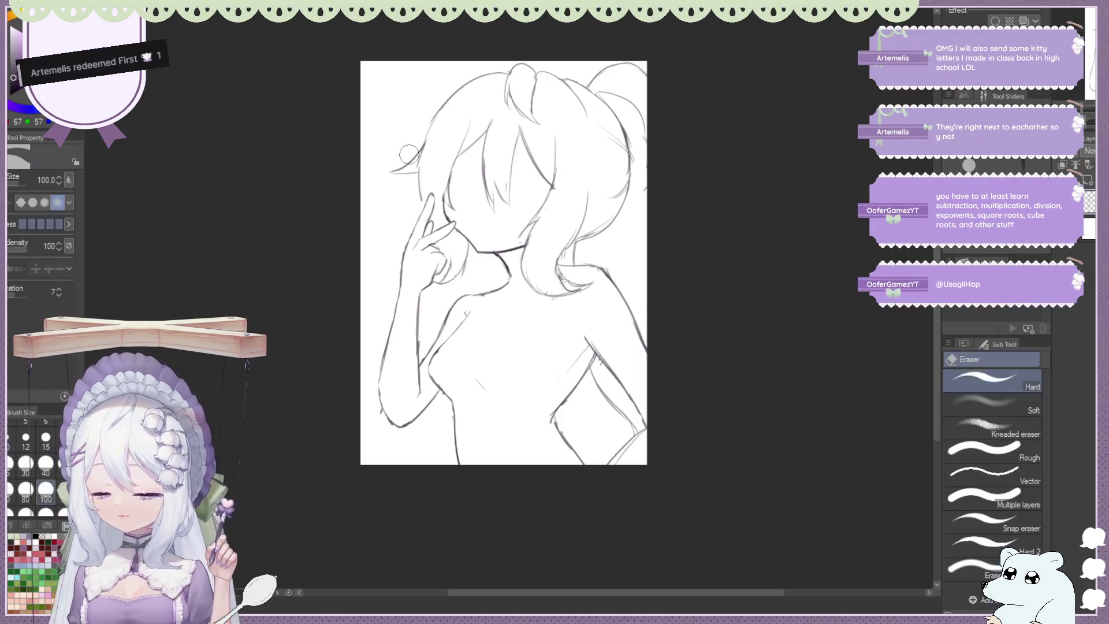
key("b")
Redraw the index finger resting against her cheek and clean around it
key("e")
left_click_drag(428, 228, 404, 257)
key("b")
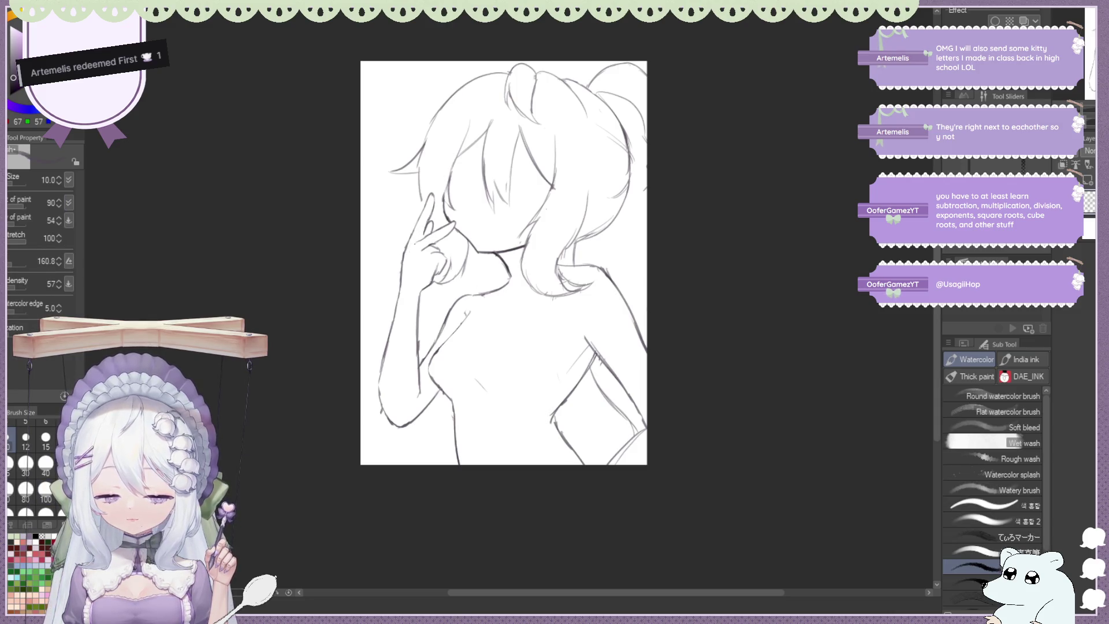
key("e")
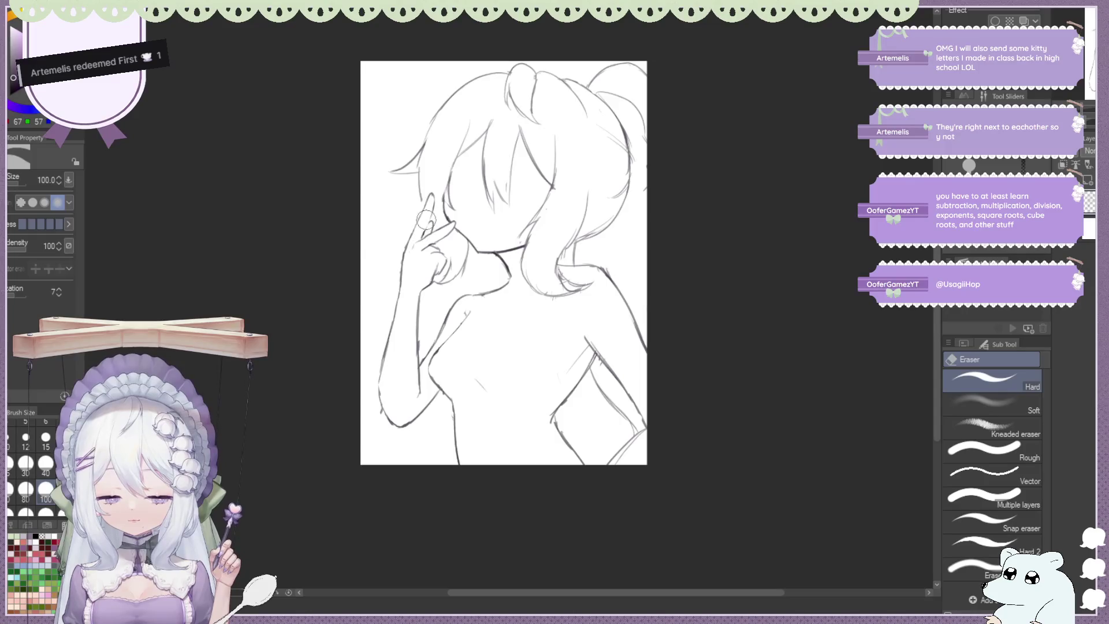
key("b")
key("e")
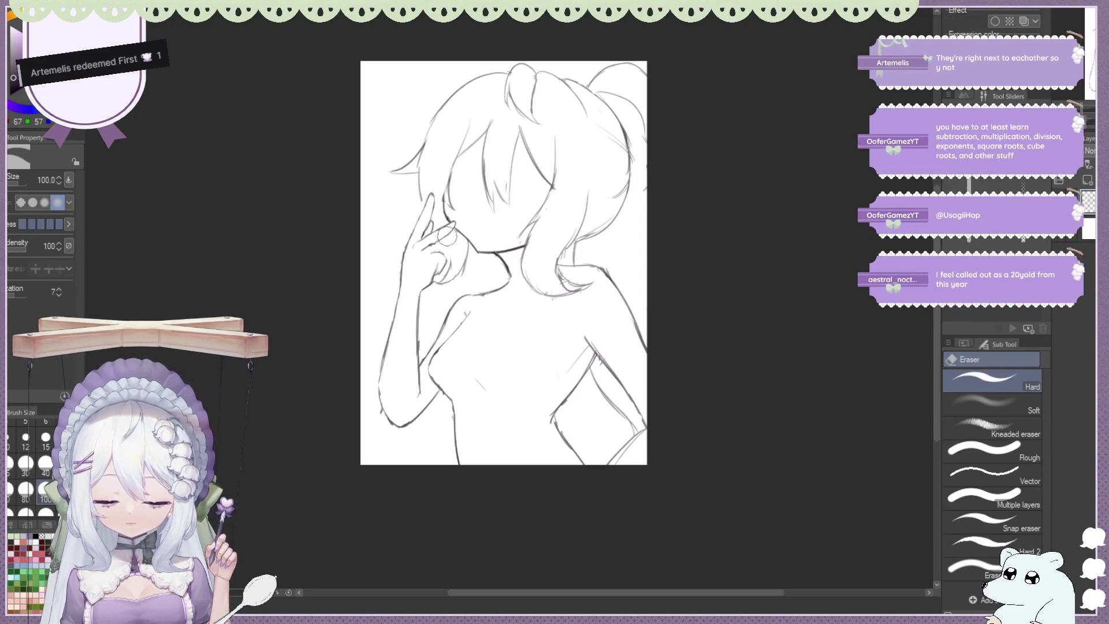
key("b")
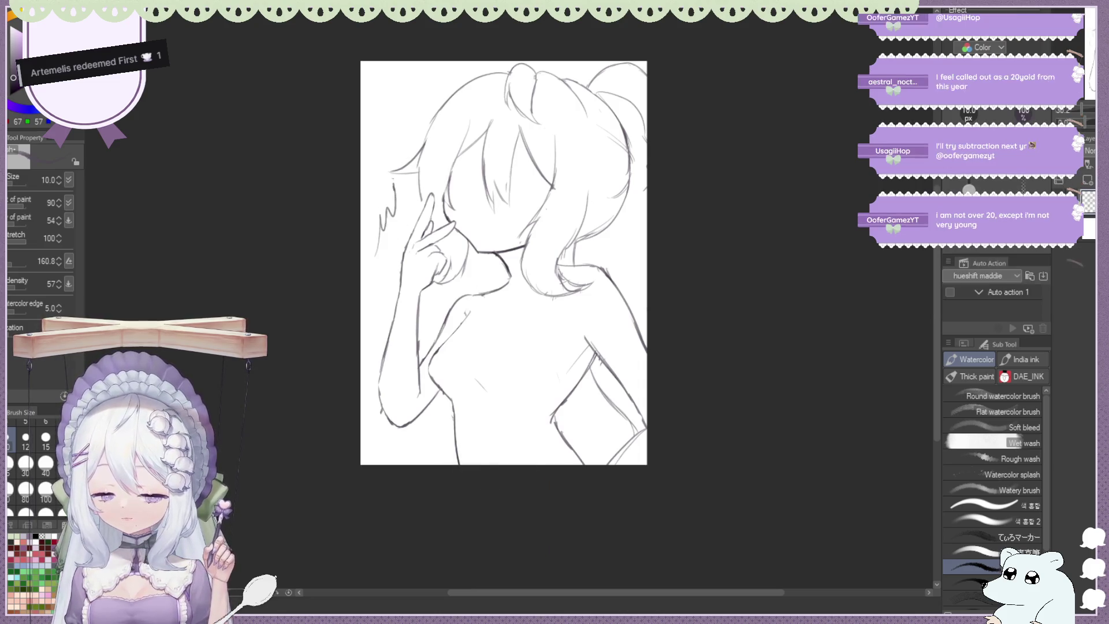
Add a short line along the face edge beside the fingers and erase extra fingertip strokes
key("e")
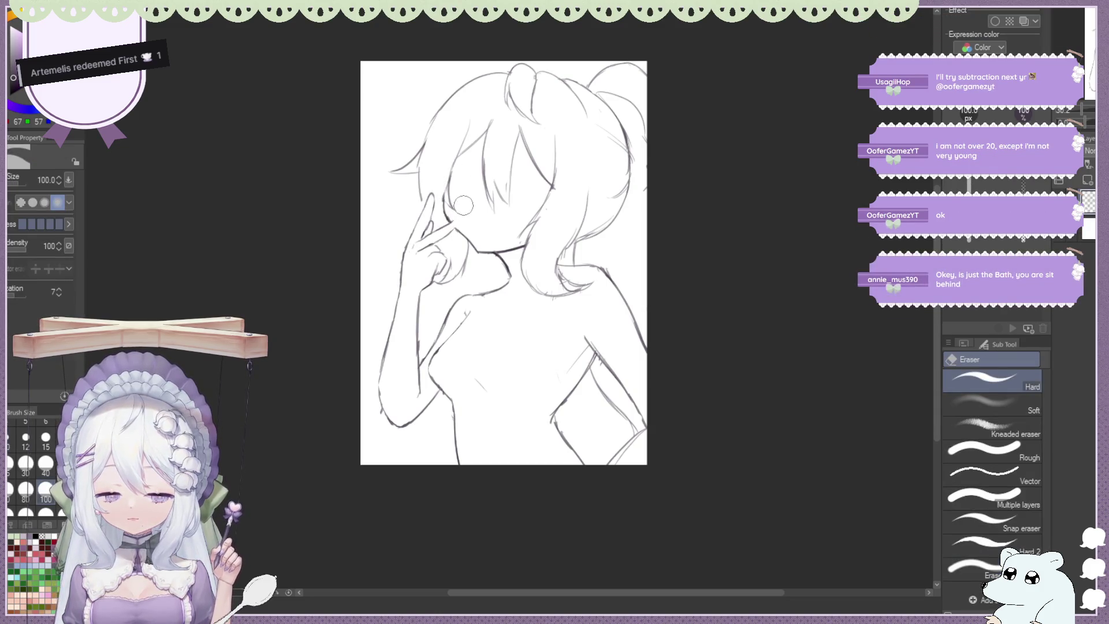
key("b")
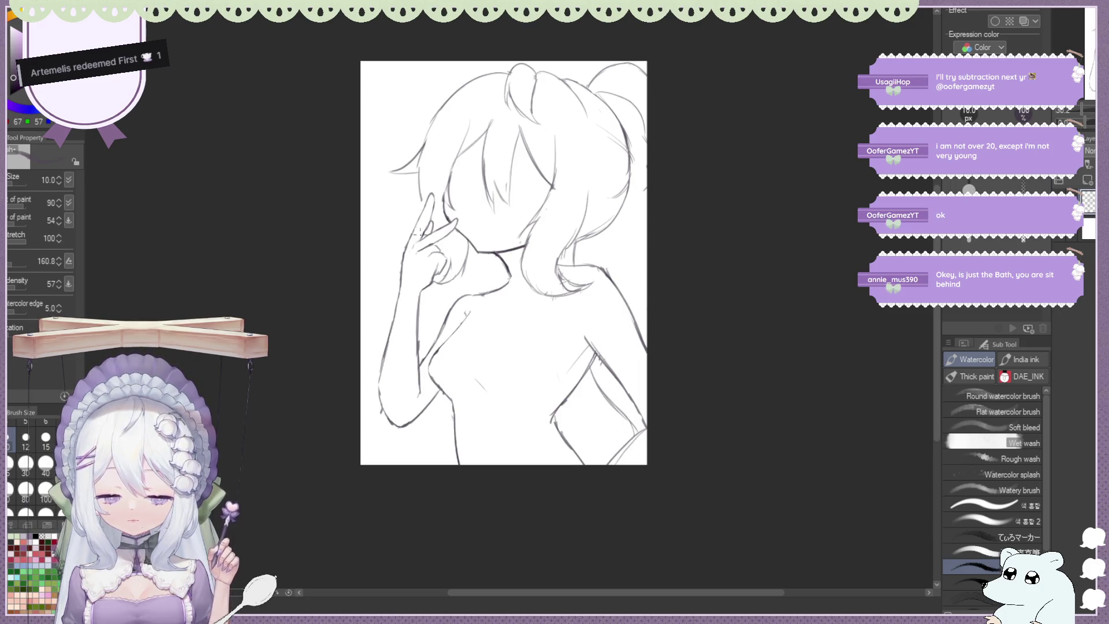
key("e")
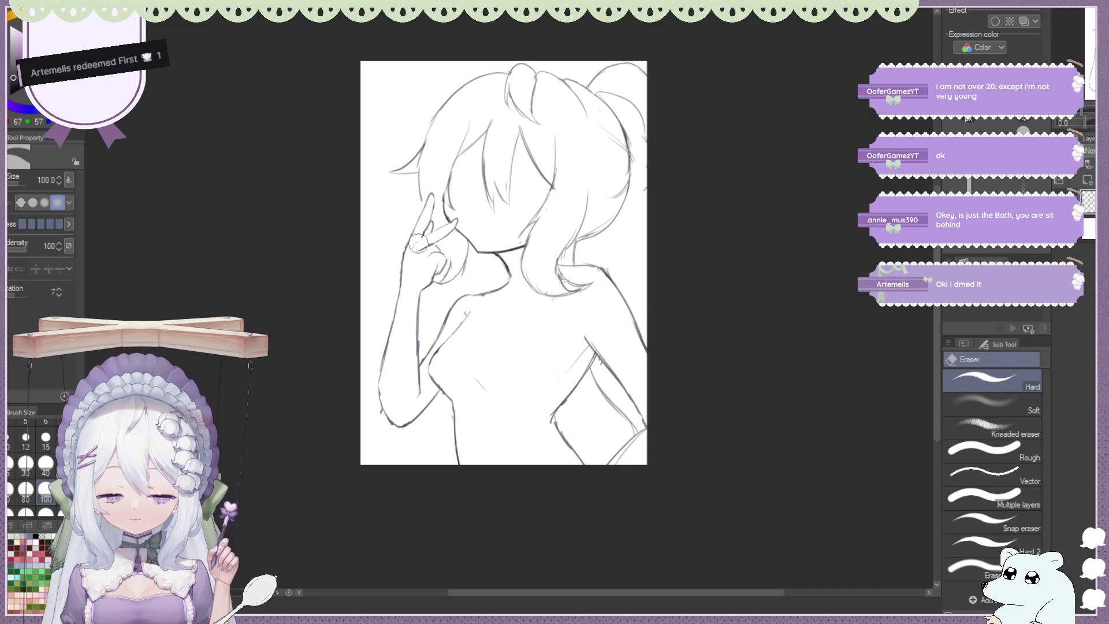
key("b")
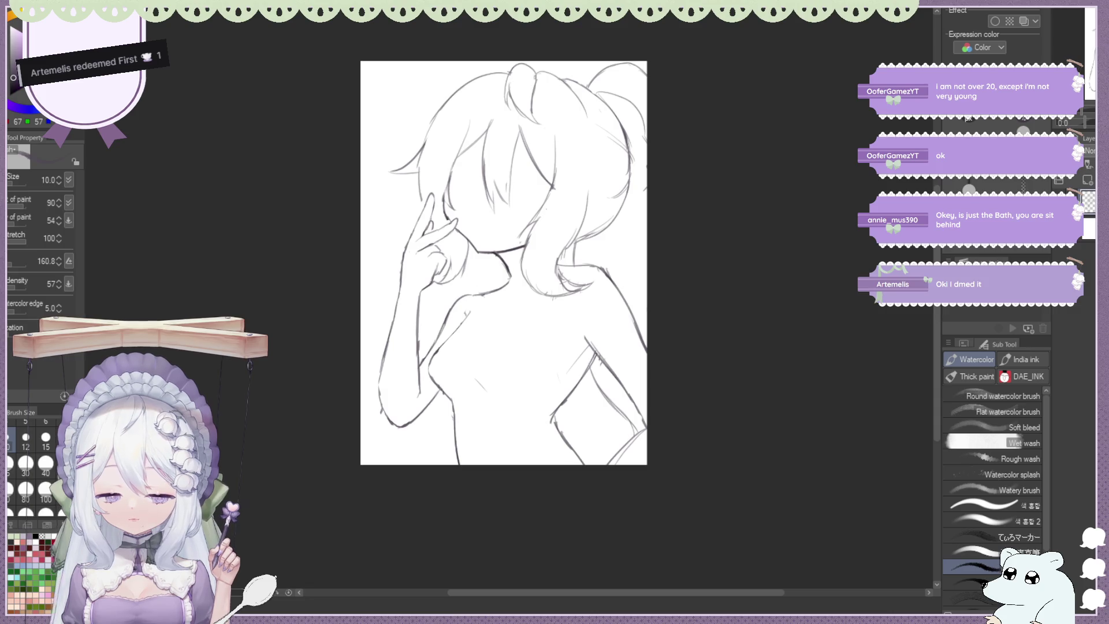
key("e")
key("b")
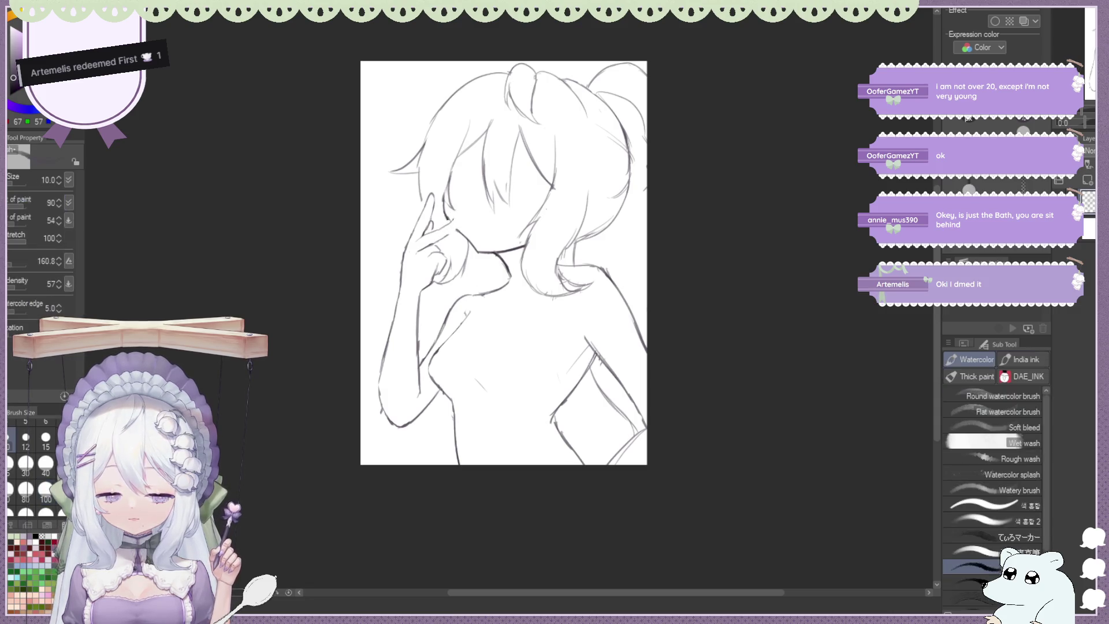
left_click_drag(451, 218, 457, 234)
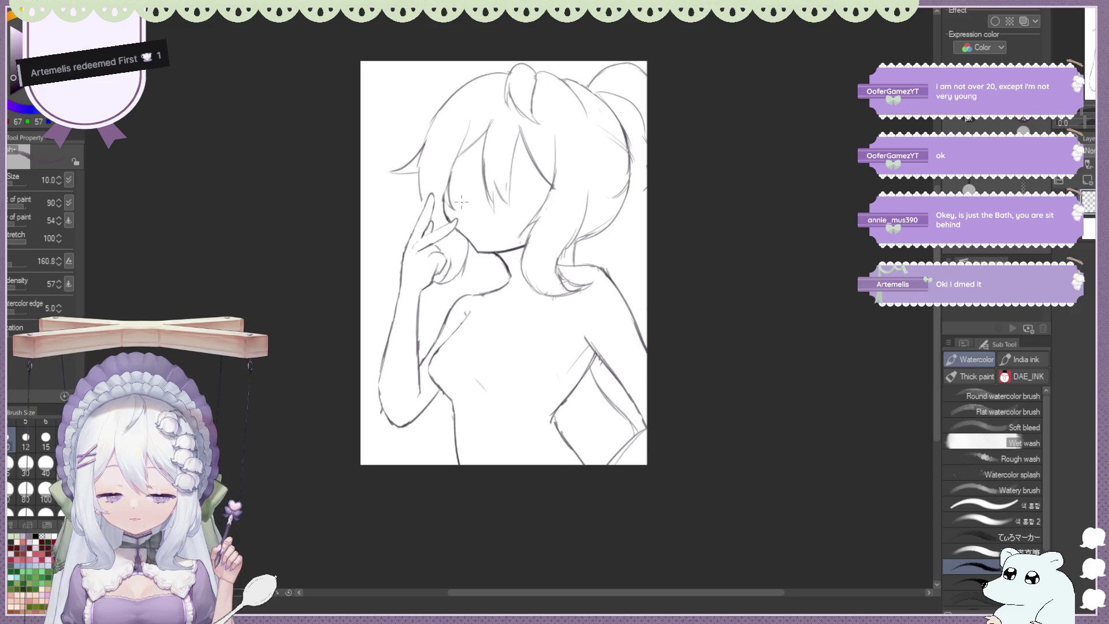
key("e")
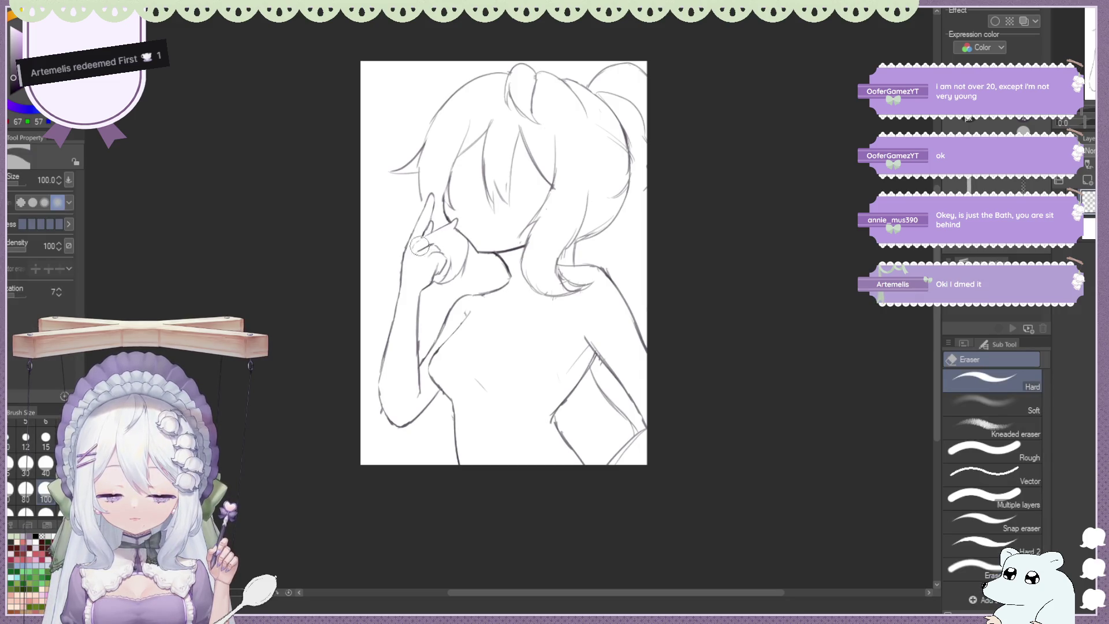
key("b")
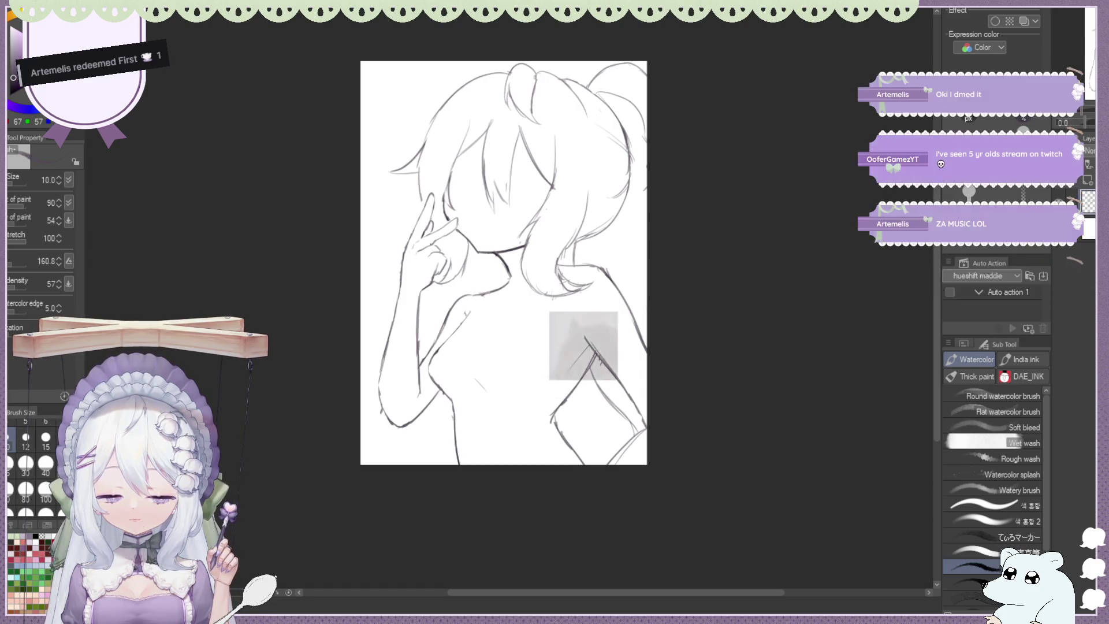
key("e")
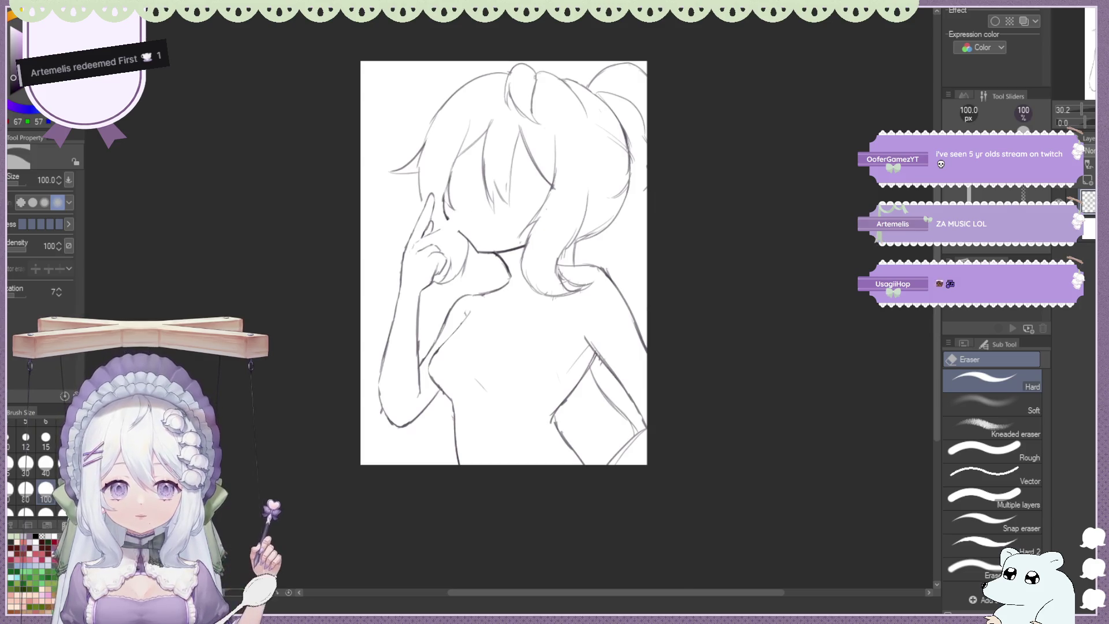
Mirror, rotate and zoom the view onto the raised finger, then pick the Watercolor brush
key("h")
key("ctrl+minus")
key("ctrl+plus")
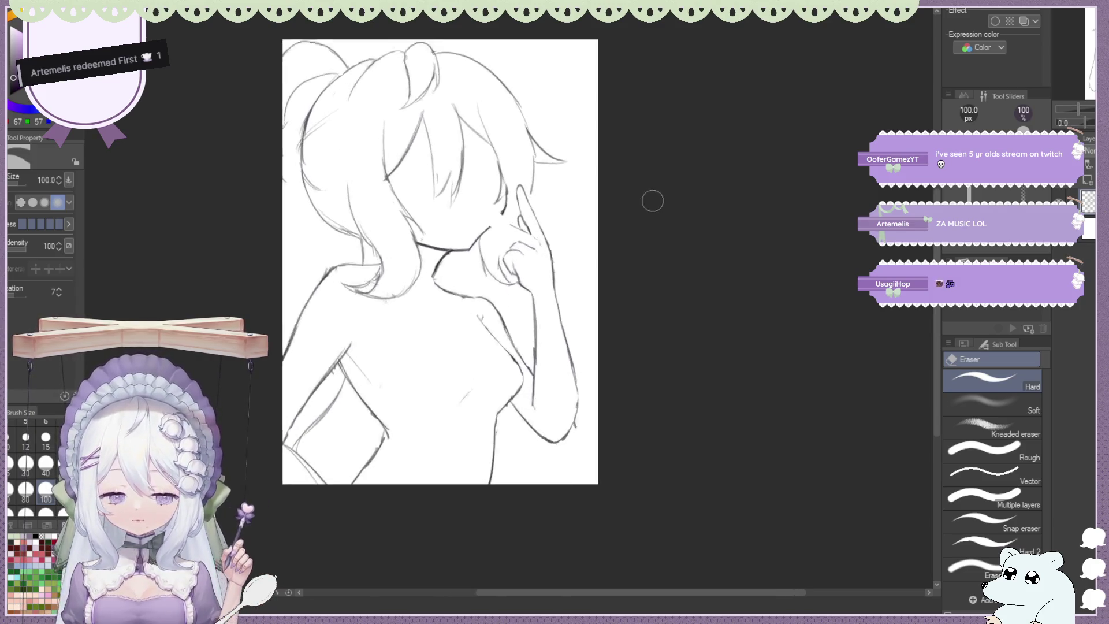
key("ctrl+plus")
key("asciicircum")
key("asciicircum")
key("asciicircum")
key("ctrl+plus")
key("ctrl+plus")
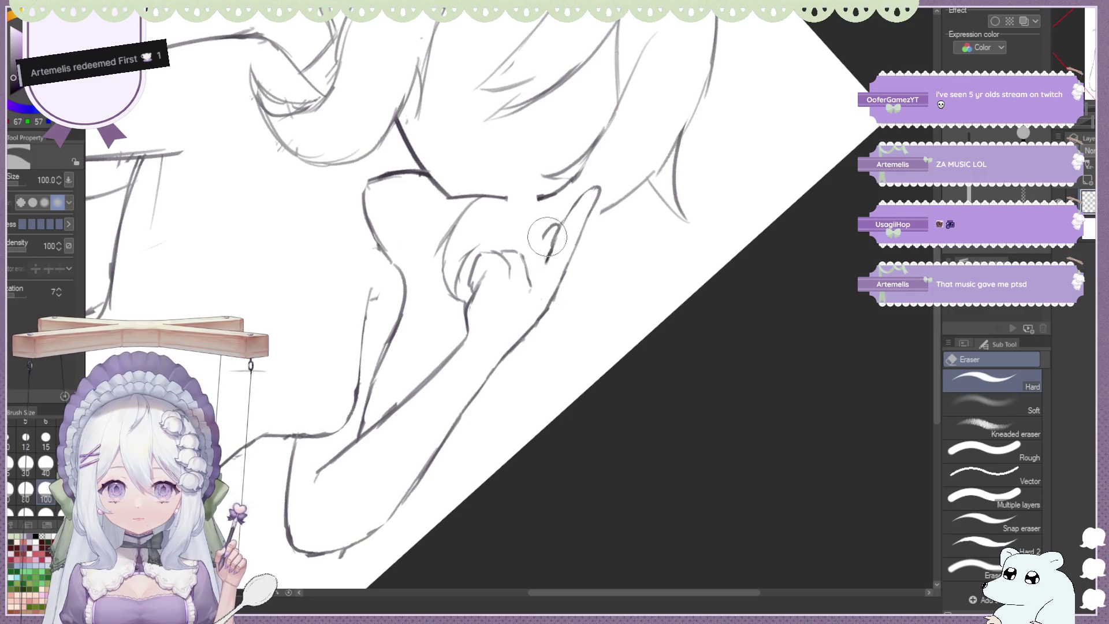
key("b")
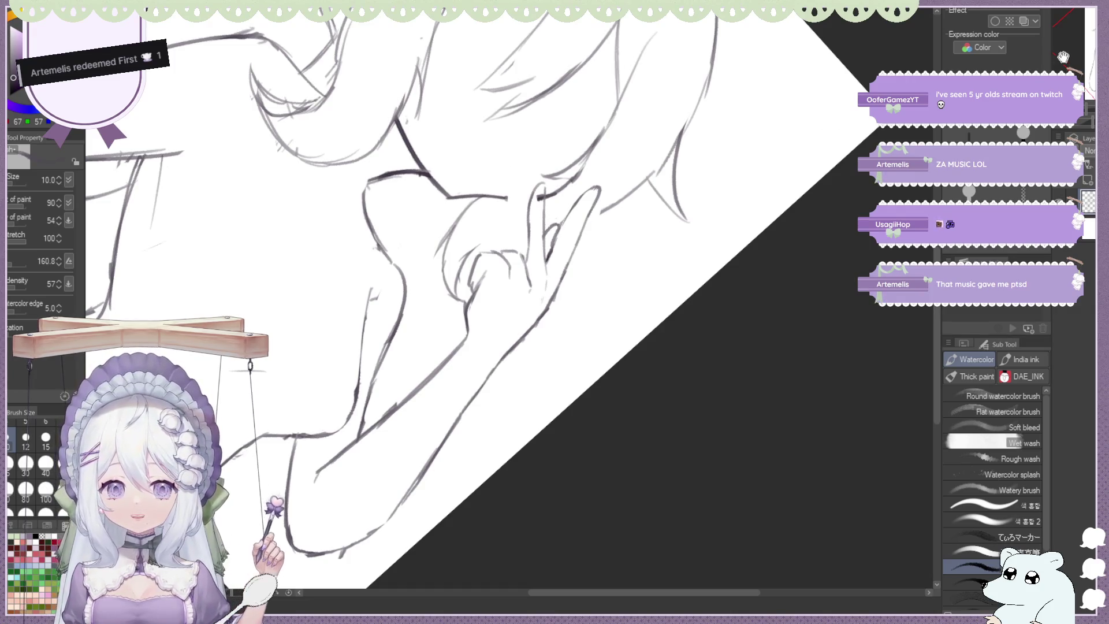
Recheck the fingertip line mirrored and upright, zoomed on the head and hand, ending on the Hard eraser
key("h")
key("ctrl+0")
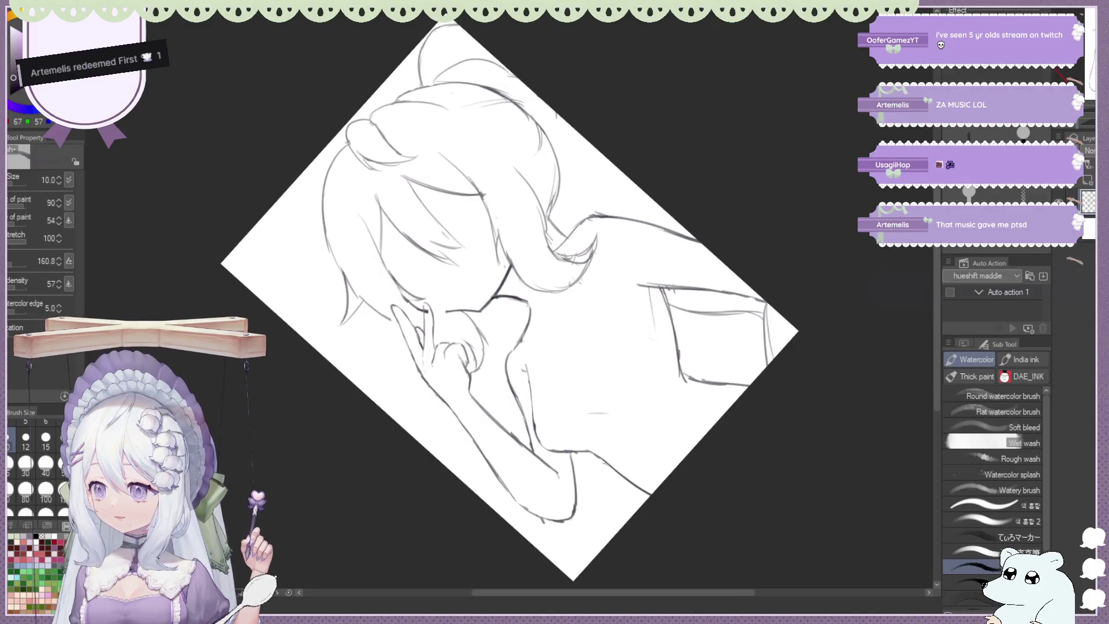
key("r")
key("h")
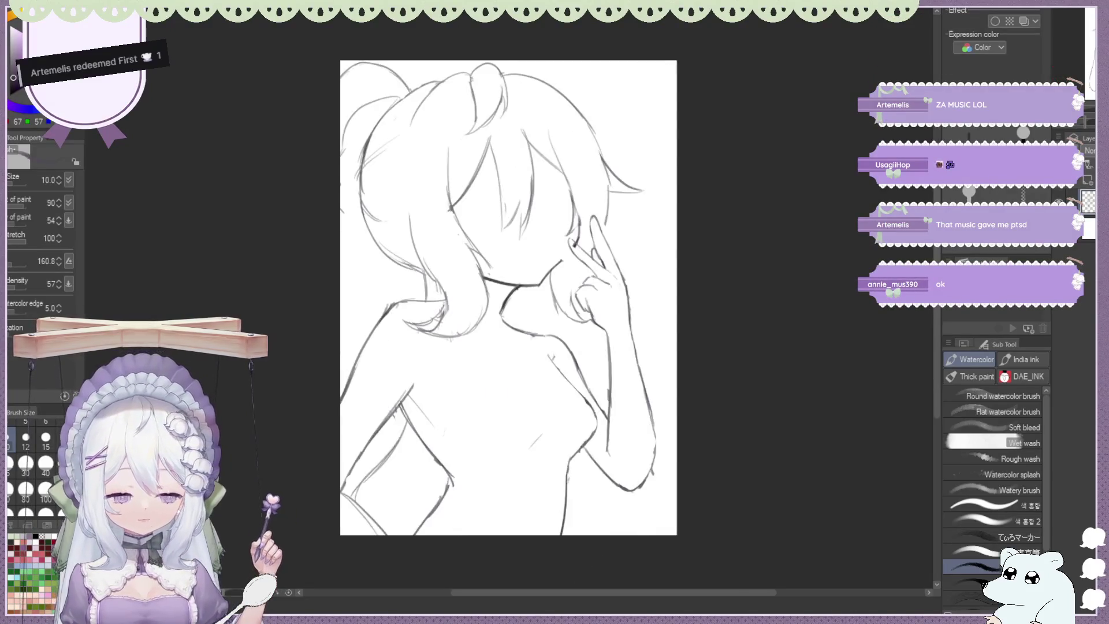
key("ctrl+plus")
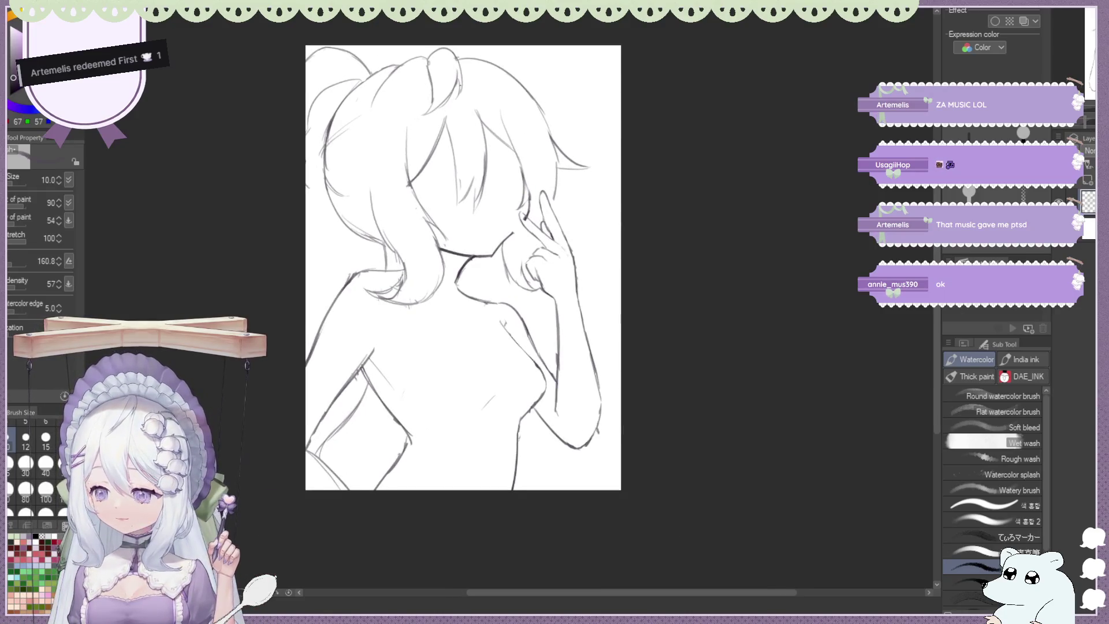
key("ctrl+minus")
key("h")
scroll(595, 100, "up", 2)
key("ctrl+plus")
key("e")
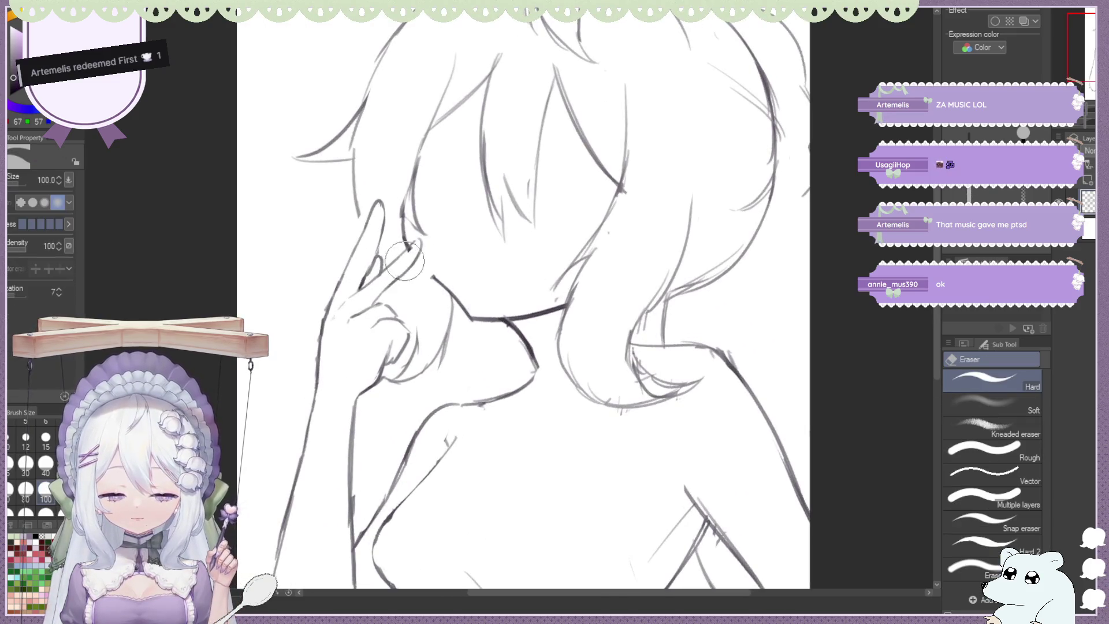
key("b")
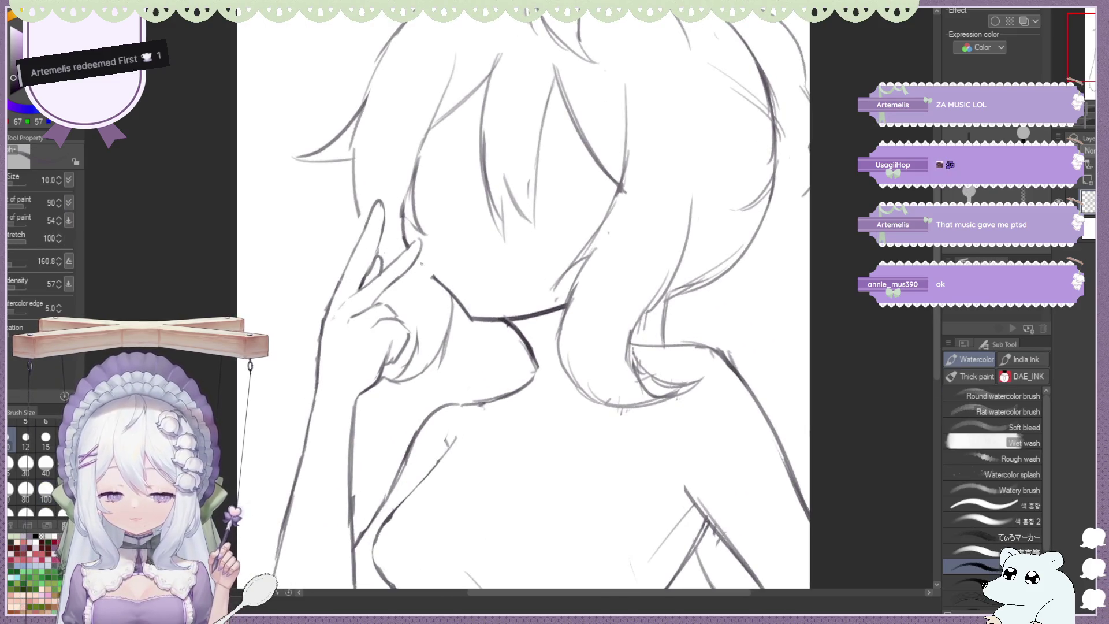
key("e")
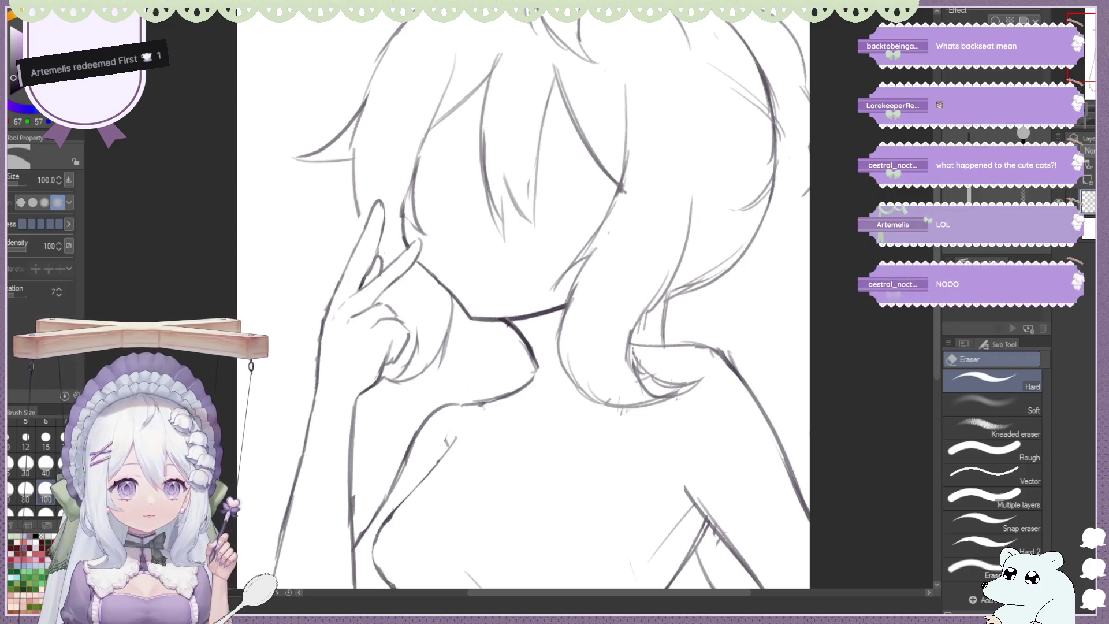
Zoom in on the hand and redraw the raised fingertip outline, undoing the first attempt
key("ctrl+minus")
key("ctrl+plus")
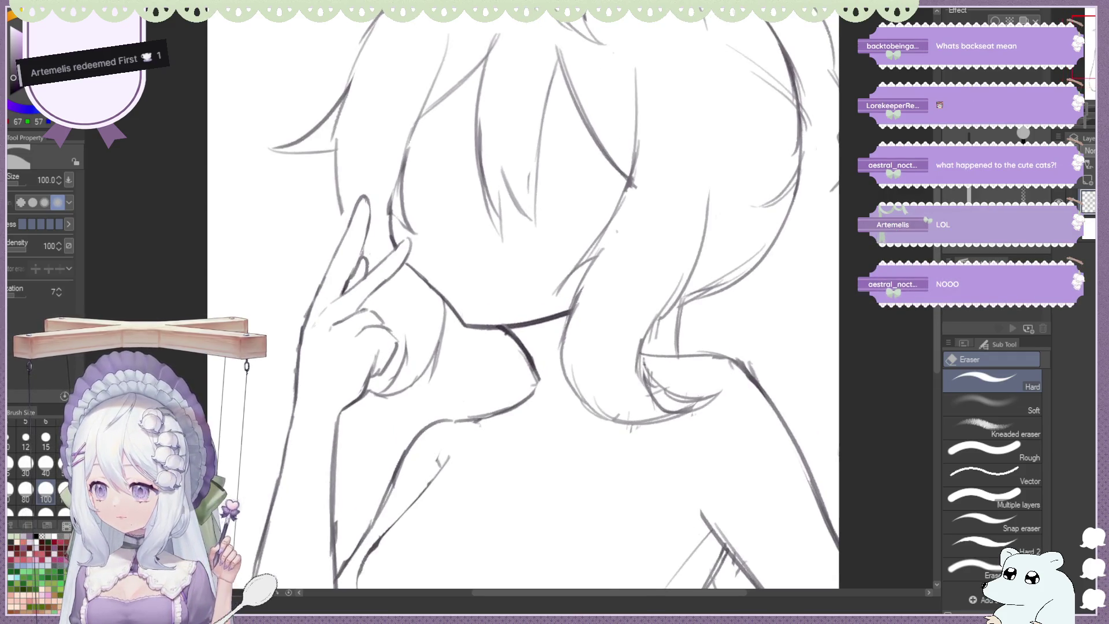
key("ctrl+minus")
key("ctrl+plus")
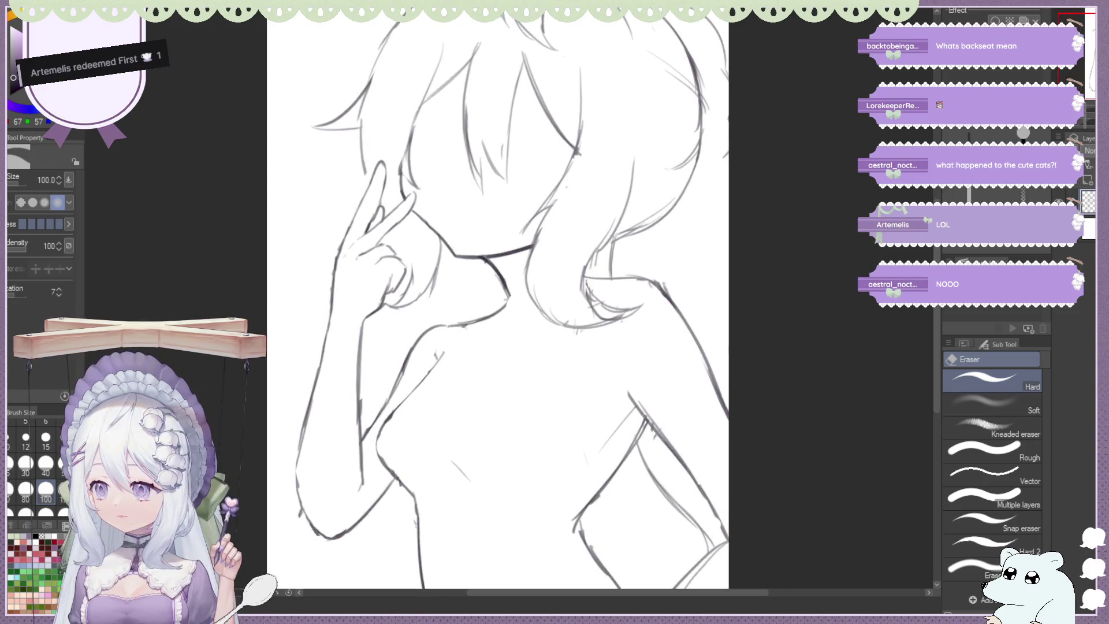
key("ctrl+minus")
key("ctrl+minus")
key("ctrl+plus")
key("ctrl+plus")
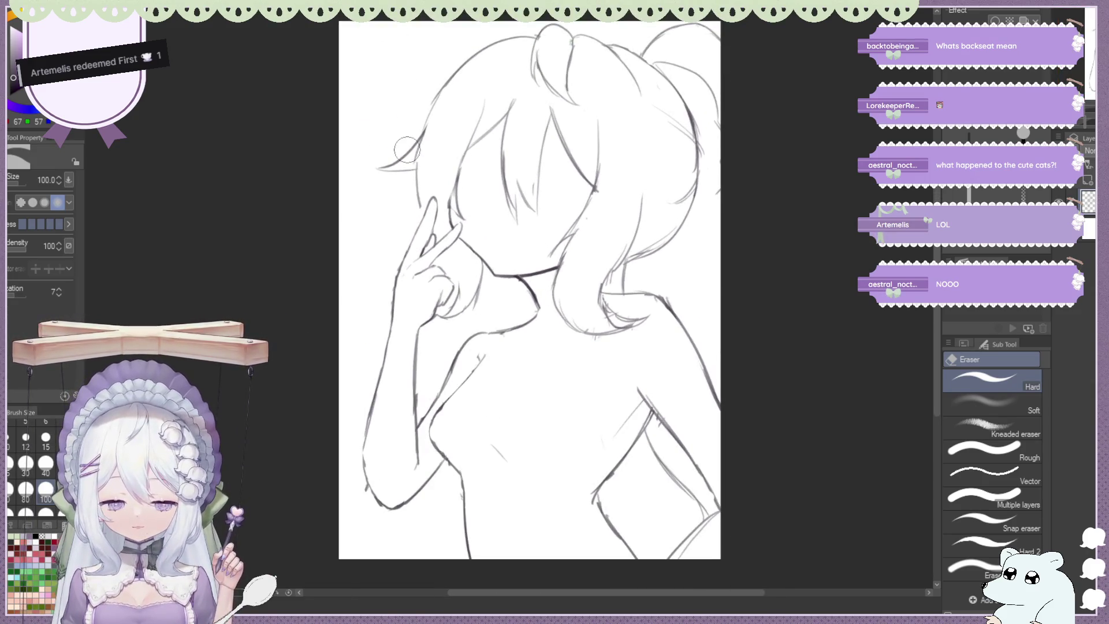
scroll(406, 150, "up", 2)
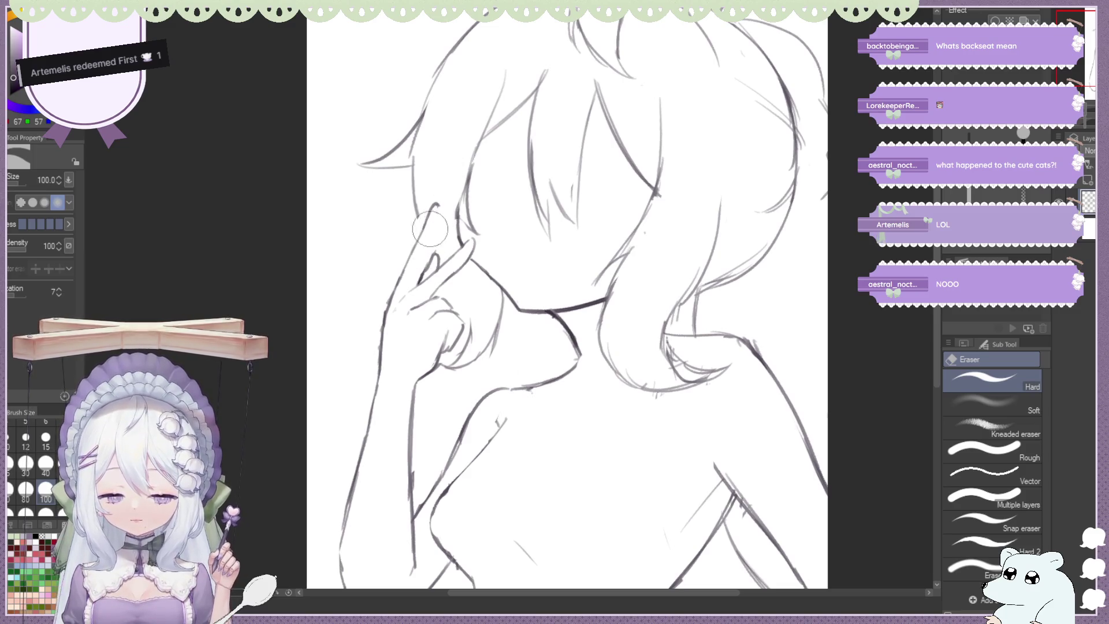
key("b")
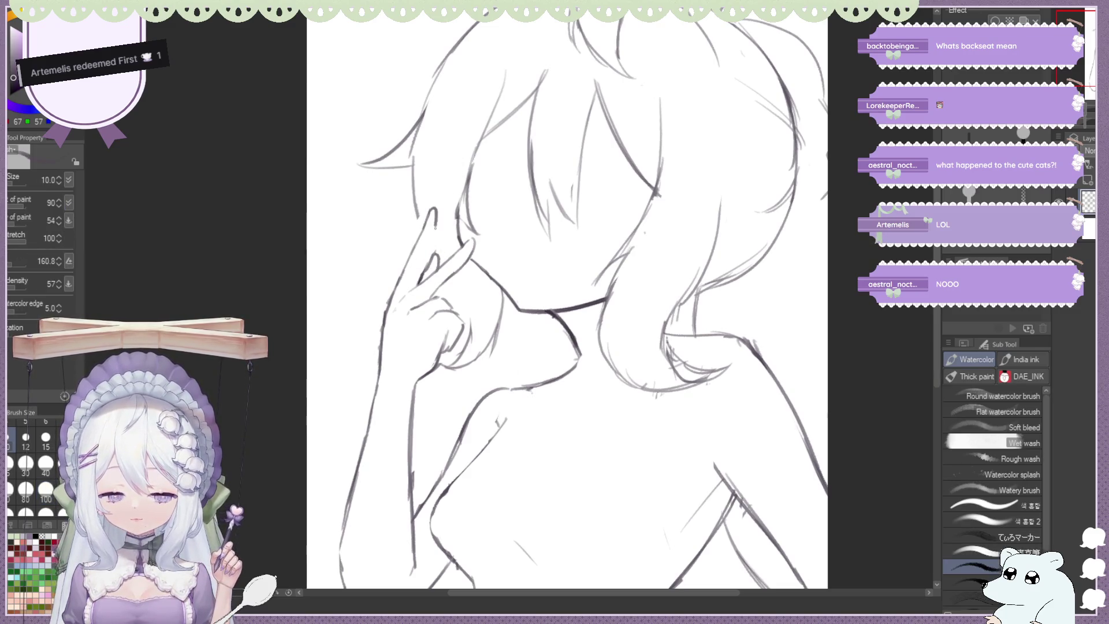
left_click_drag(436, 221, 429, 253)
key("ctrl+z")
key("ctrl+z")
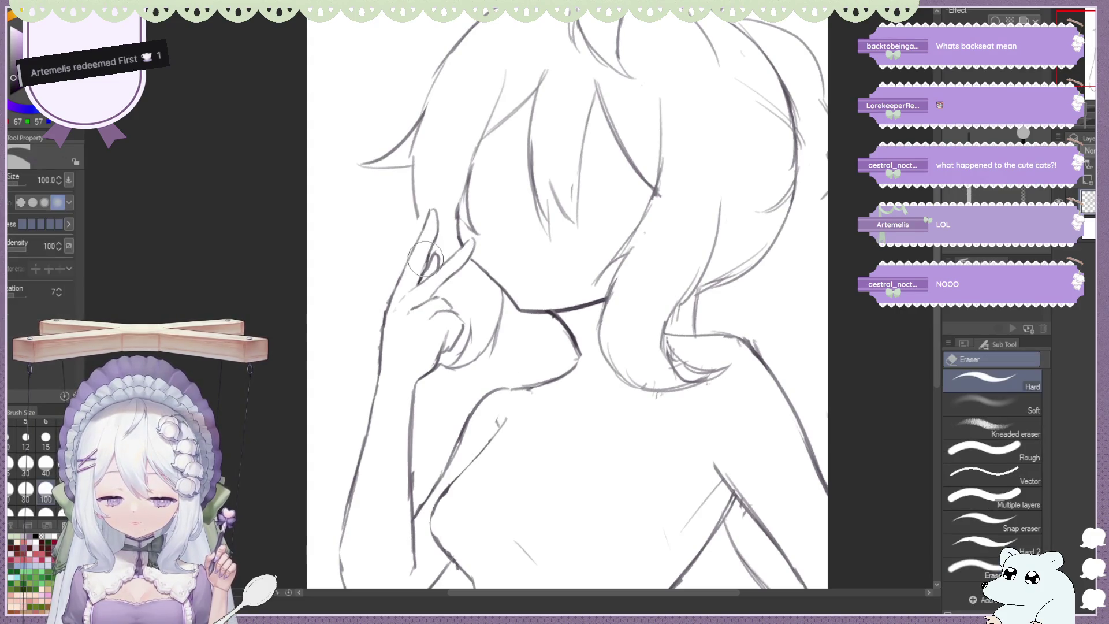
left_click_drag(432, 249, 421, 275)
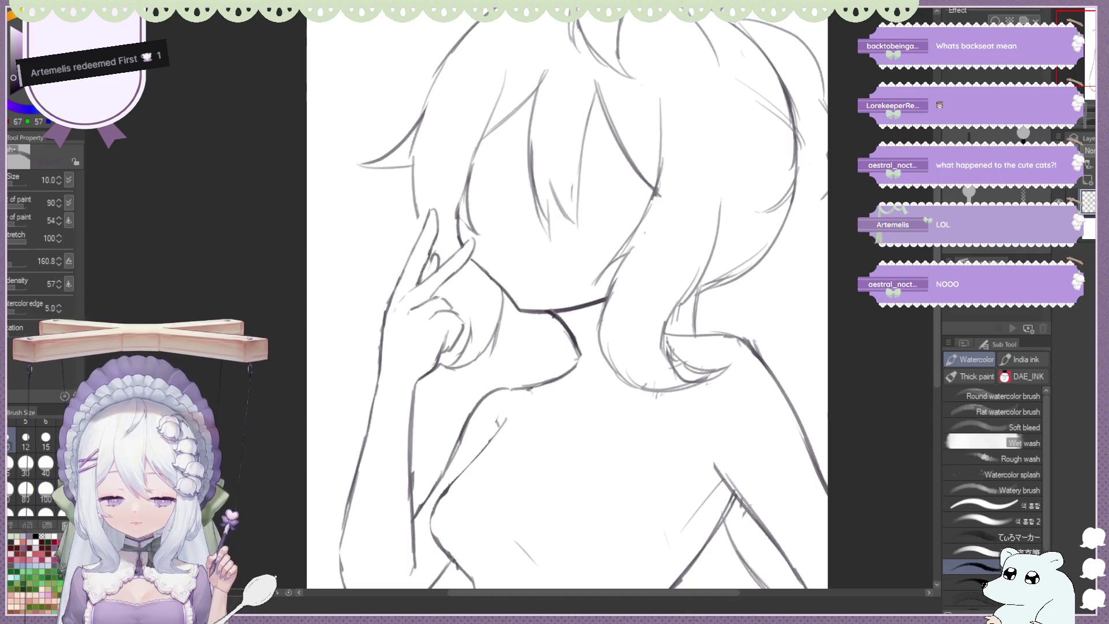
key("e")
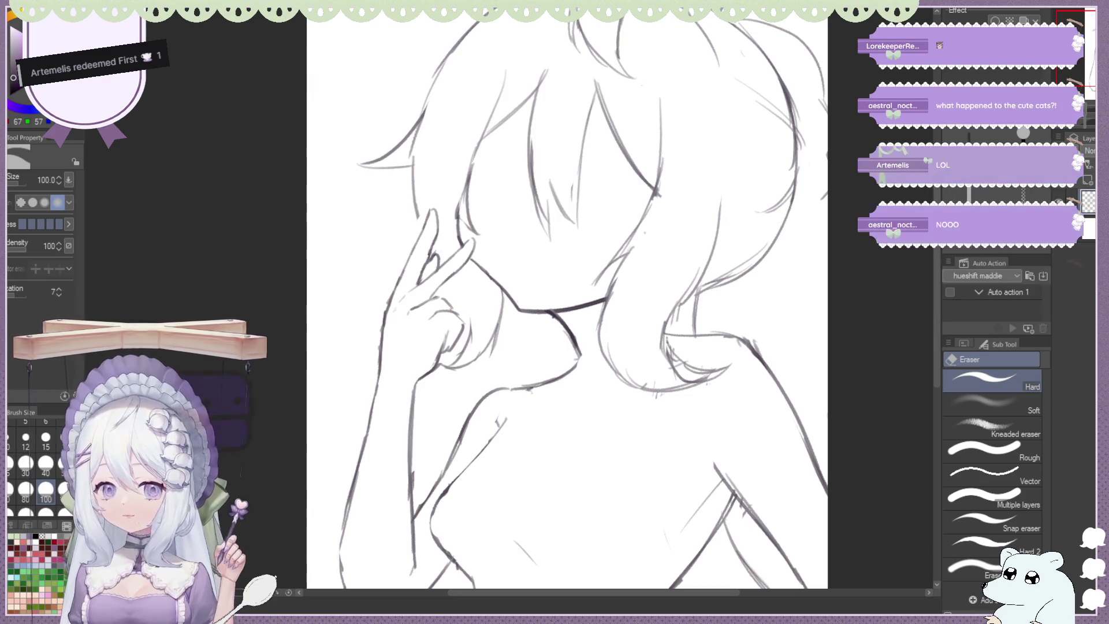
Review the page, then sketch a finger line beside the cheek and undo it to redo
key("ctrl+minus")
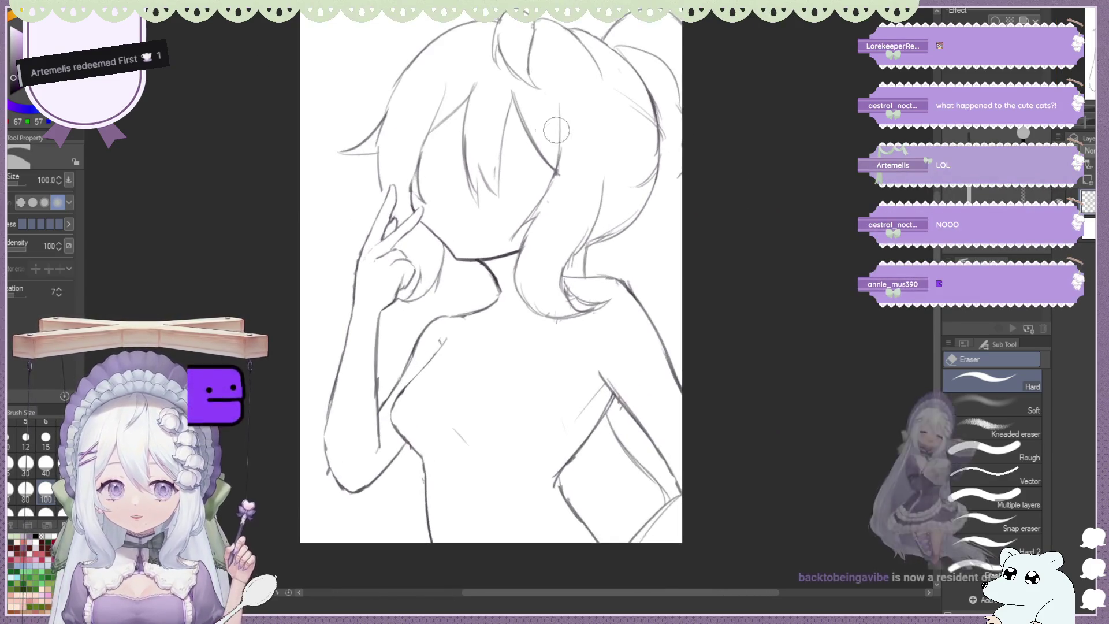
scroll(556, 75, "up", 2)
scroll(556, 75, "up", 1)
scroll(556, 75, "down", 1)
scroll(556, 75, "down", 1)
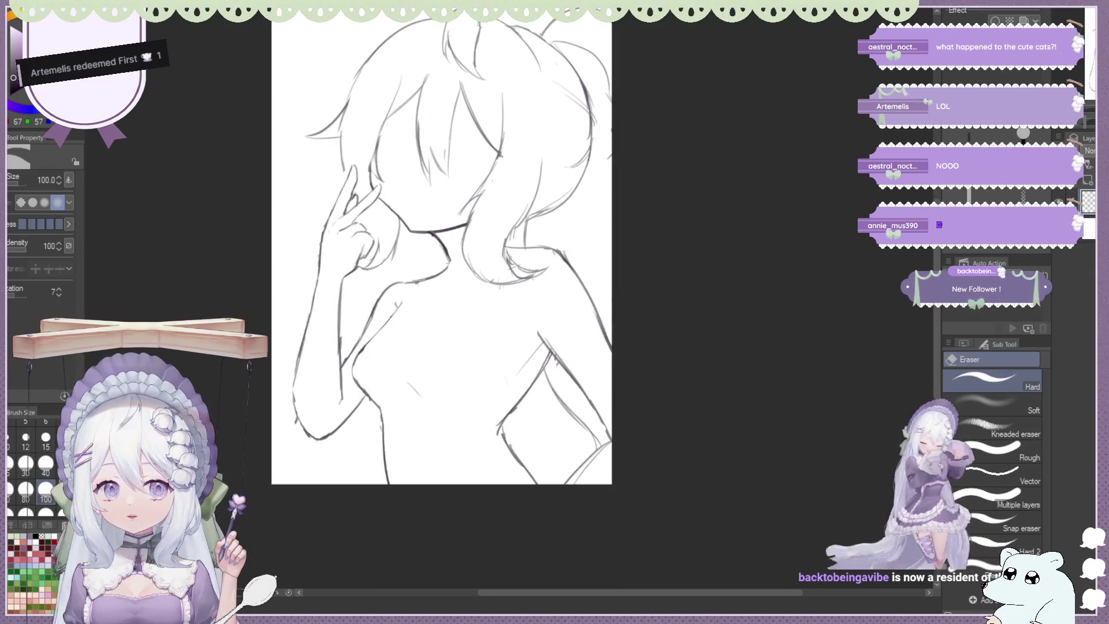
scroll(572, 76, "down", 2)
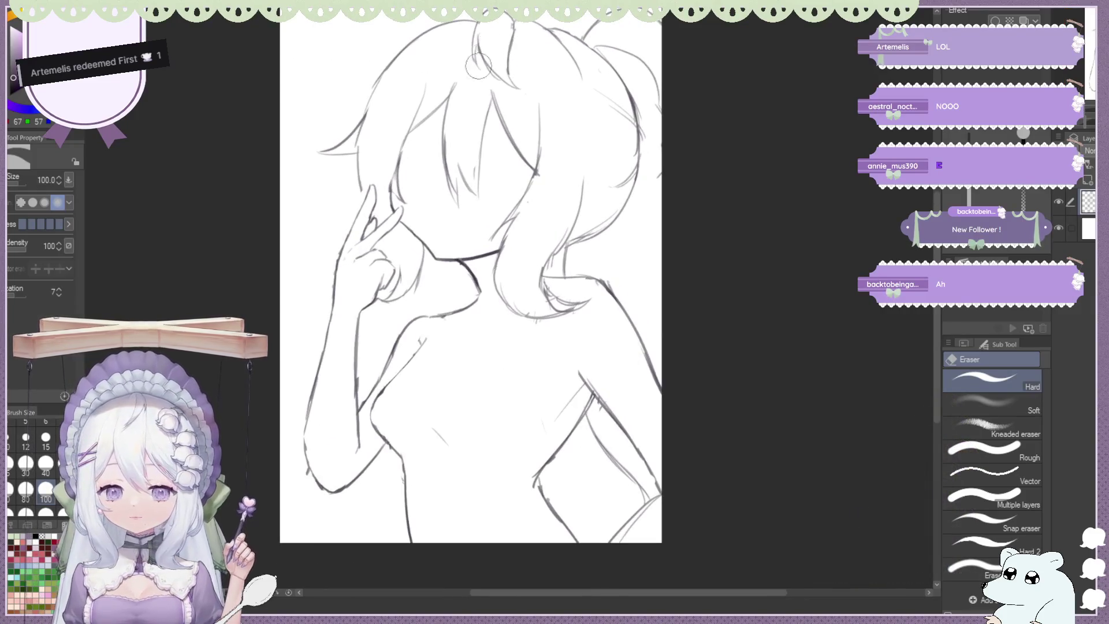
scroll(352, 204, "up", 2)
key("b")
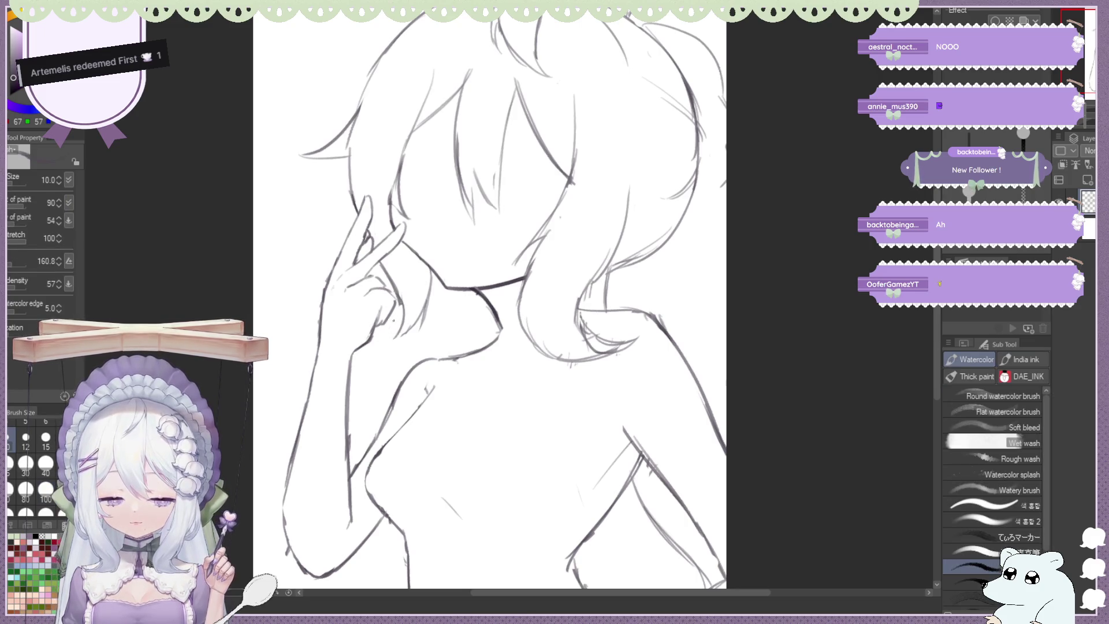
key("e")
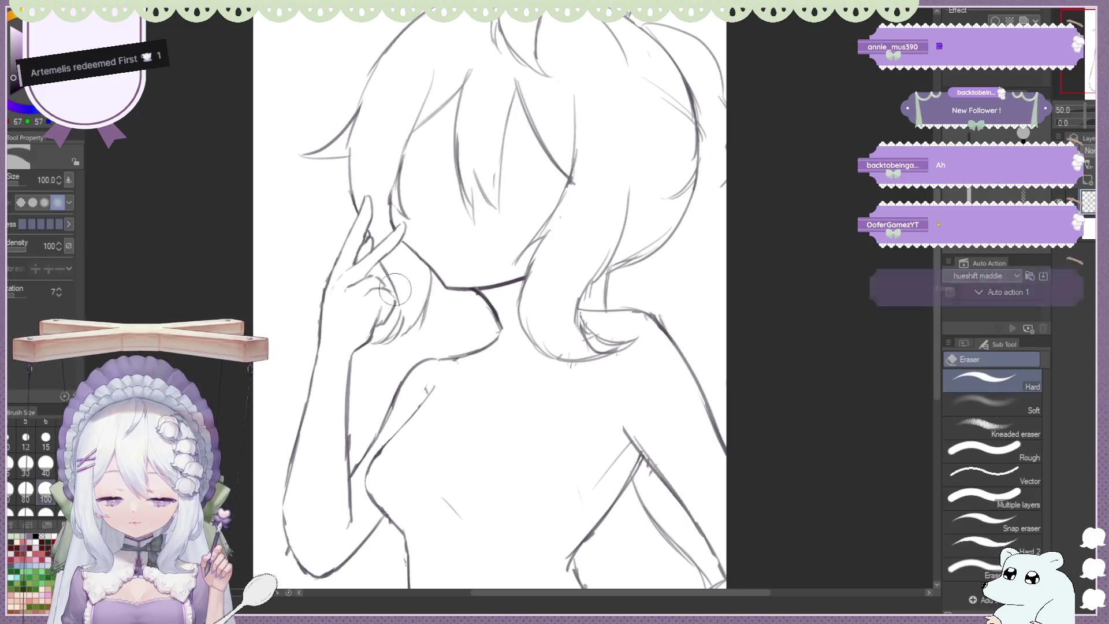
key("b")
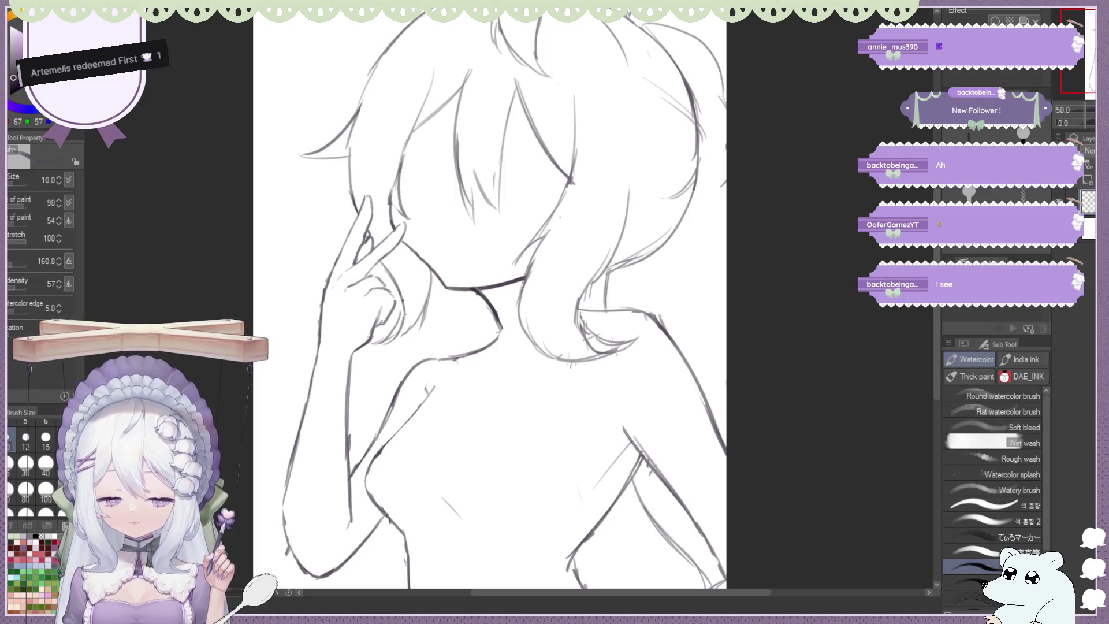
mouse_move(400, 314)
left_mouse_down()
mouse_move(375, 342)
mouse_move(395, 333)
left_mouse_up()
key("ctrl+z")
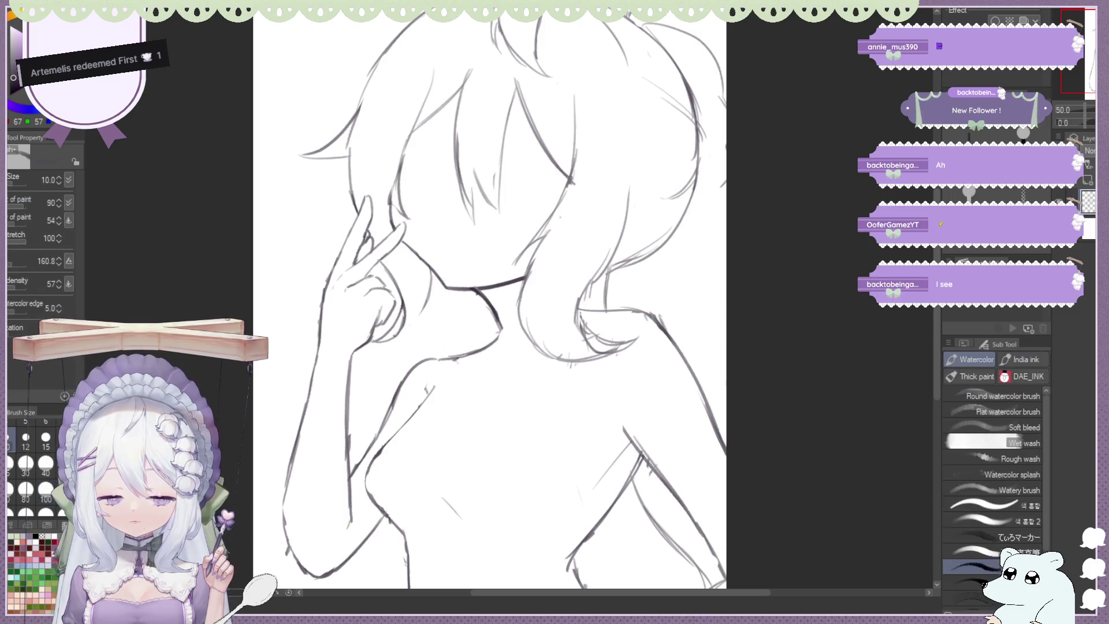
scroll(377, 165, "down", 3)
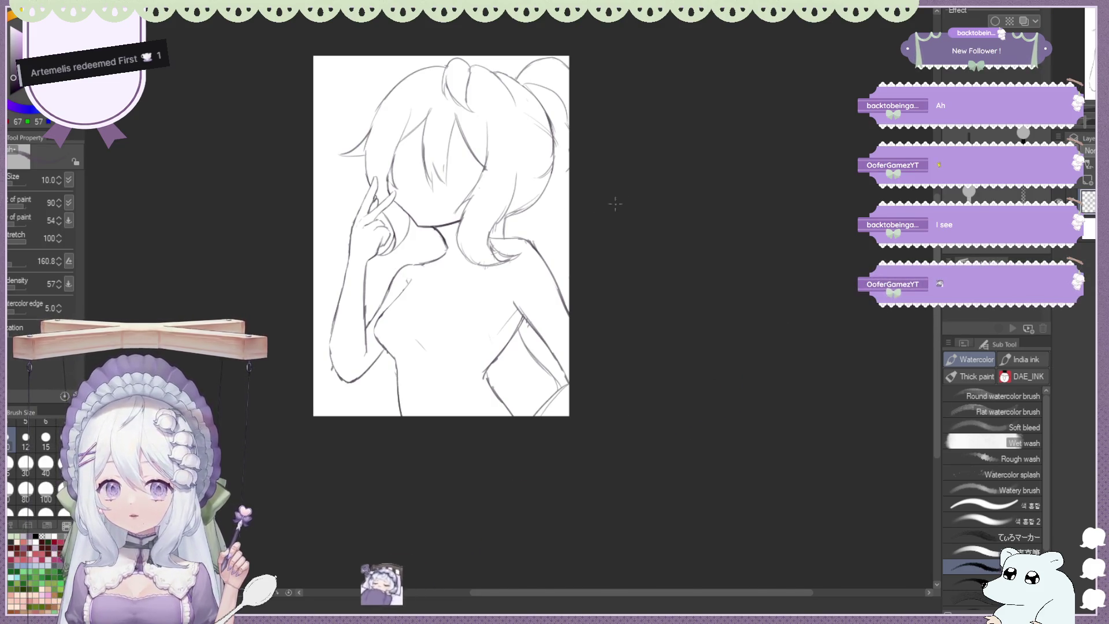
Mirror the view and clean the hair area, alternating the Hard eraser and Watercolor brush
left_click(964, 136)
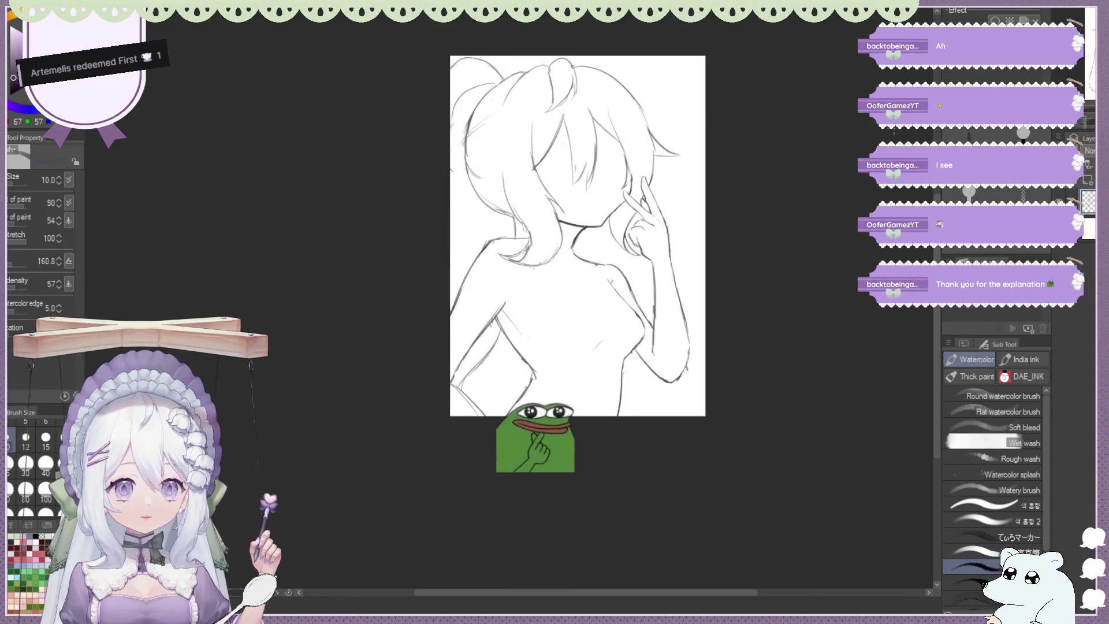
scroll(633, 100, "down", 1)
scroll(633, 100, "up", 1)
scroll(633, 100, "up", 1)
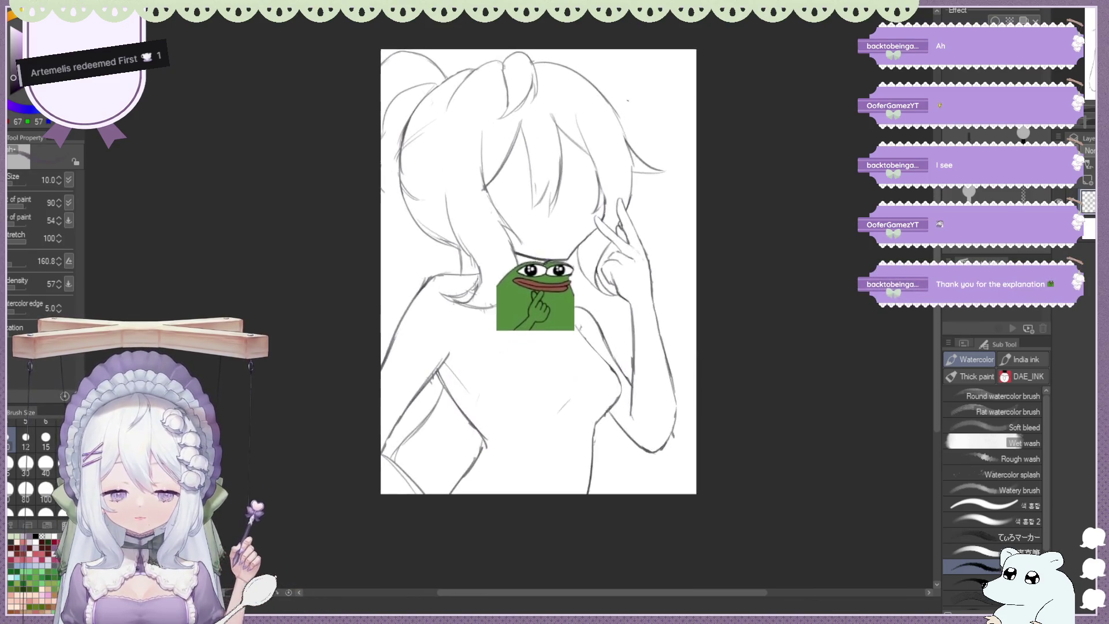
key("e")
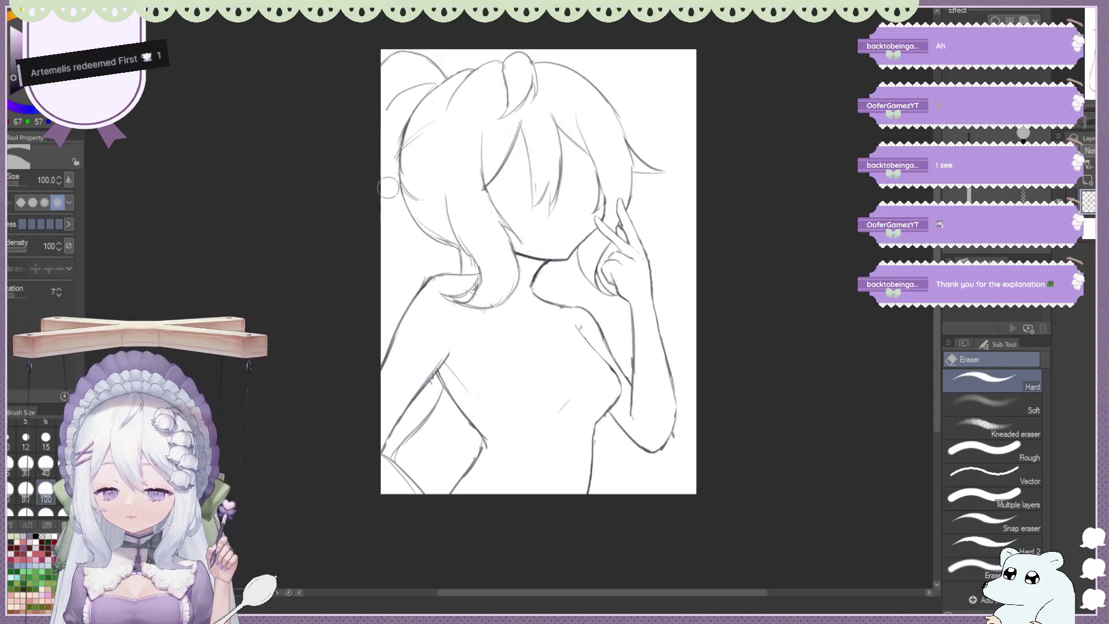
key("b")
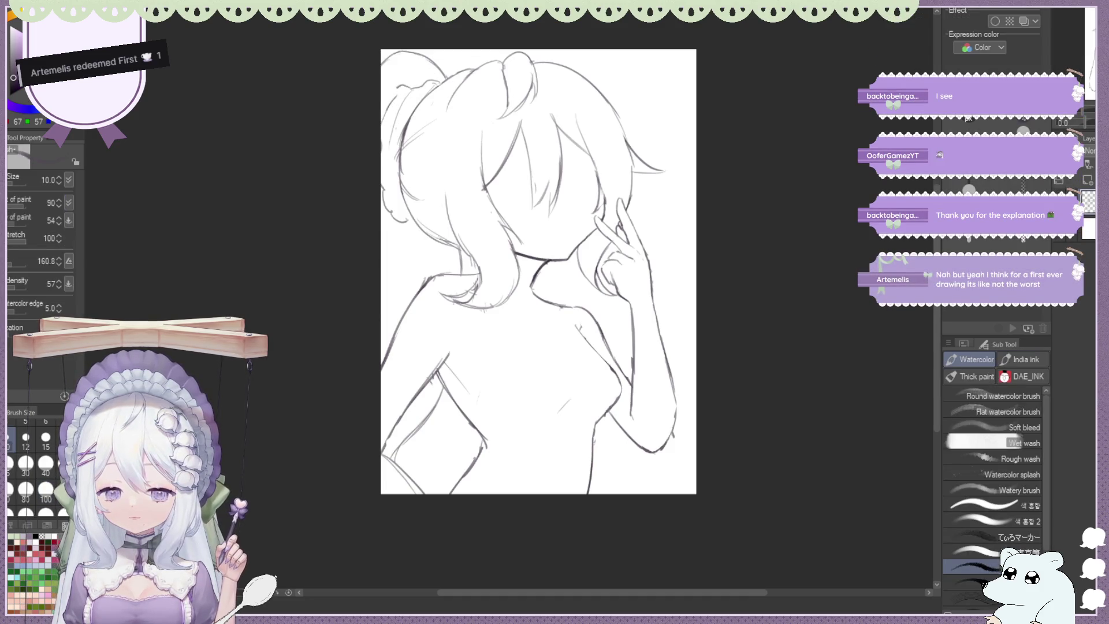
key("e")
key("b")
key("e")
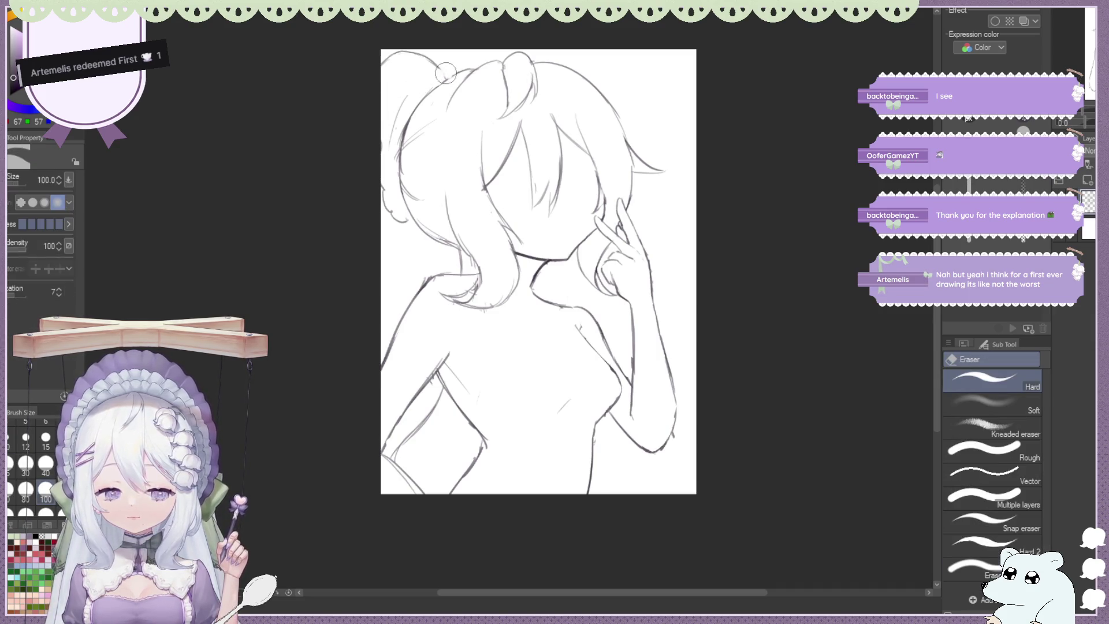
key("b")
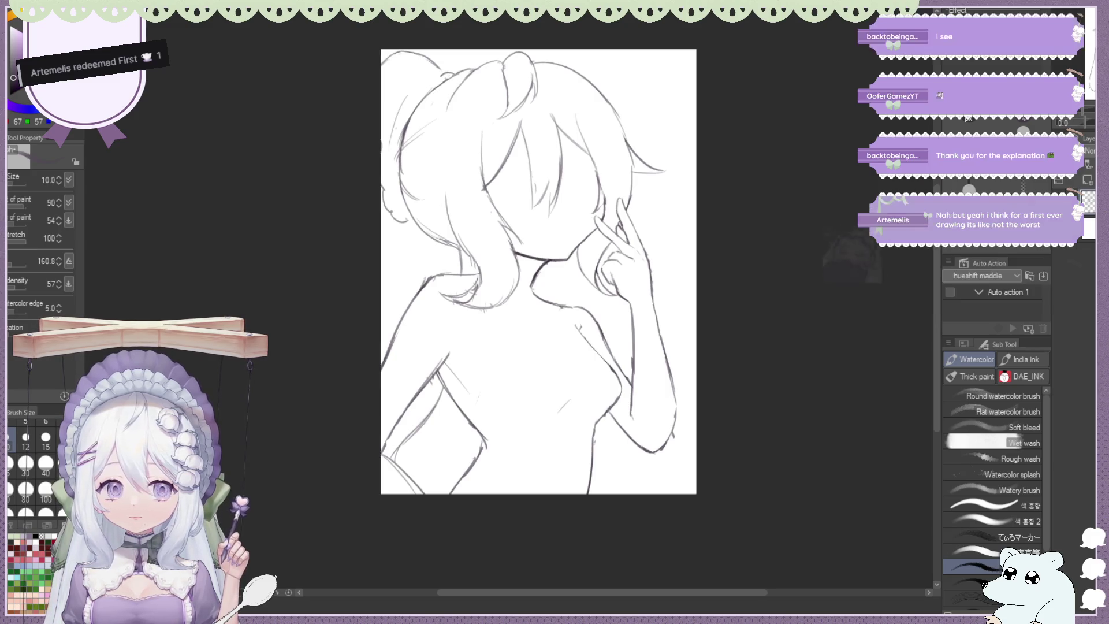
Redraw the ponytail's left outline, its top strokes, and the line at the page's left edge
left_click_drag(439, 73, 386, 168)
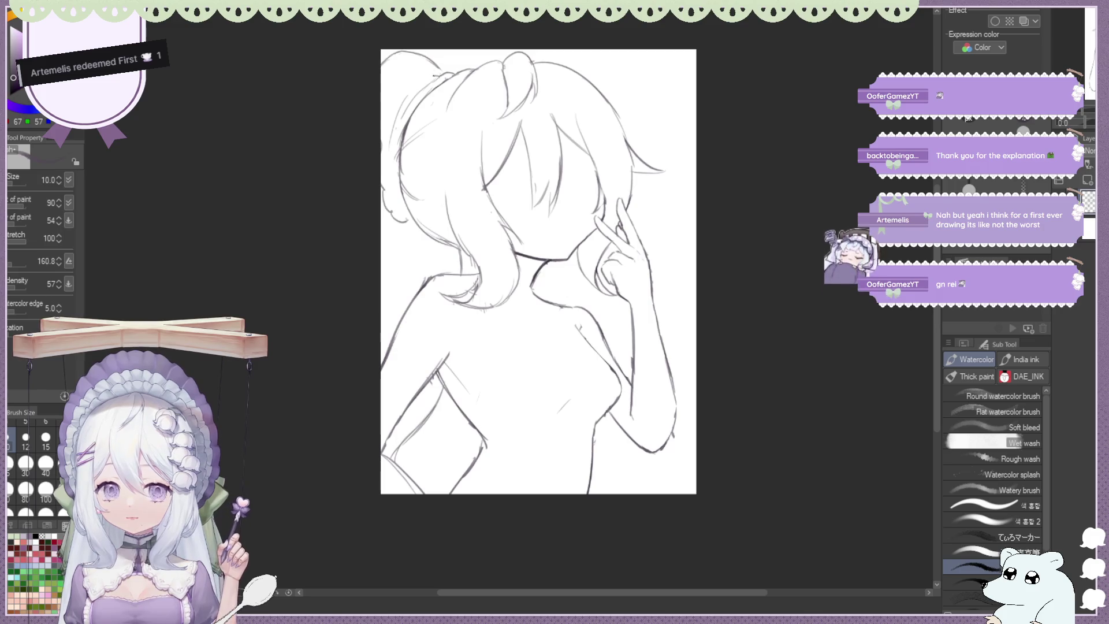
key("ctrl+z")
mouse_move(416, 87)
left_mouse_down()
mouse_move(404, 112)
mouse_move(390, 110)
left_mouse_up()
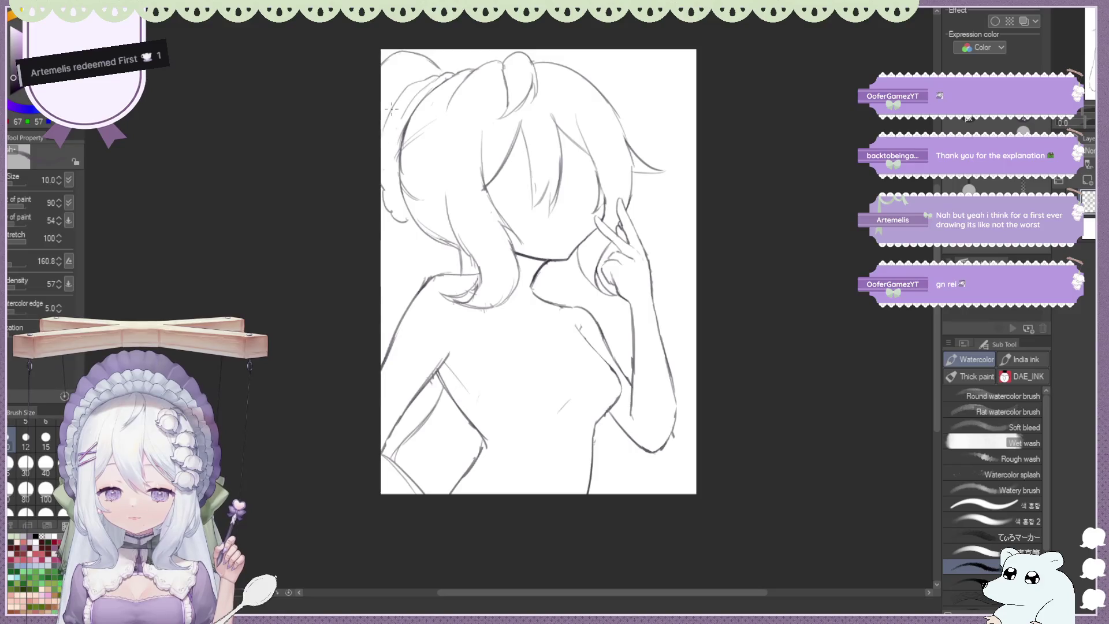
left_click_drag(382, 186, 389, 206)
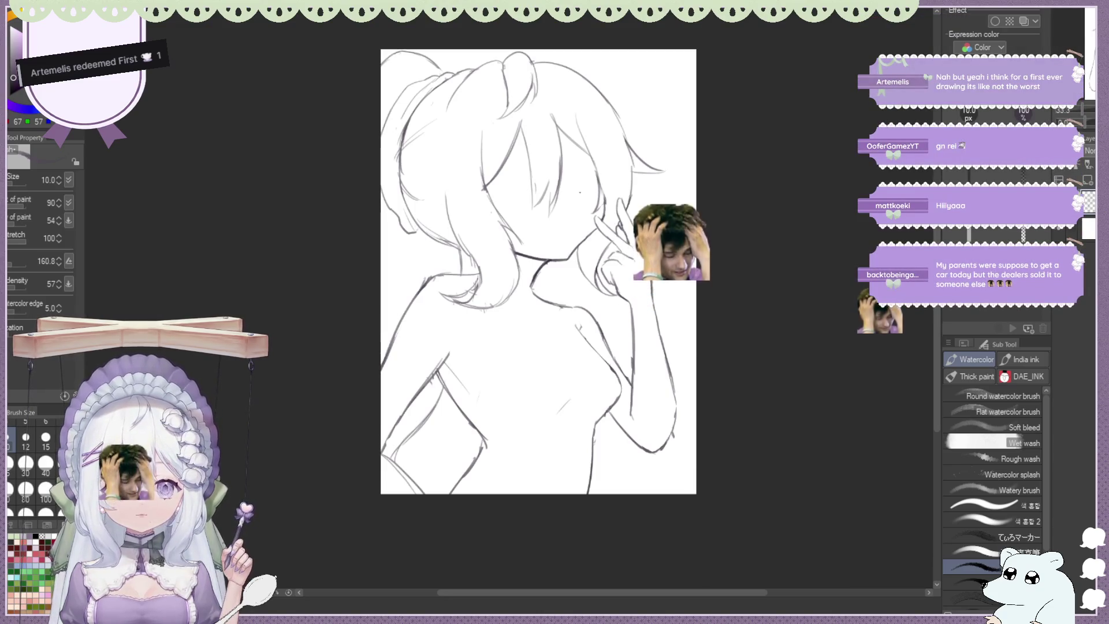
Refine the side ponytail's strand lines beside the head, alternating eraser and Watercolor brush
key("e")
key("b")
key("e")
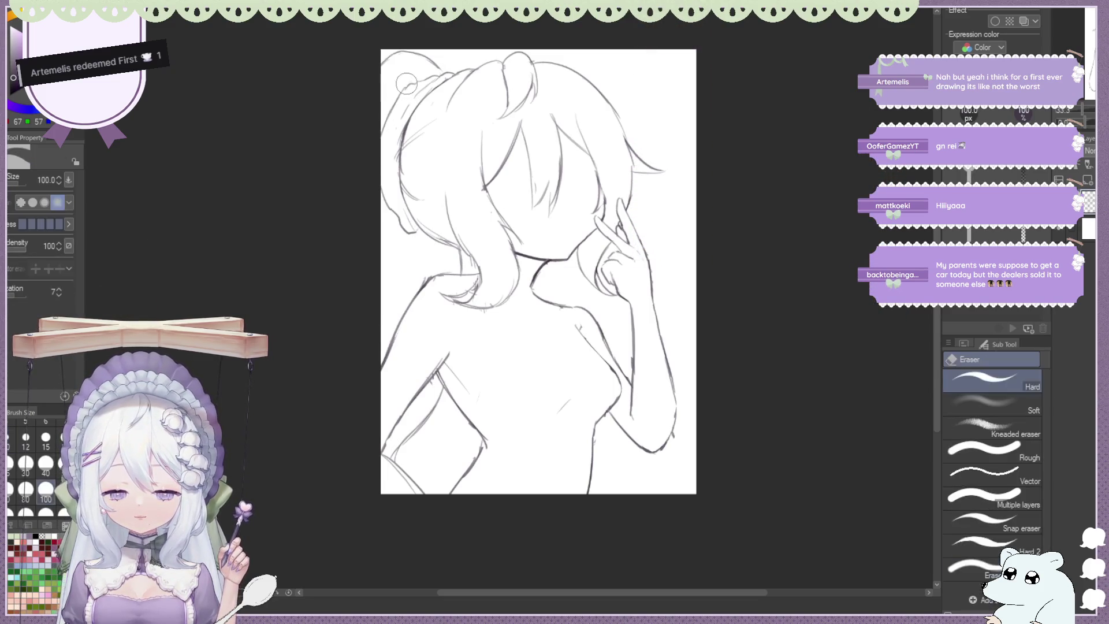
key("b")
key("e")
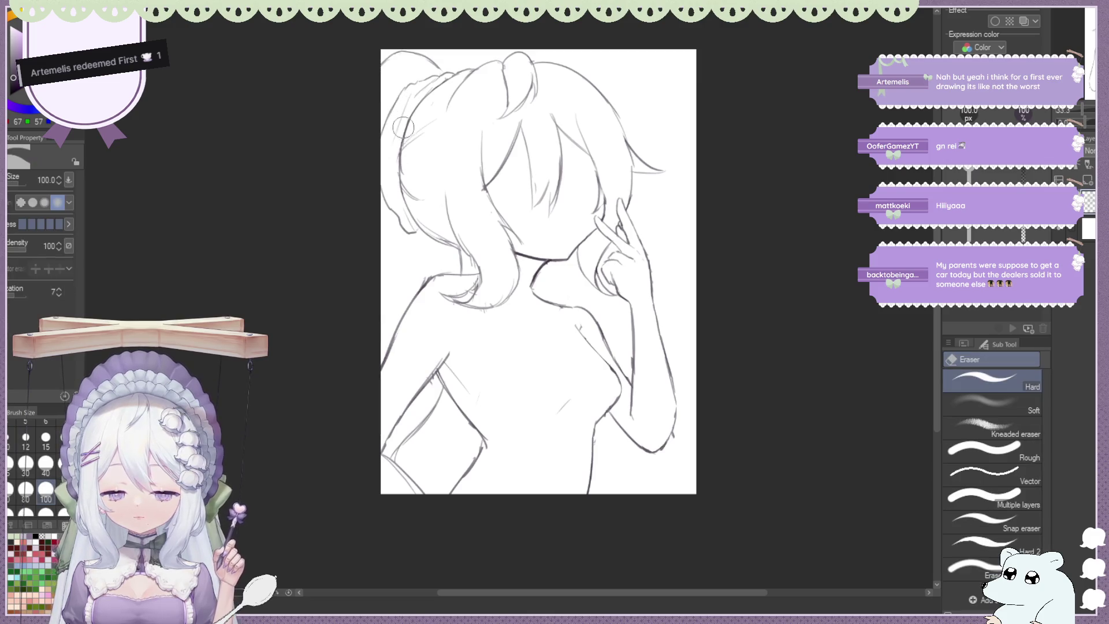
key("b")
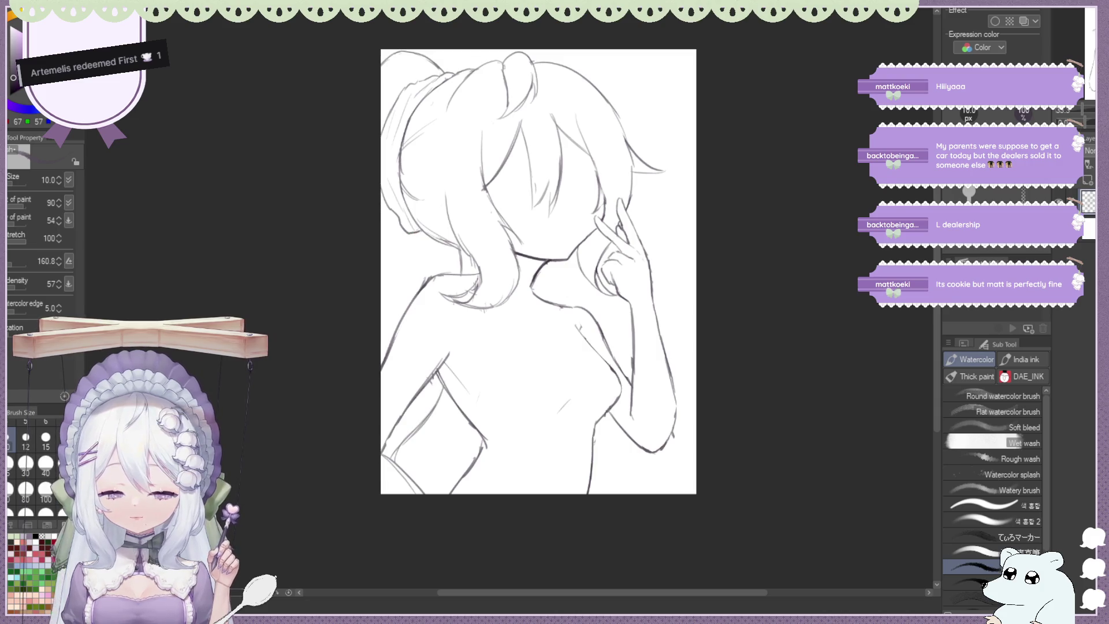
key("e")
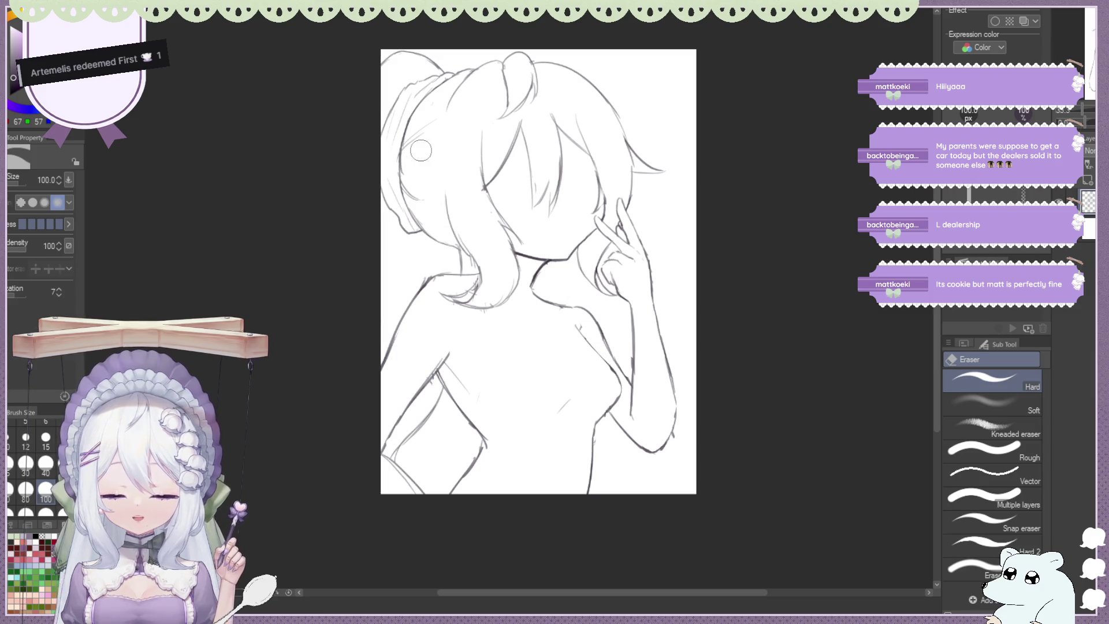
key("b")
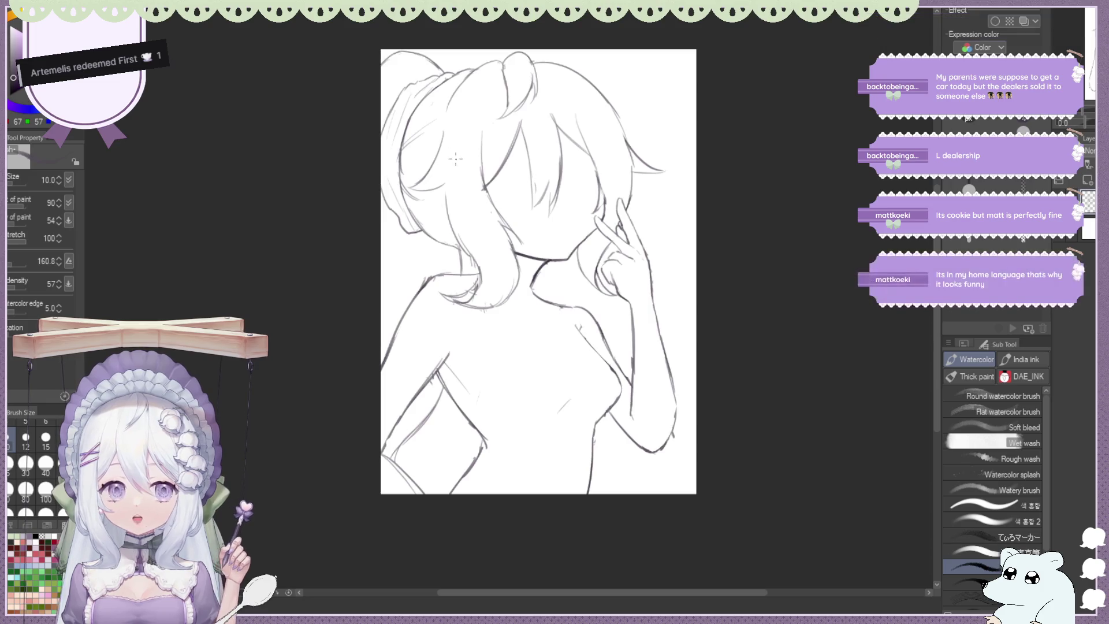
key("e")
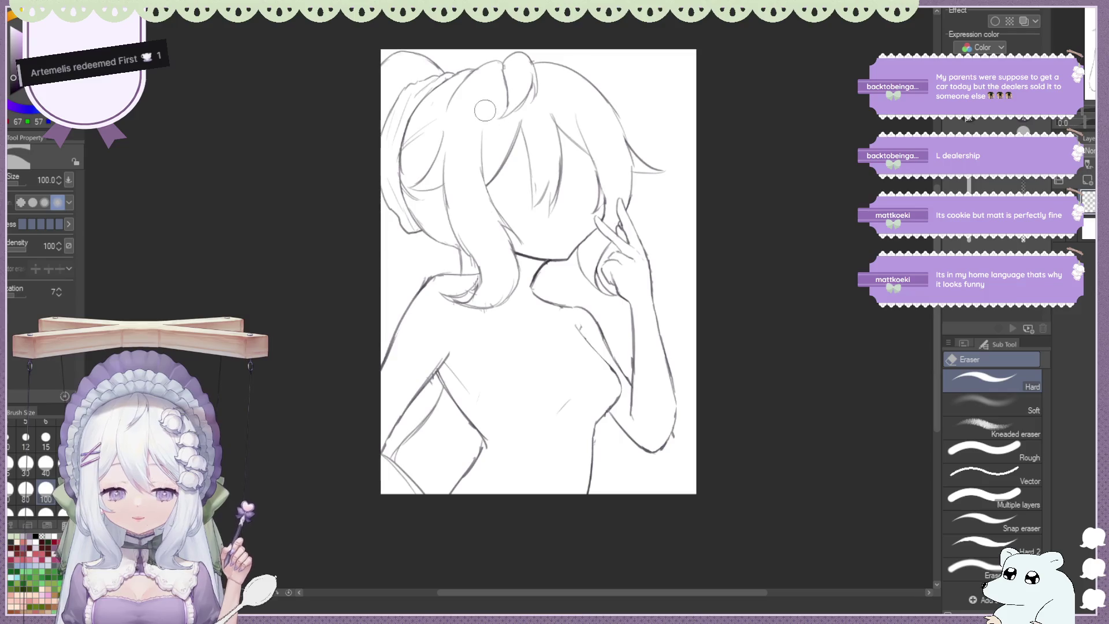
key("b")
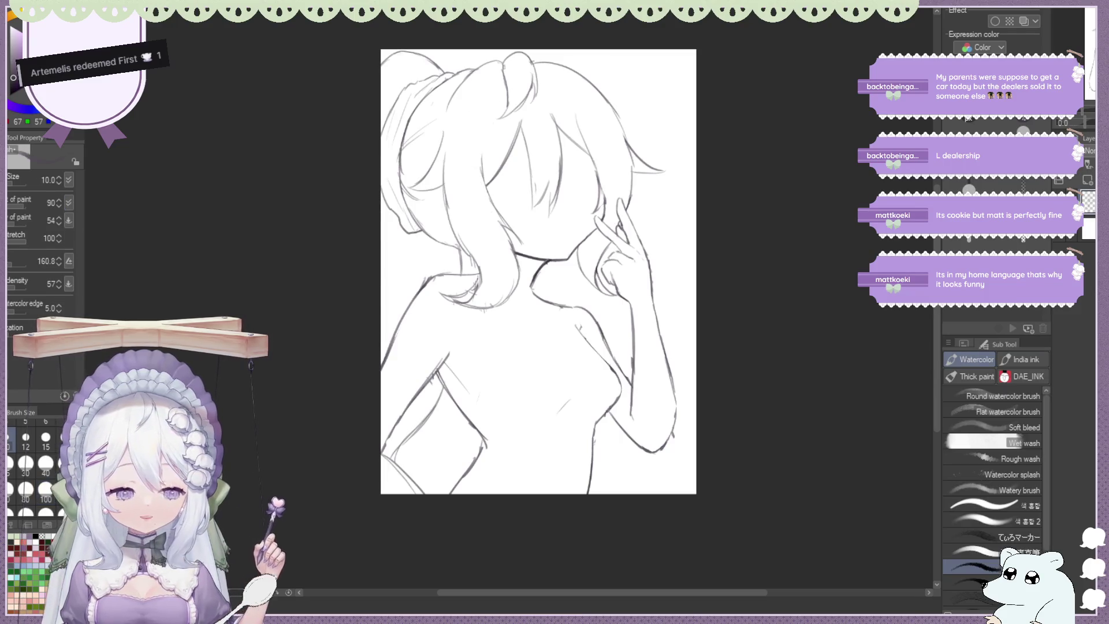
Review the sketch mirrored and zoomed in, ending on the Hard eraser
key("h")
key("ctrl+minus")
key("ctrl+minus")
key("ctrl+plus")
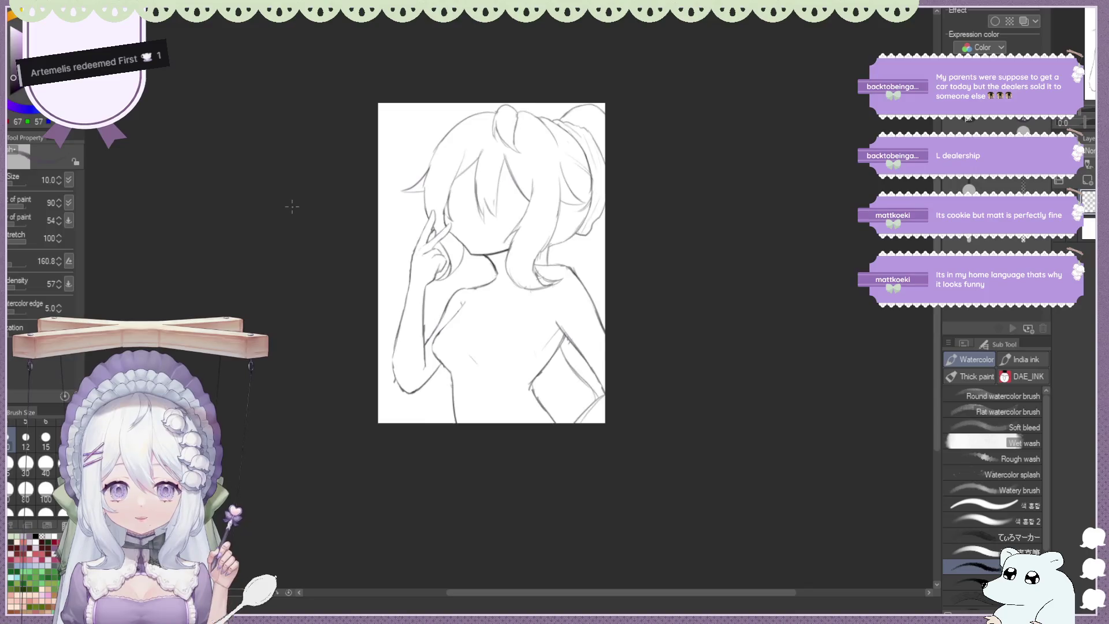
key("ctrl+plus")
key("ctrl+plus")
scroll(457, 91, "down", 1)
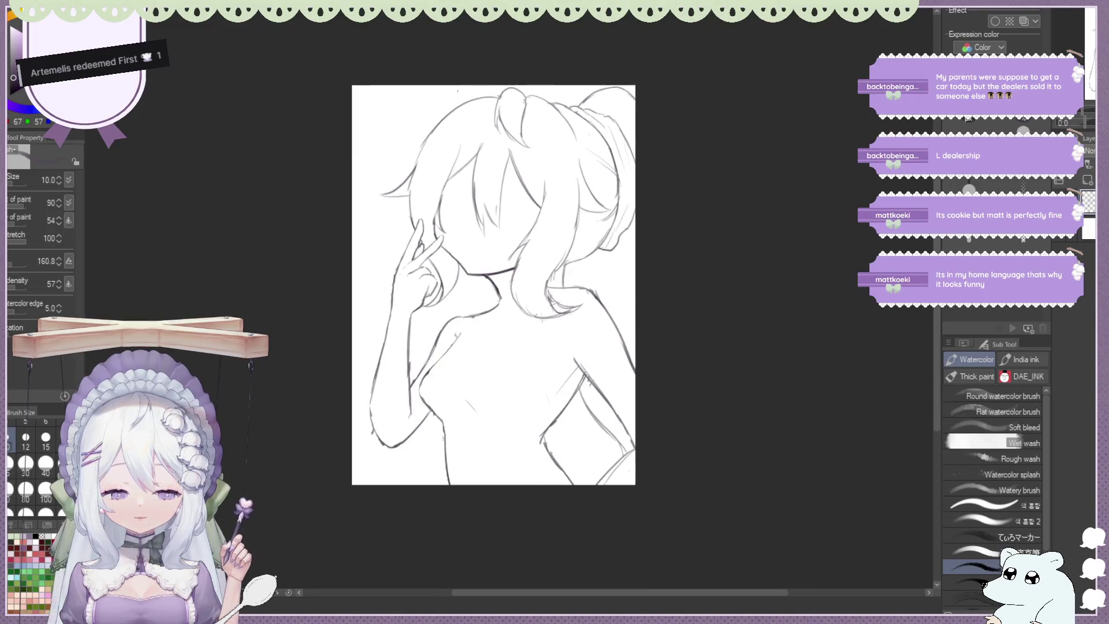
scroll(583, 97, "up", 1)
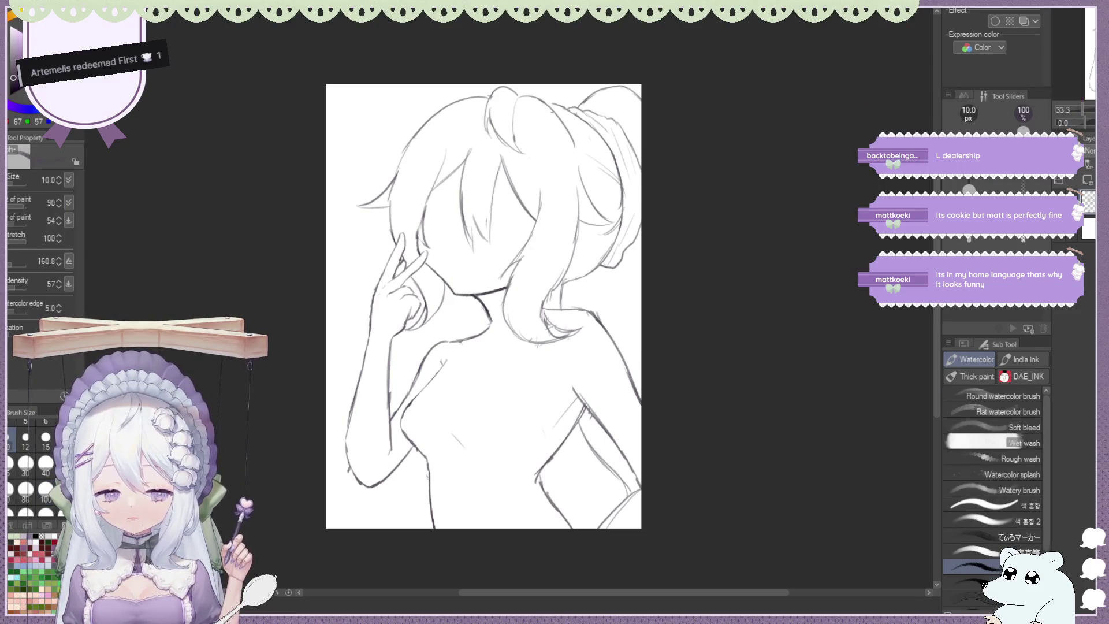
key("e")
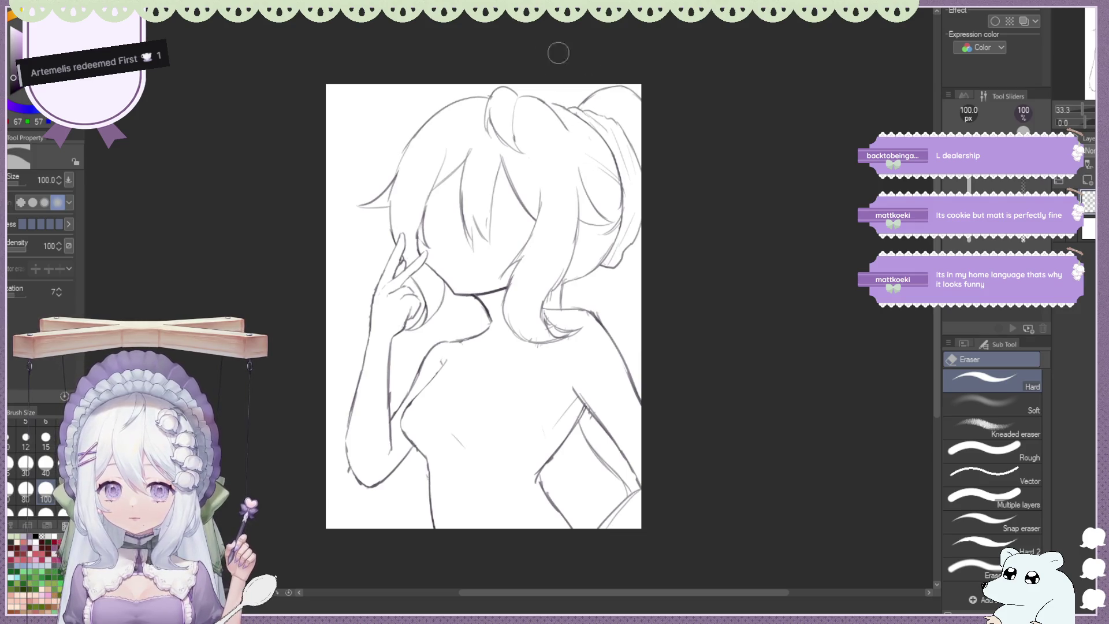
Unflip the view and zoom in close on the head and ponytail, with the Watercolor brush ready
key("h")
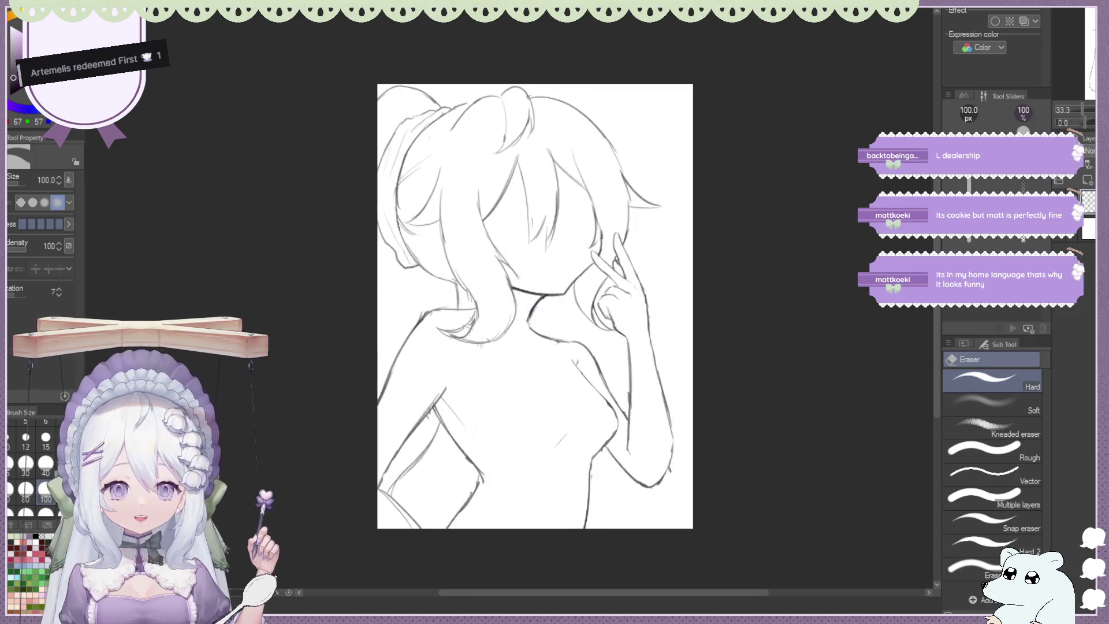
scroll(683, 164, "up", 2)
scroll(390, 105, "down", 2)
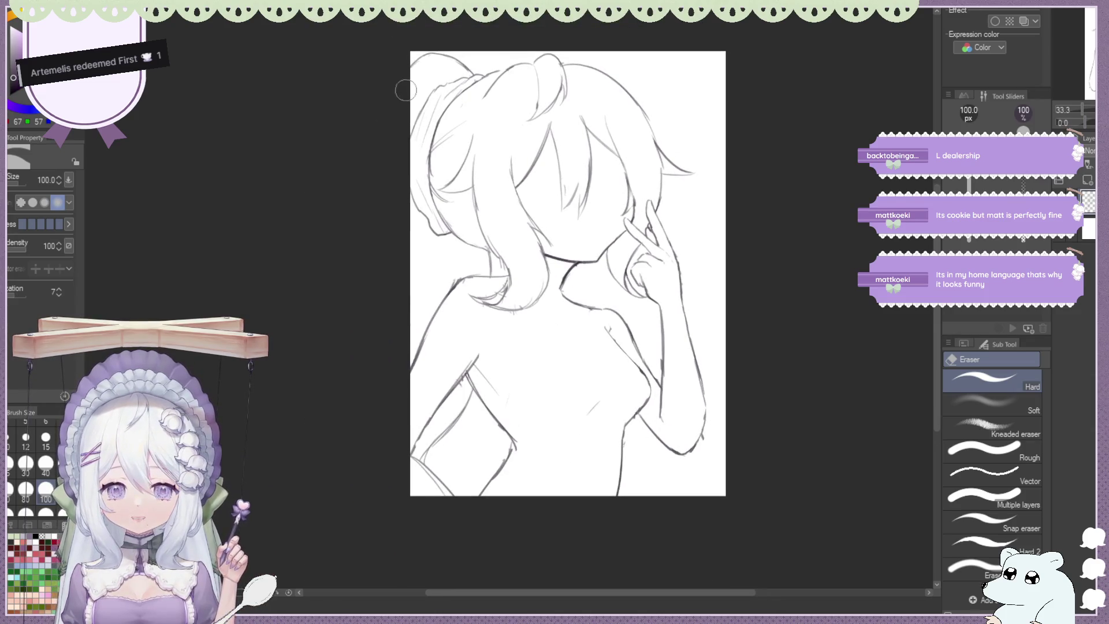
scroll(405, 91, "up", 1)
scroll(422, 92, "up", 1)
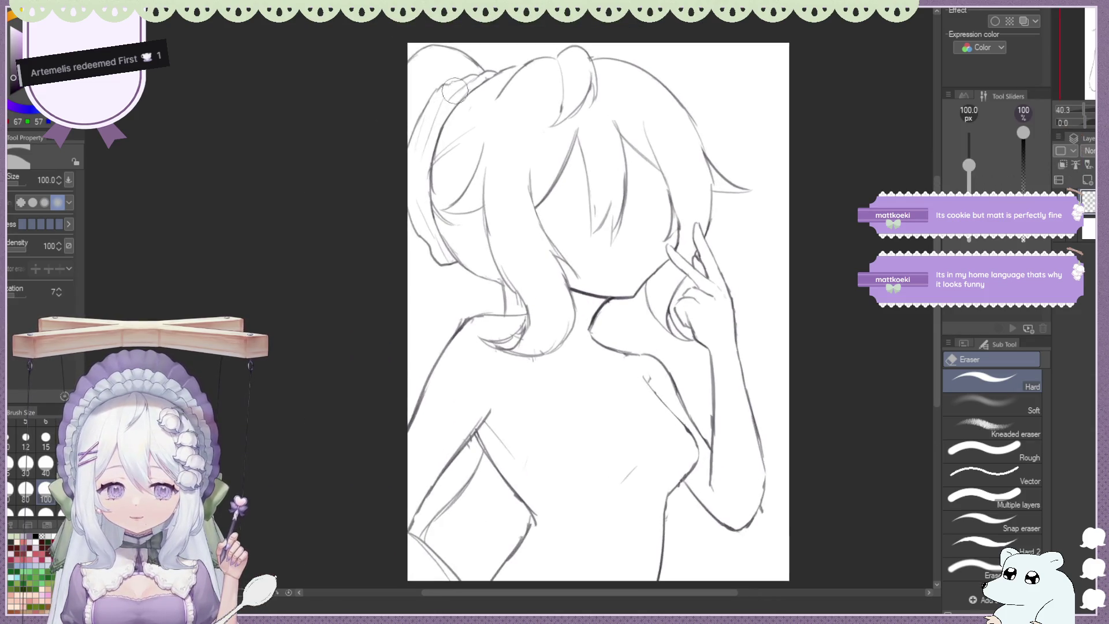
scroll(424, 133, "up", 1)
scroll(428, 173, "up", 1)
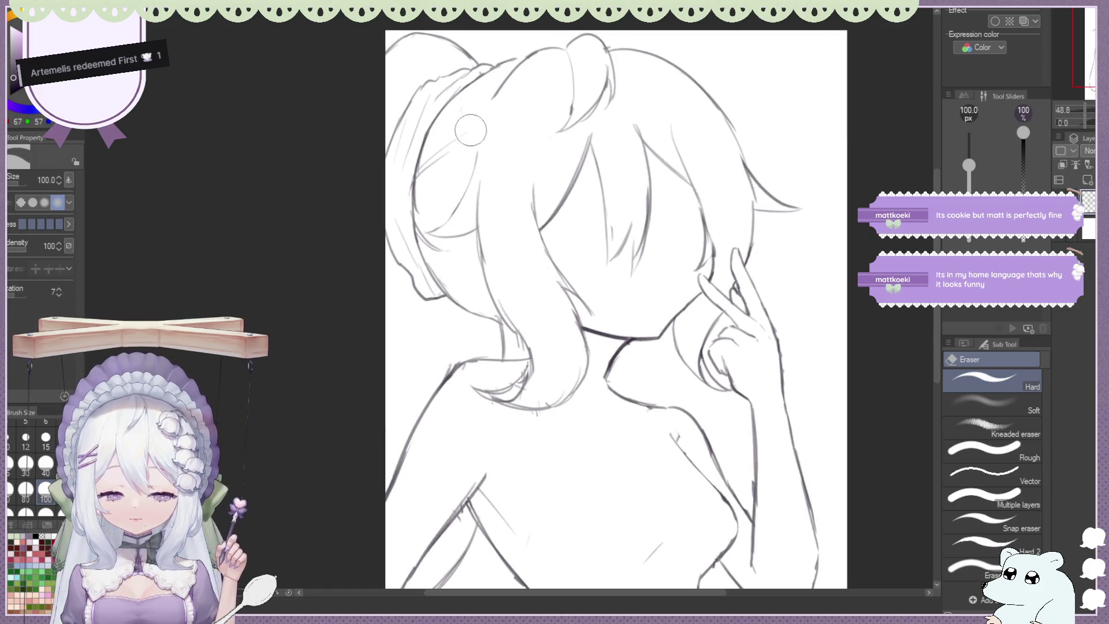
key("b")
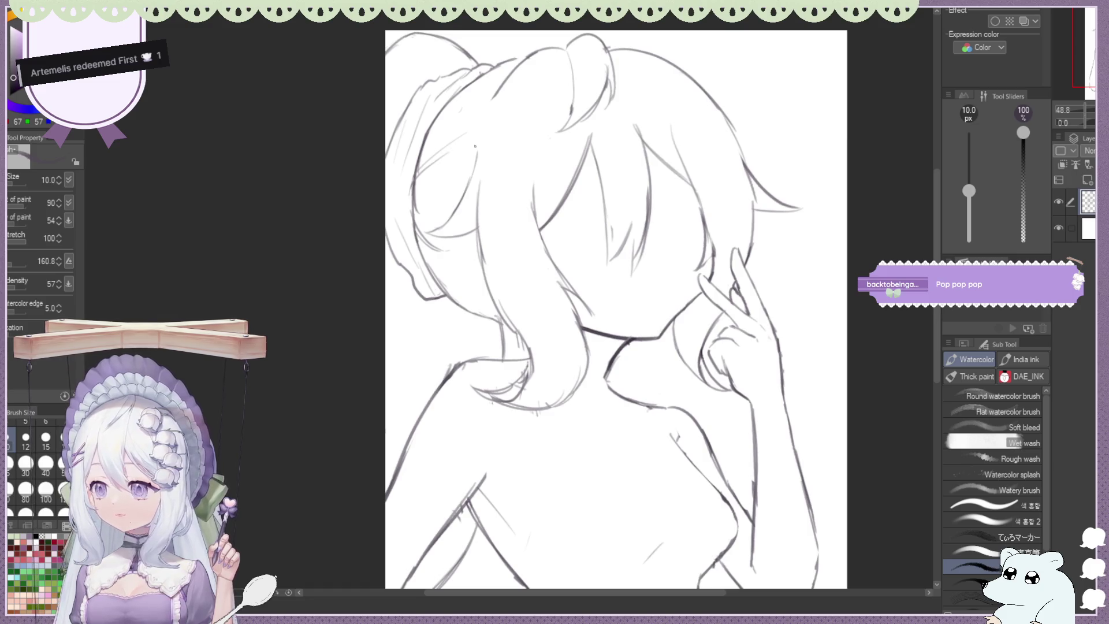
Trim the ponytail strand tips near the shoulder and redraw the hair curve under the chin darker
key("e")
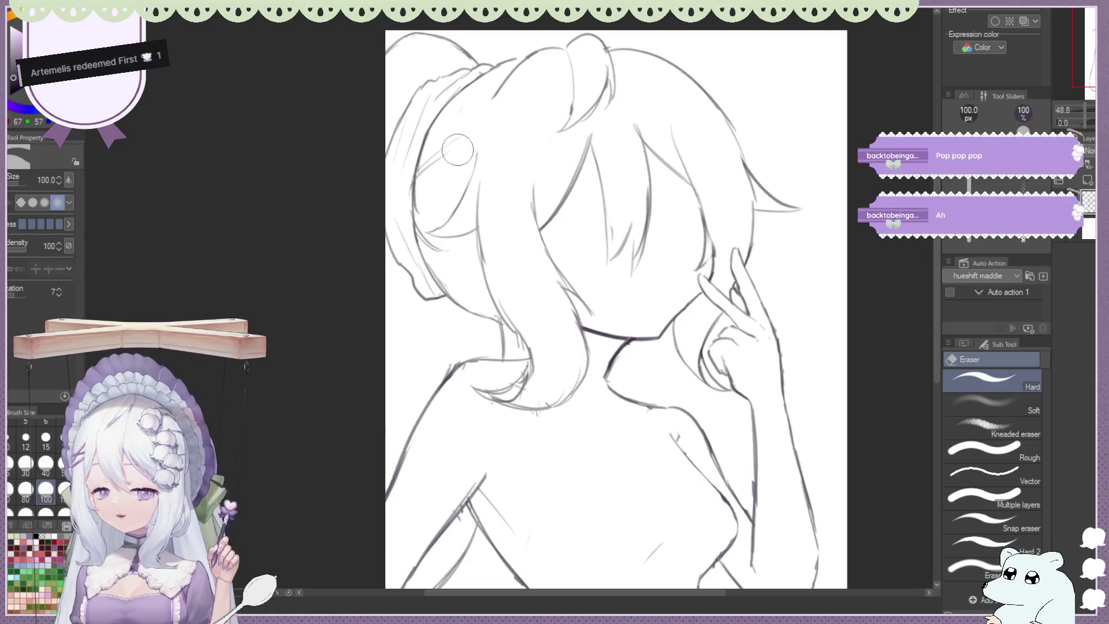
key("b")
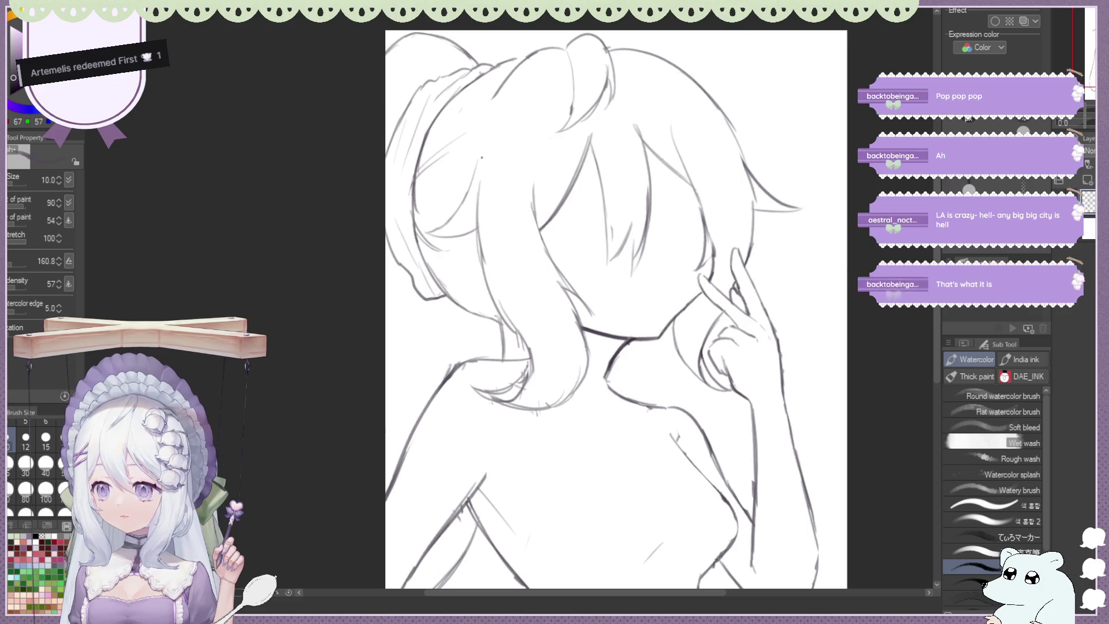
key("e")
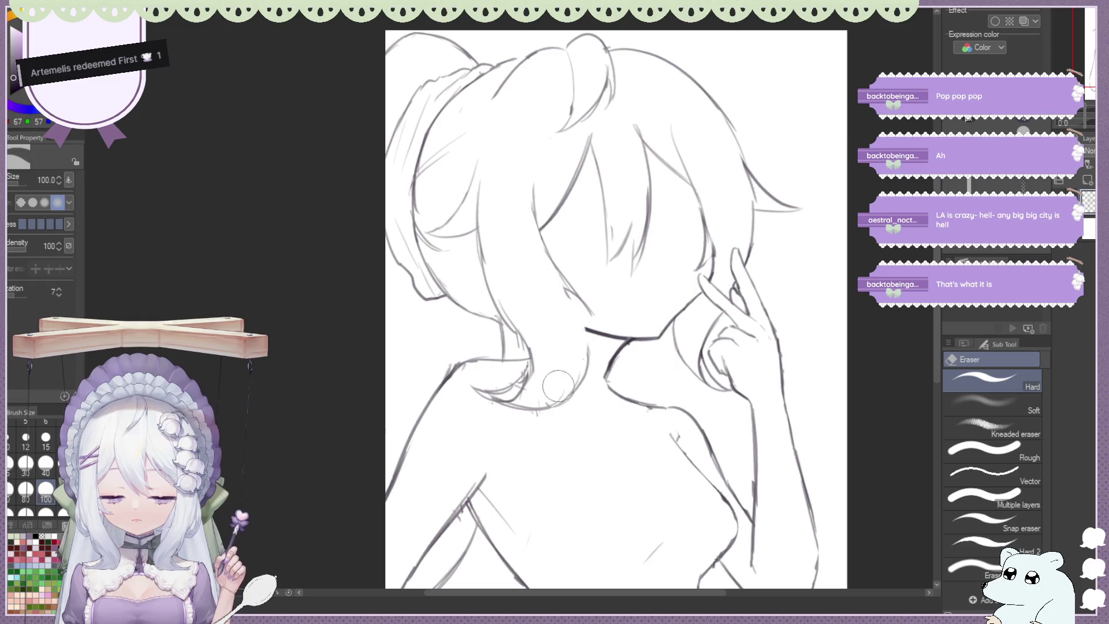
key("b")
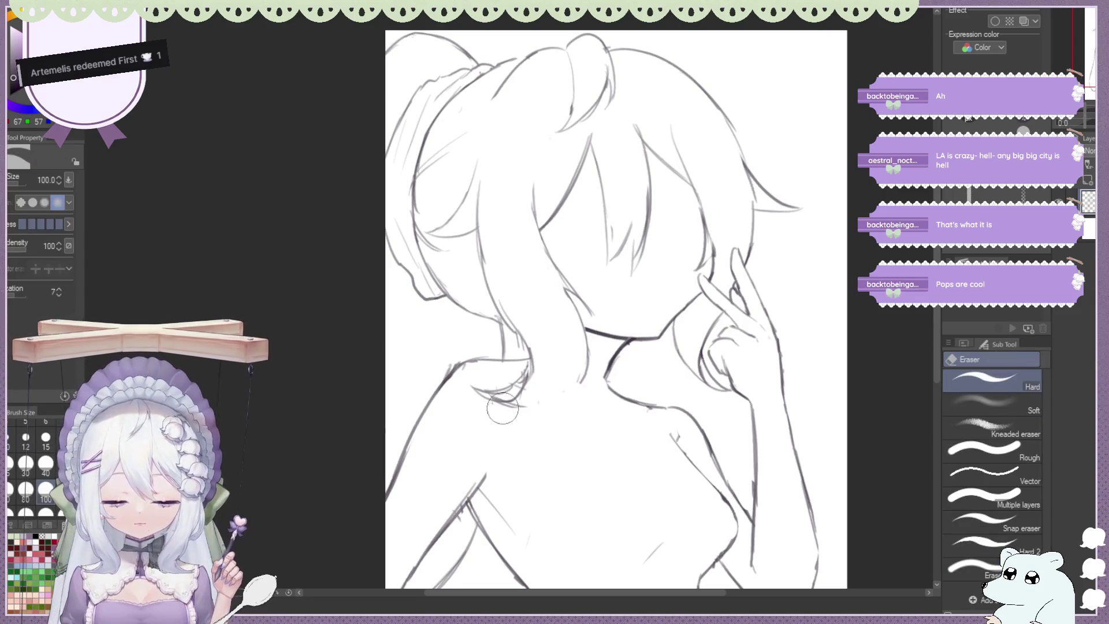
left_click_drag(501, 407, 585, 370)
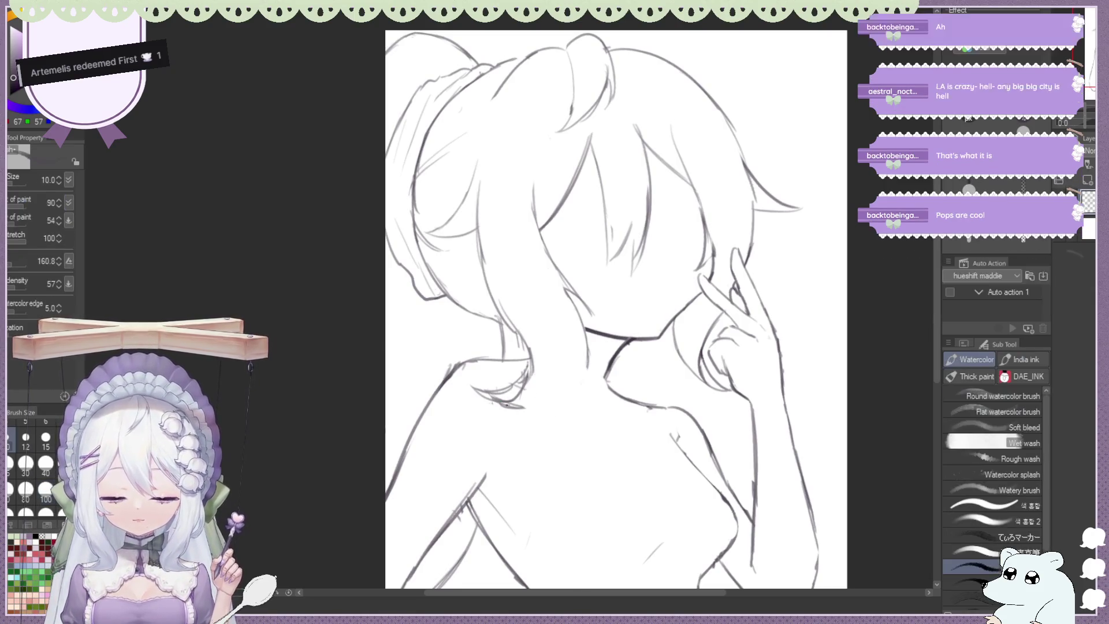
Fit the whole sketch, then mirror the view and zoom in on the neck and shoulders
key("ctrl+minus")
key("ctrl+minus")
key("ctrl+plus")
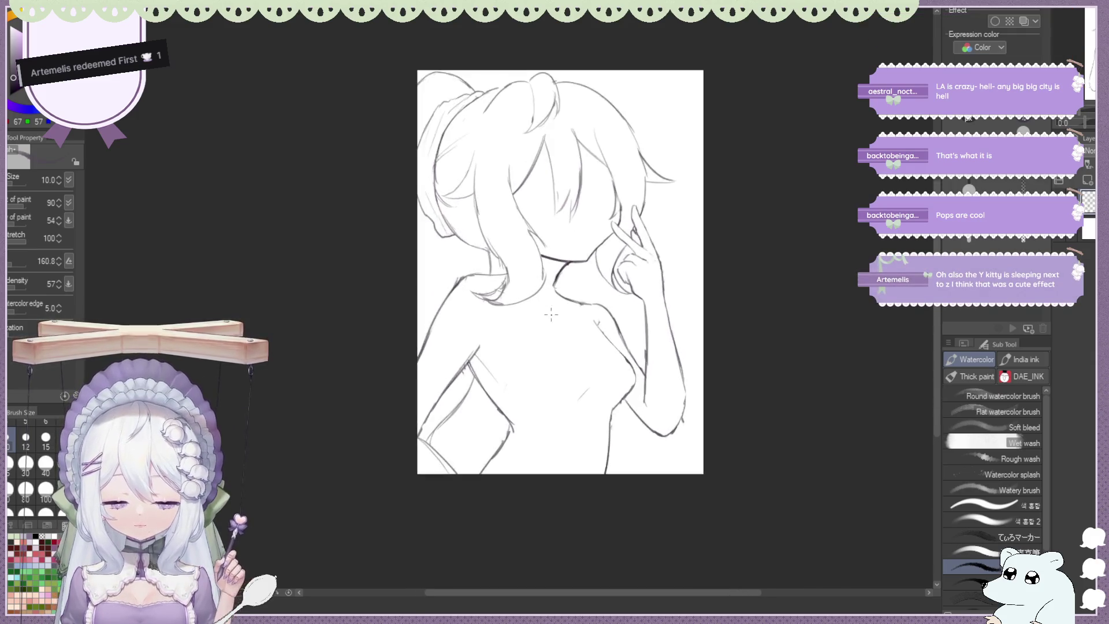
key("ctrl+plus")
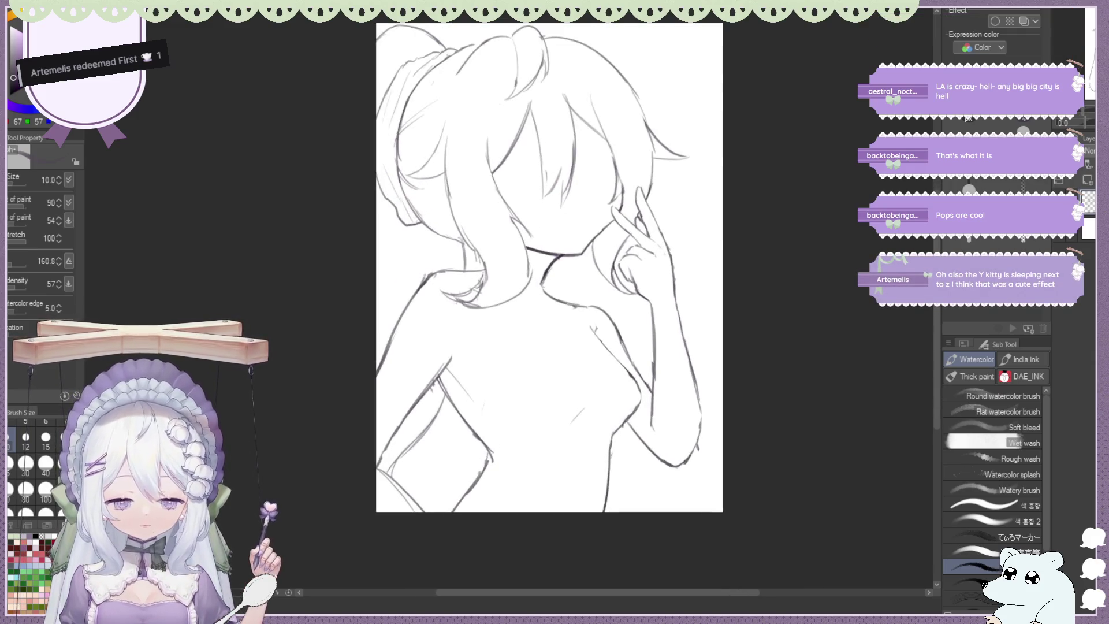
key("h")
key("ctrl+minus")
key("ctrl+plus")
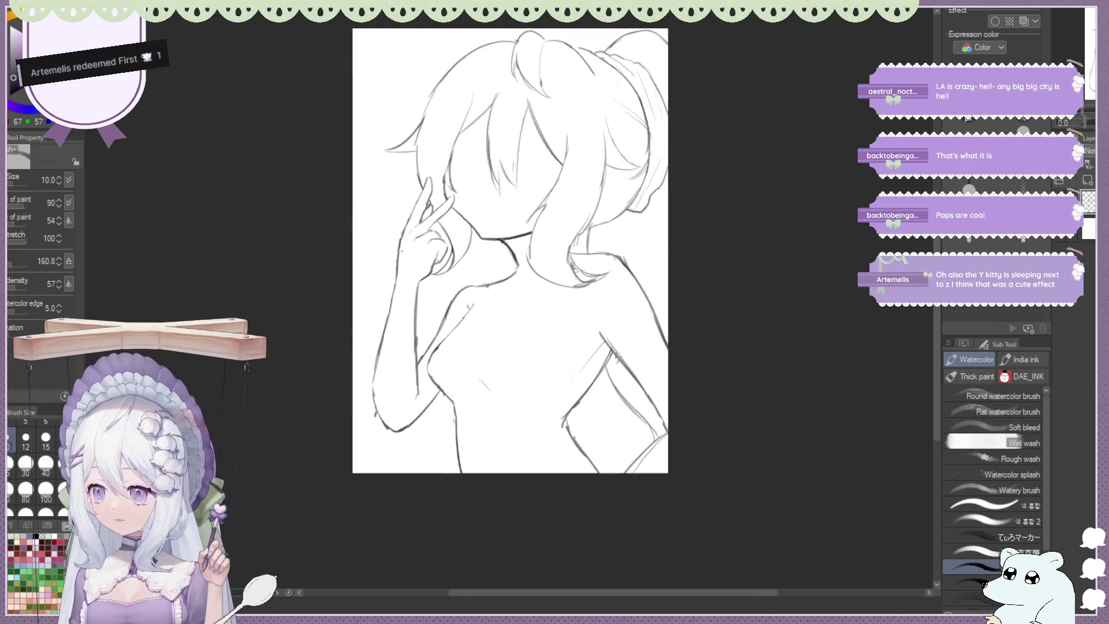
key("ctrl+plus")
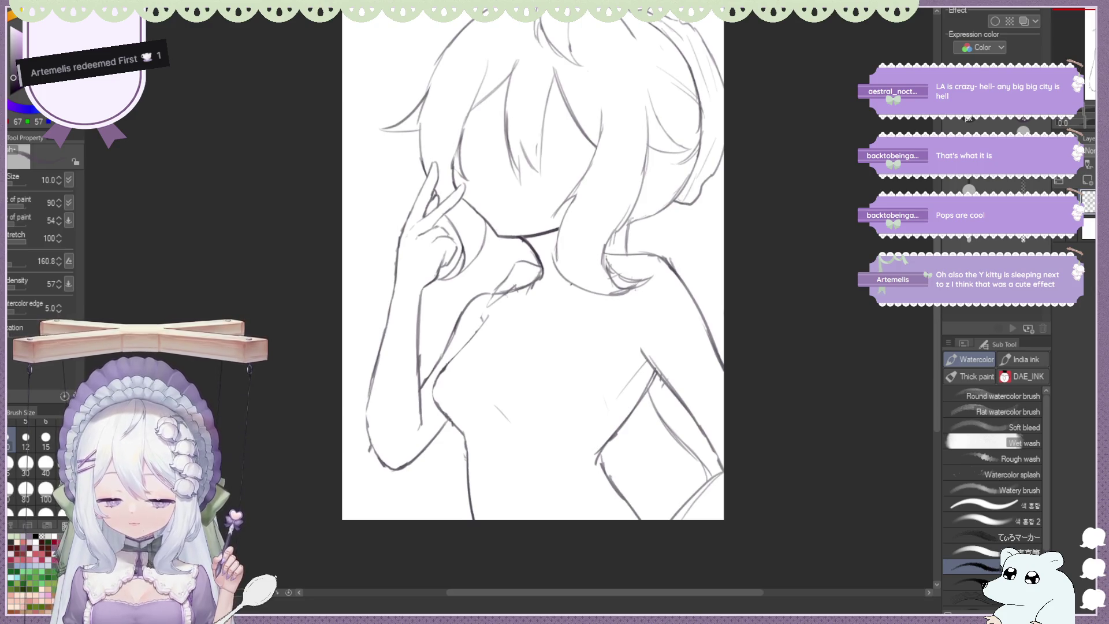
Erase the old collar lines around the neck and collarbone, adding a short collarbone stroke
key("e")
left_click_drag(518, 274, 520, 292)
key("b")
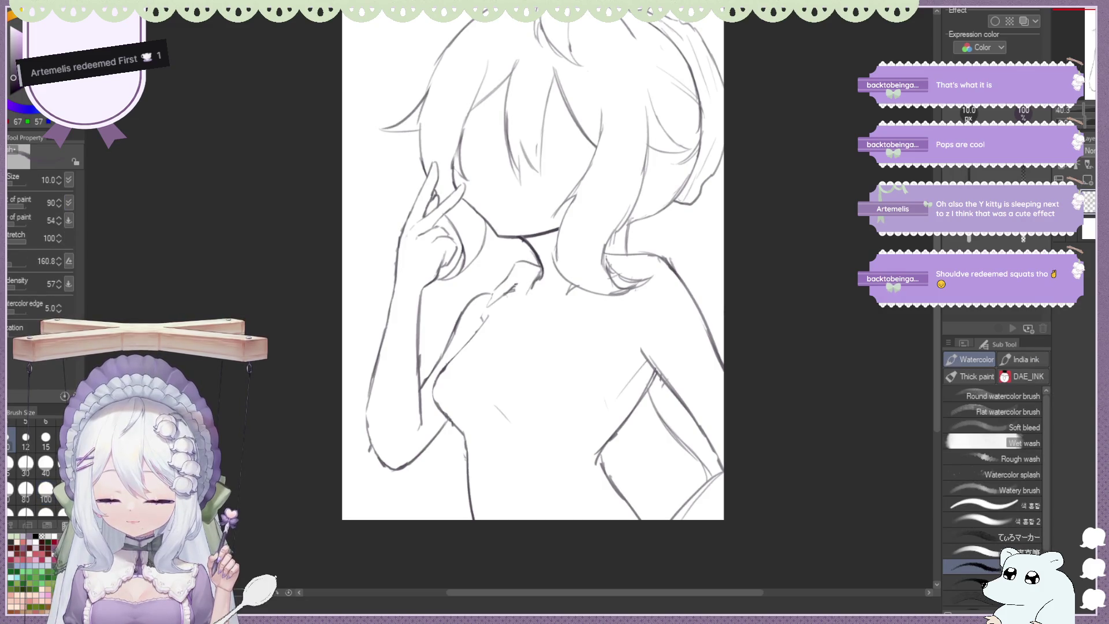
left_click_drag(519, 293, 523, 309)
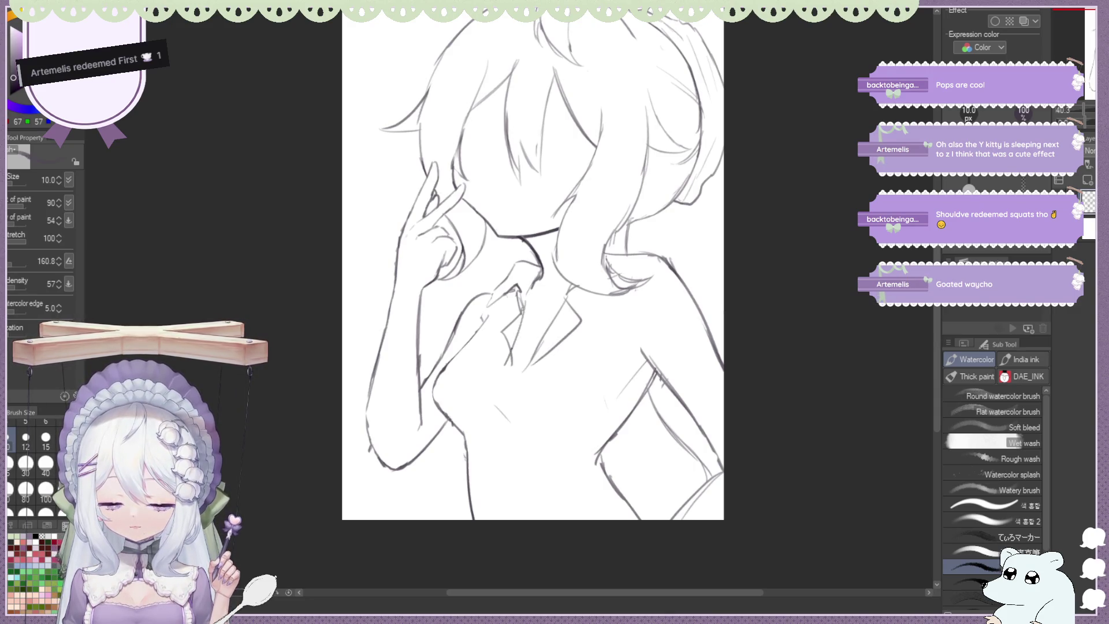
key("e")
left_click_drag(549, 304, 508, 361)
key("b")
key("e")
mouse_move(575, 312)
left_mouse_down()
mouse_move(531, 359)
mouse_move(508, 322)
left_mouse_up()
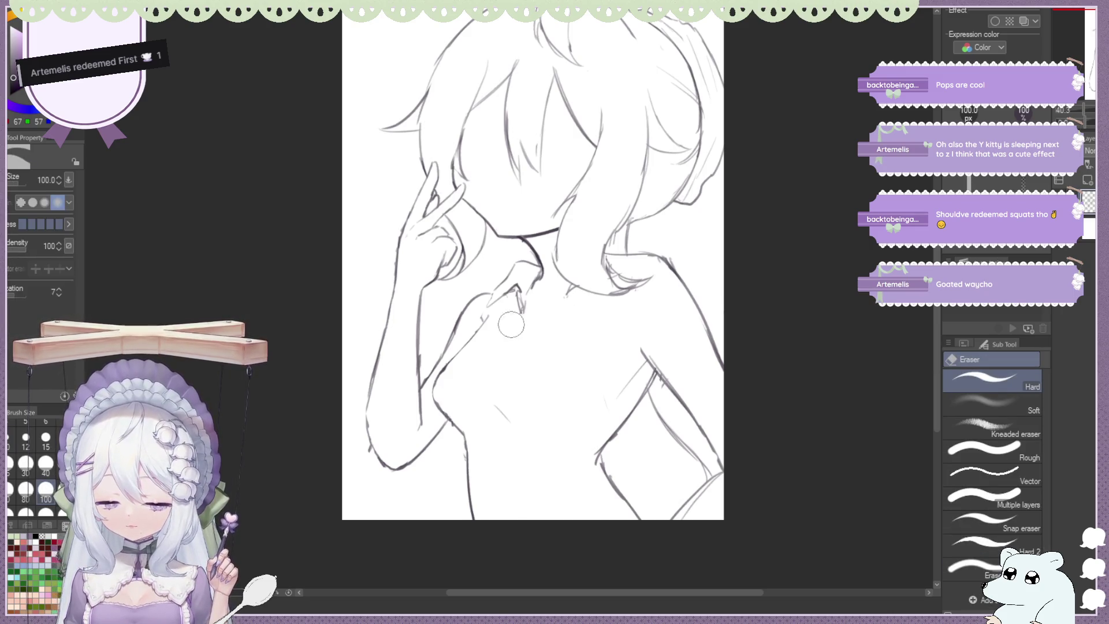
key("b")
Sketch a V-shaped shirt collar and lapels down the chest, undoing the stray last stroke
mouse_move(559, 307)
left_mouse_down()
mouse_move(577, 327)
mouse_move(497, 380)
left_mouse_up()
left_click_drag(500, 317, 488, 379)
left_click_drag(528, 302, 491, 374)
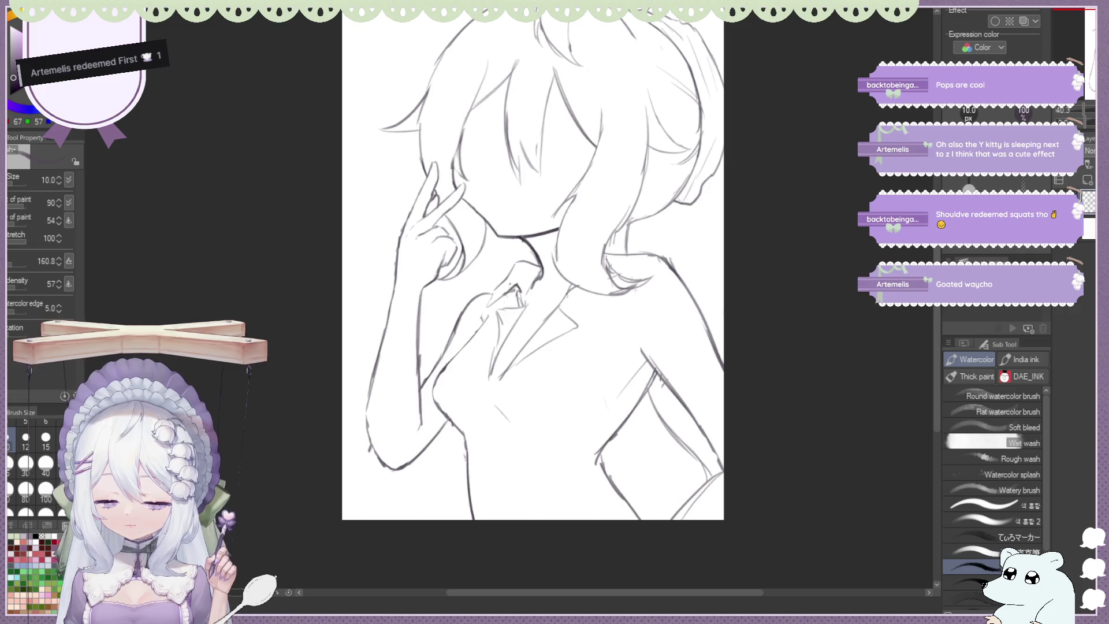
key("ctrl+z")
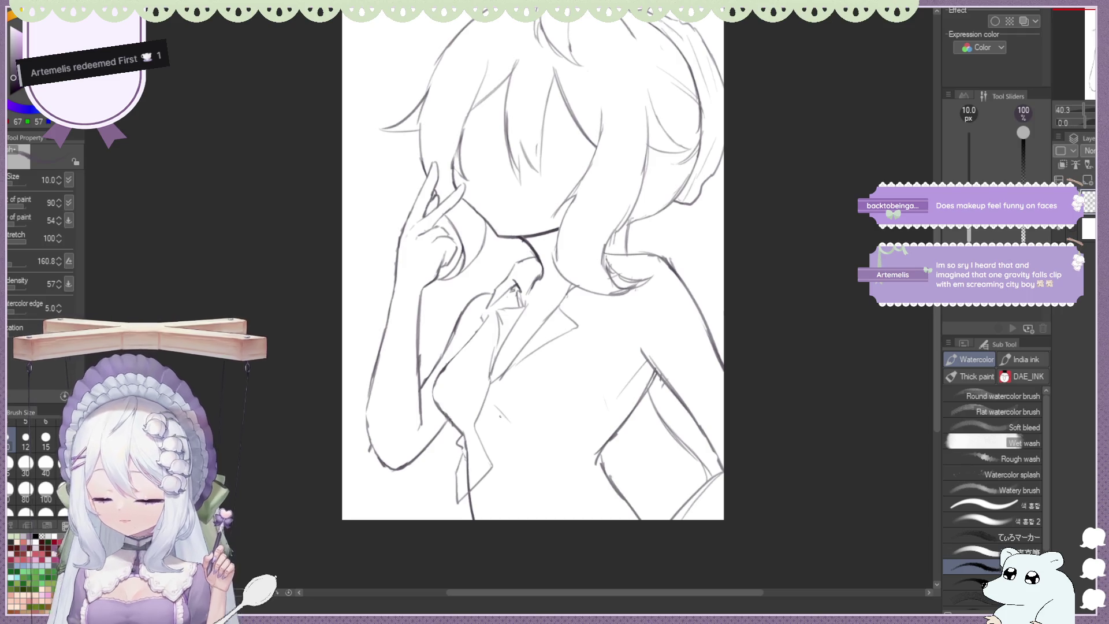
Extend the shirt front line down the chest, retrying the shoulder stroke, and erase stray chest marks
left_click_drag(492, 466, 511, 495)
mouse_move(655, 381)
left_mouse_down()
mouse_move(605, 445)
mouse_move(614, 471)
left_mouse_up()
key("ctrl+z")
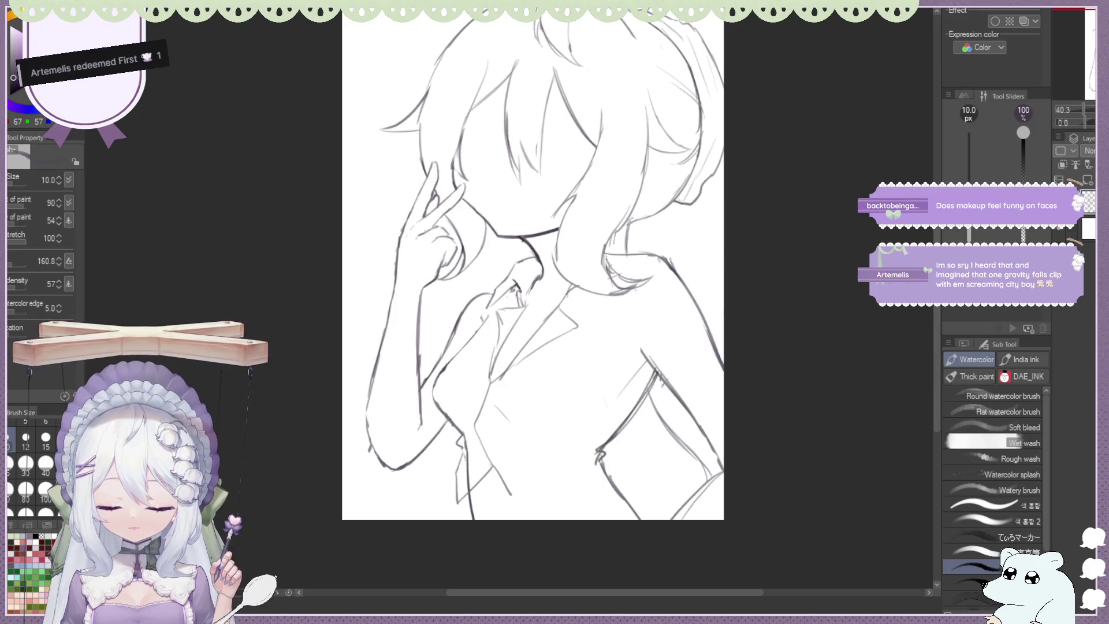
left_click_drag(510, 494, 523, 507)
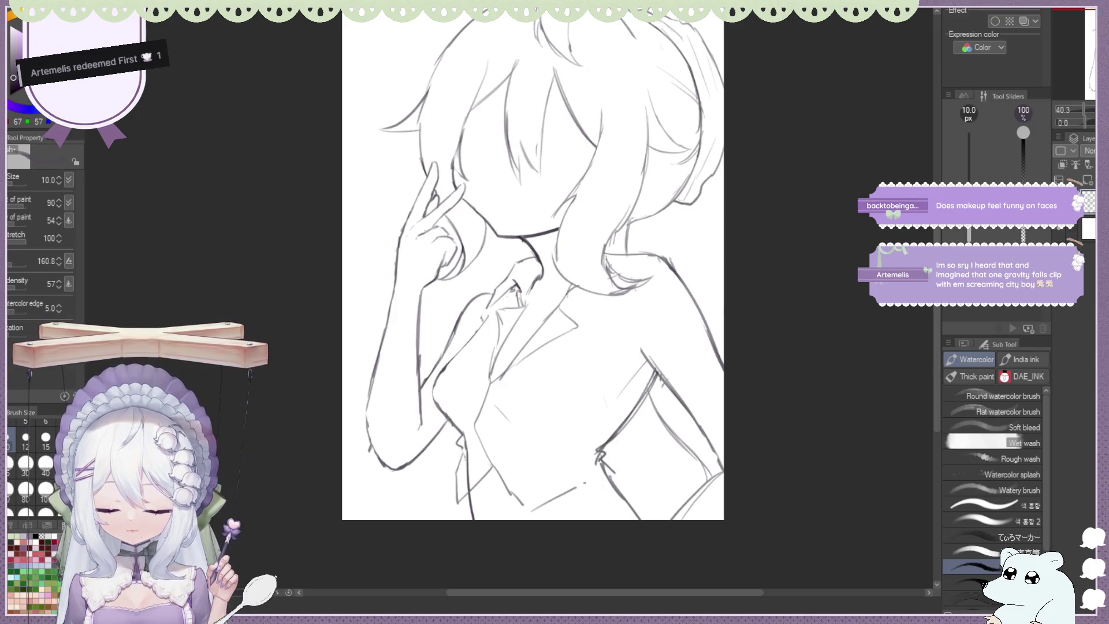
key("e")
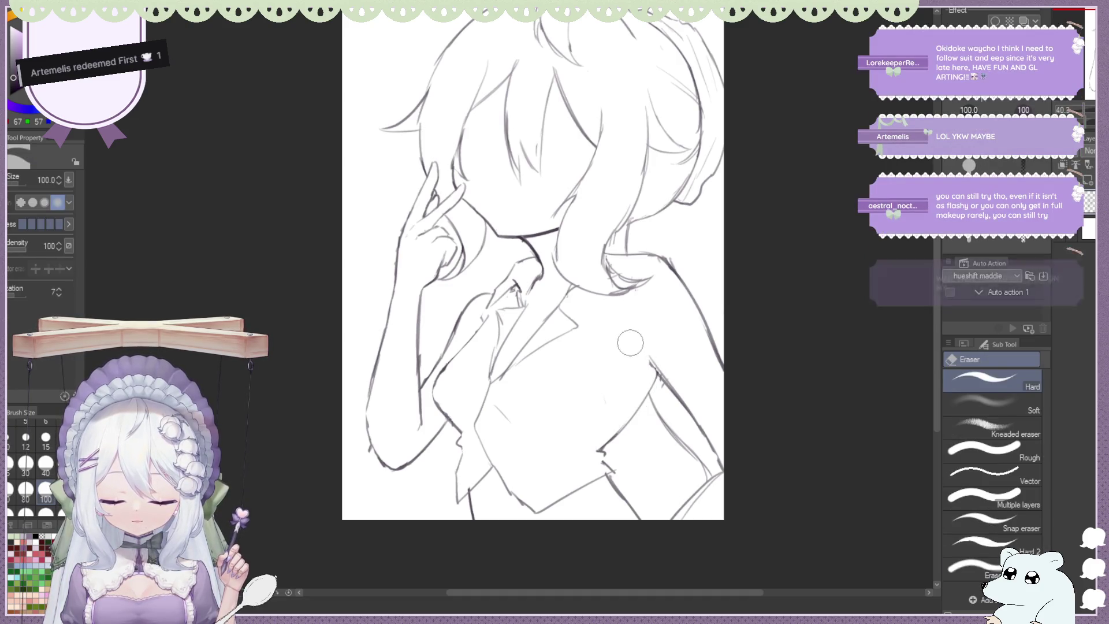
key("b")
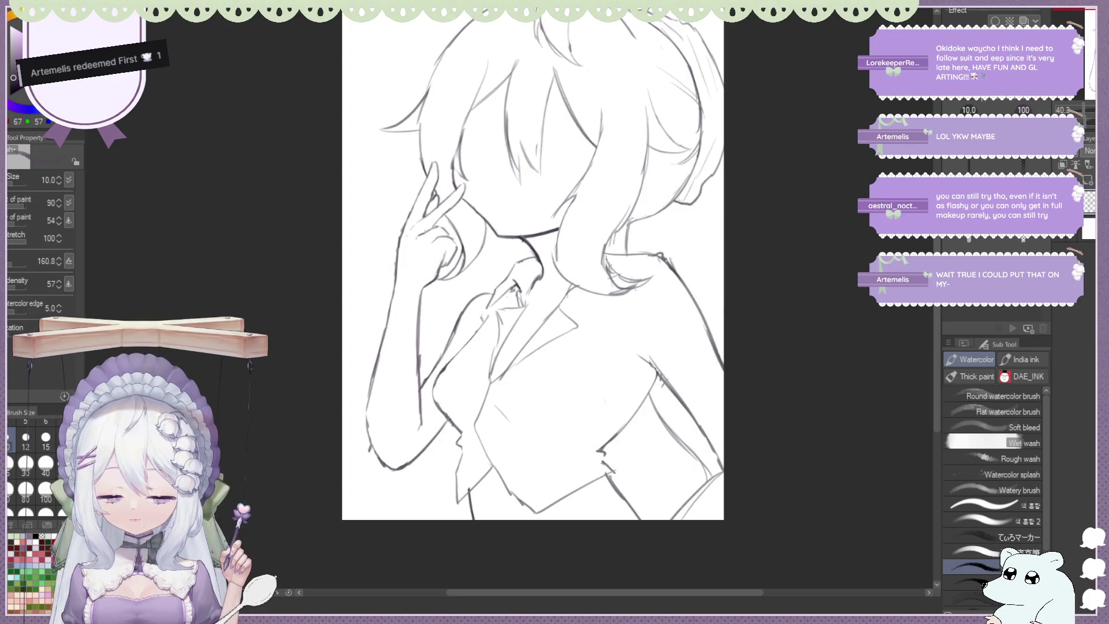
Sketch the right shoulder outline down the torso and erase the stray bit at the collar corner
left_click_drag(661, 256, 633, 315)
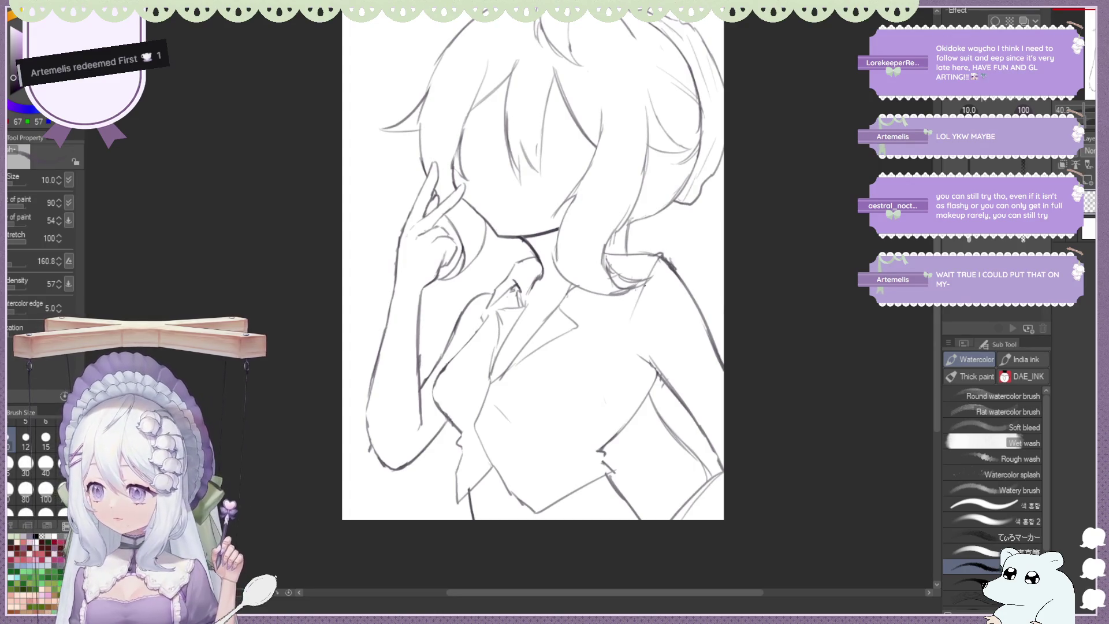
left_click_drag(655, 262, 620, 401)
key("e")
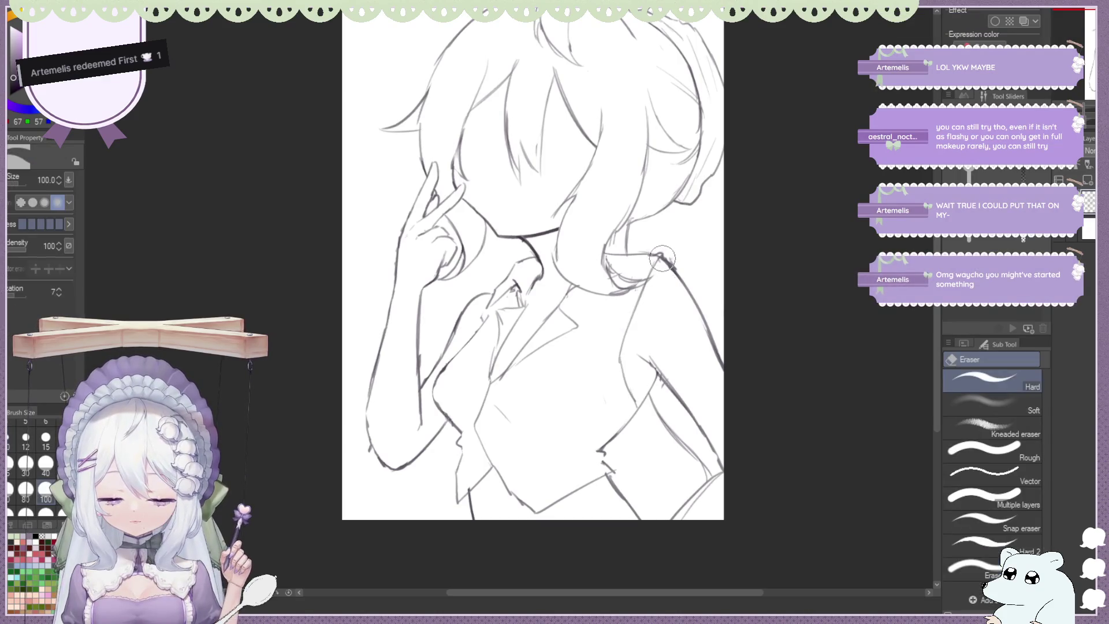
left_click_drag(660, 252, 666, 263)
key("b")
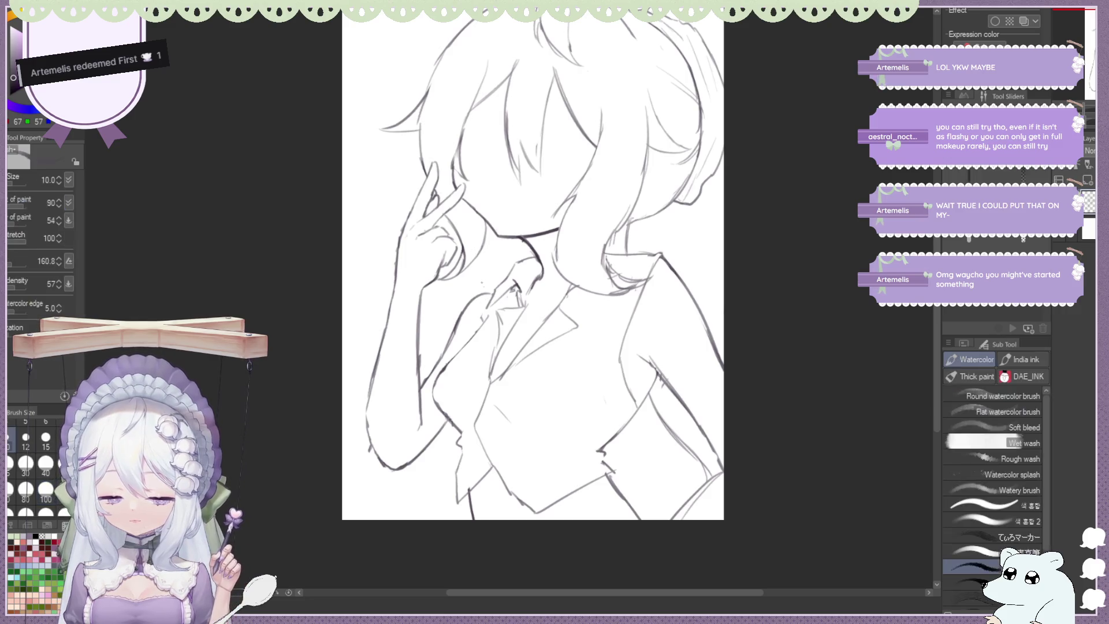
Tidy and redraw the small collar strokes under the chin, then view the drawing mirrored
key("e")
mouse_move(476, 293)
left_mouse_down()
mouse_move(502, 300)
mouse_move(462, 342)
left_mouse_up()
key("b")
key("e")
key("b")
key("e")
key("b")
key("e")
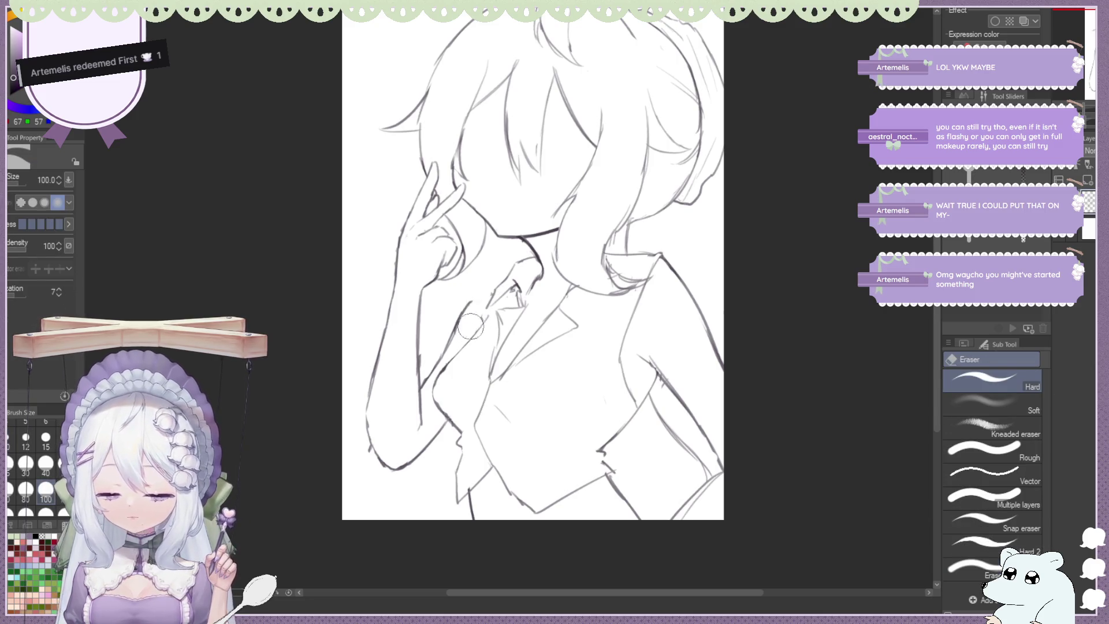
key("b")
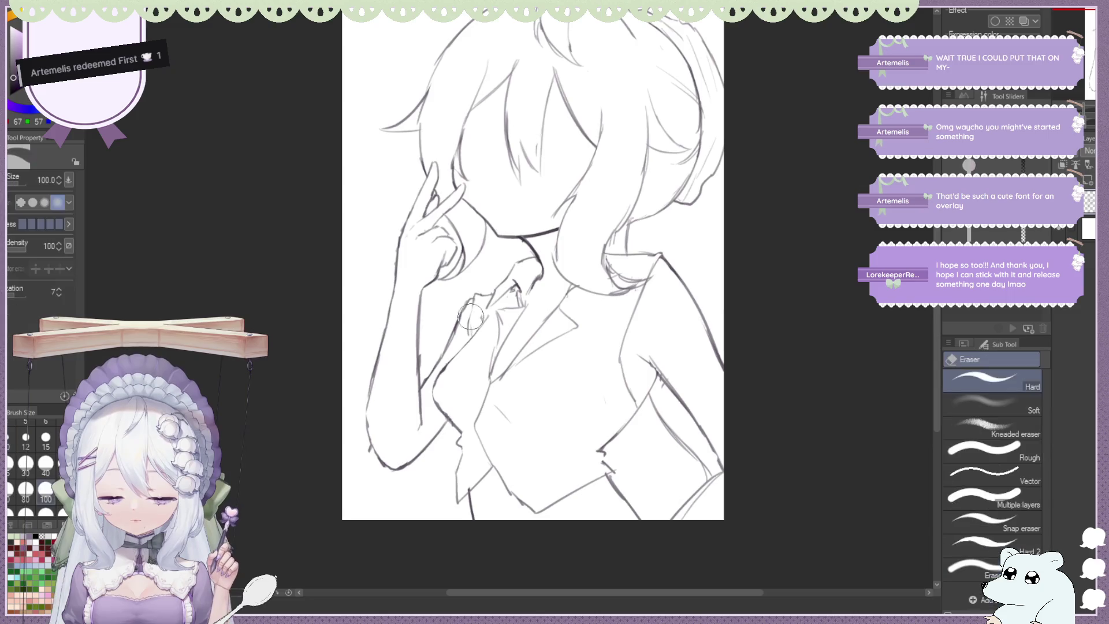
left_click_drag(472, 300, 462, 346)
key("e")
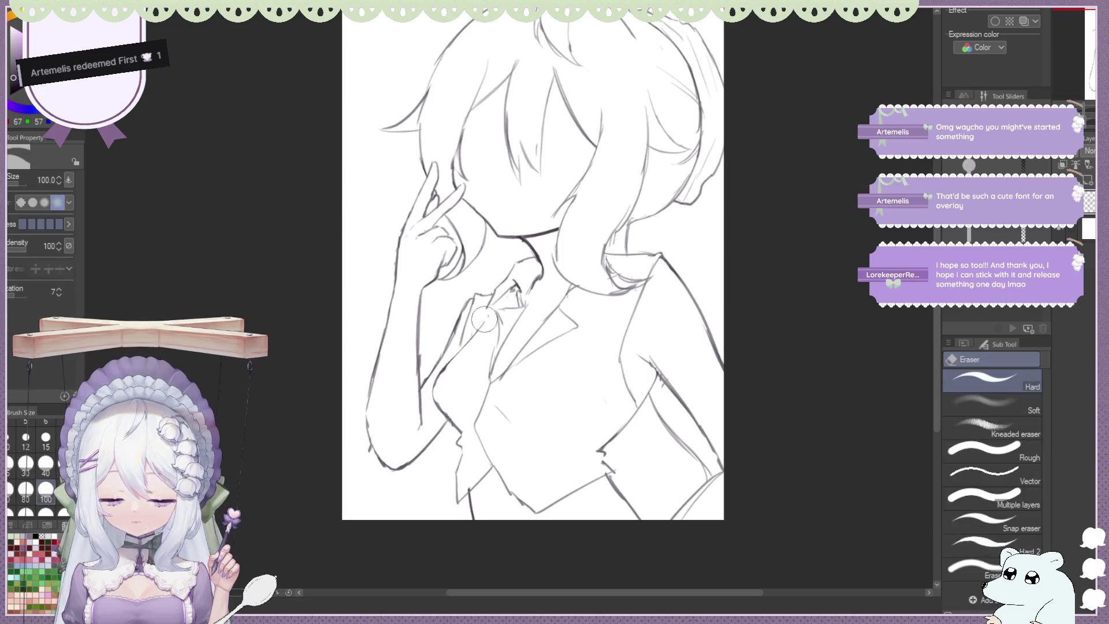
key("b")
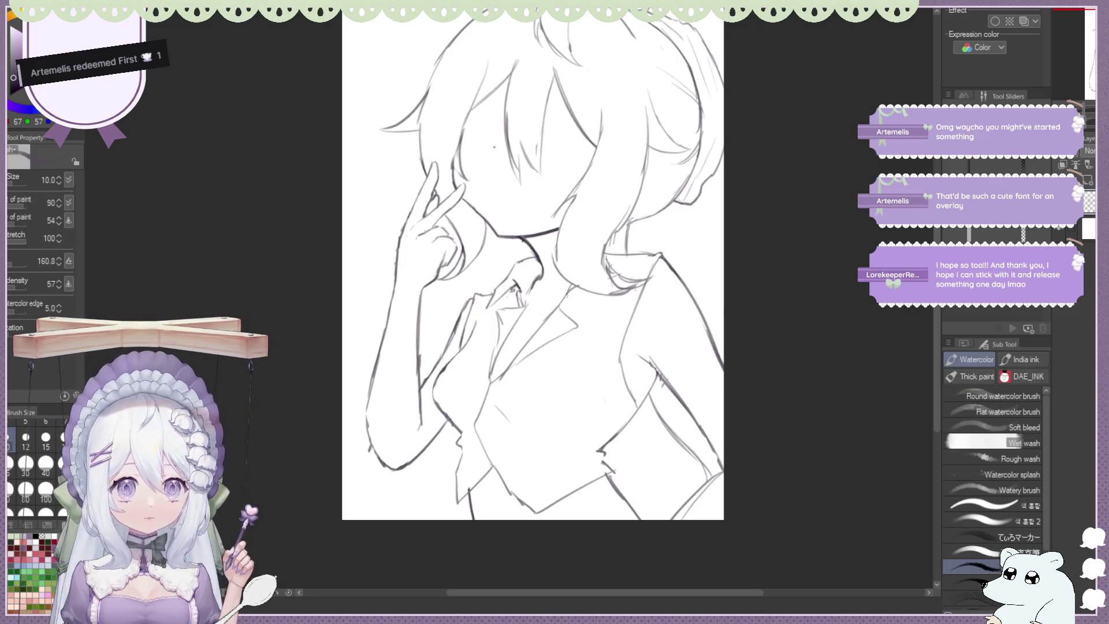
key("h")
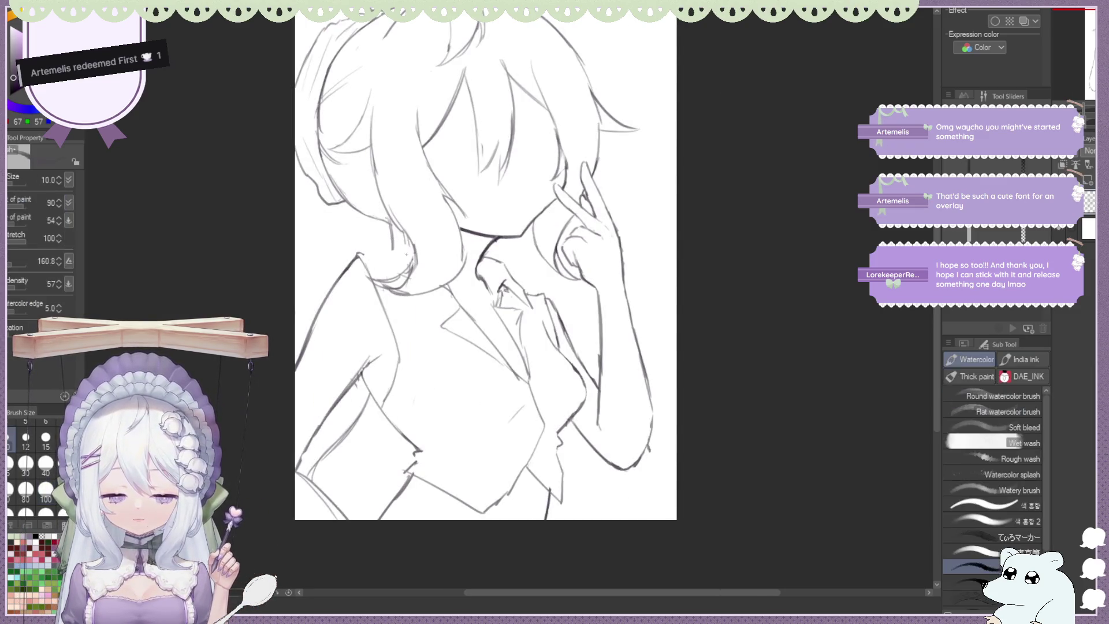
Unflip the canvas and zoom so the girl's full upper body fills the window
key("ctrl+minus")
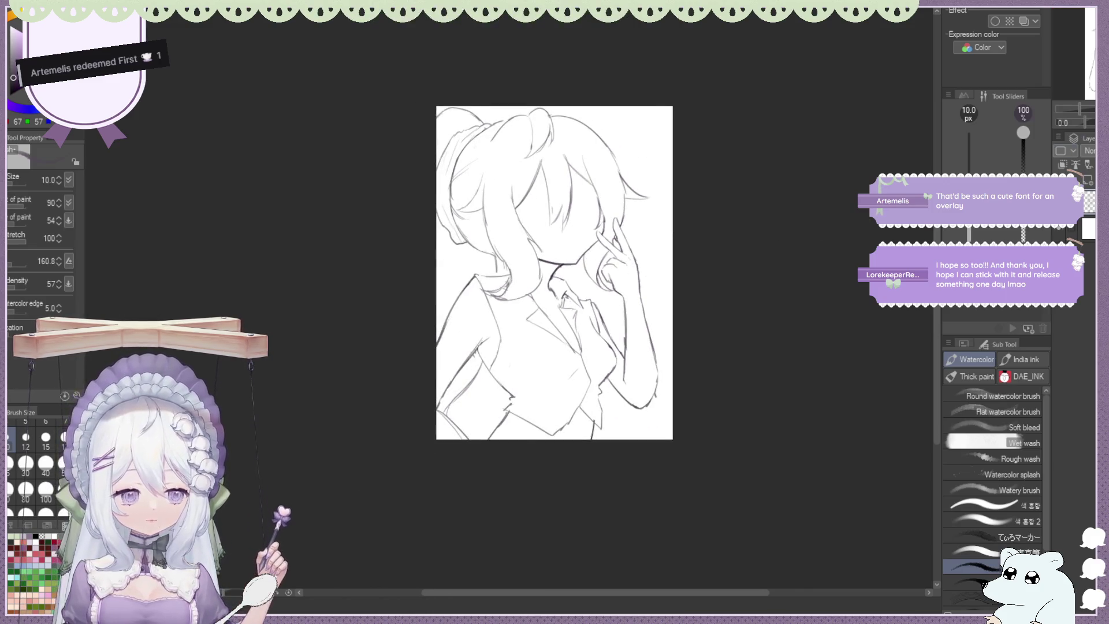
key("h")
key("ctrl+minus")
key("ctrl+plus")
scroll(392, 249, "up", 1)
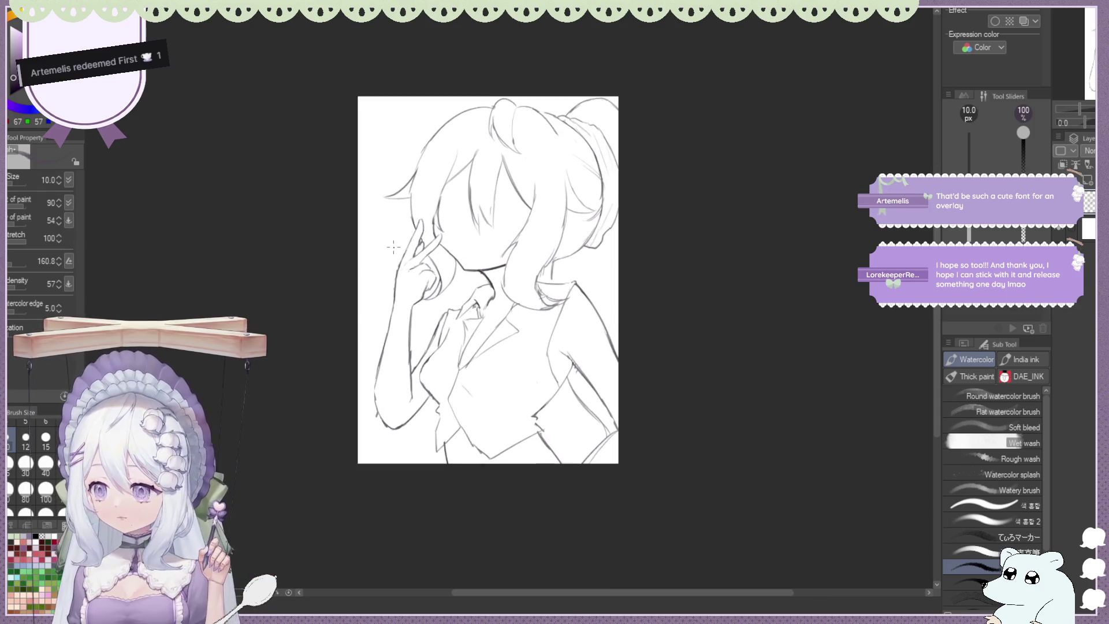
scroll(392, 249, "up", 1)
scroll(392, 249, "up", 1)
scroll(530, 268, "up", 1)
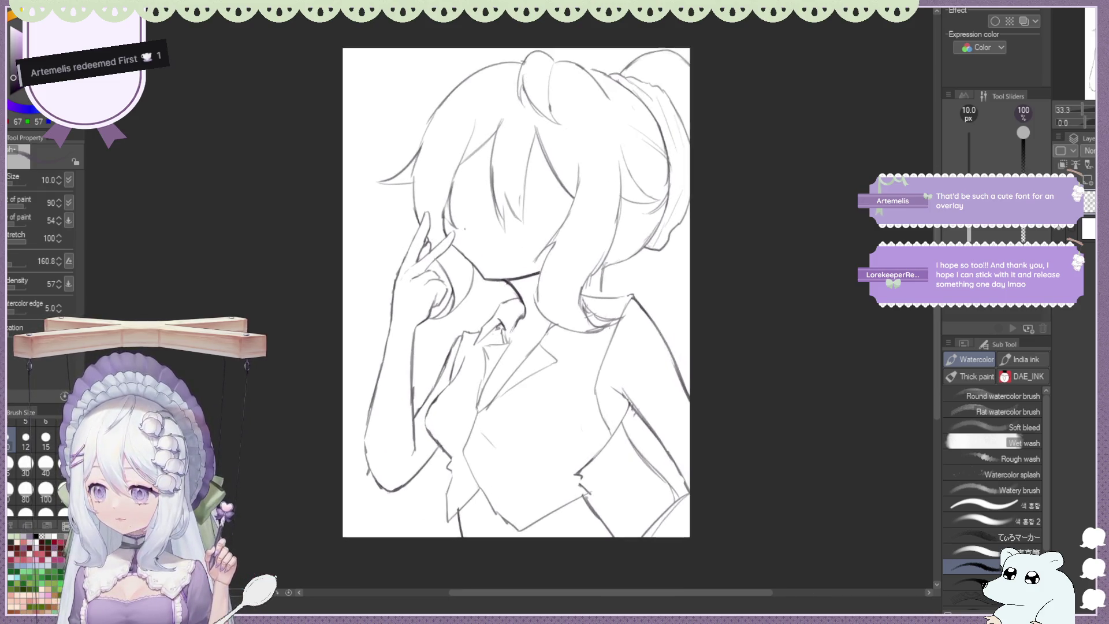
scroll(555, 270, "down", 2)
scroll(595, 271, "up", 1)
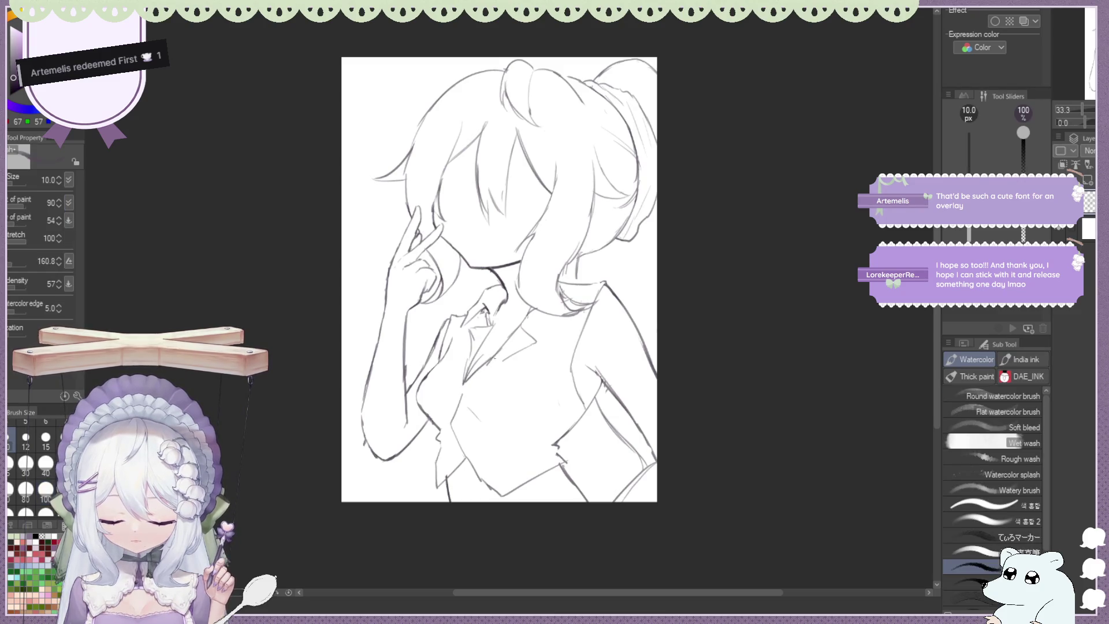
Draw a dark collar stroke, mirror the canvas, and add then erase short left-collar strokes
left_click_drag(500, 363, 464, 393)
key("h")
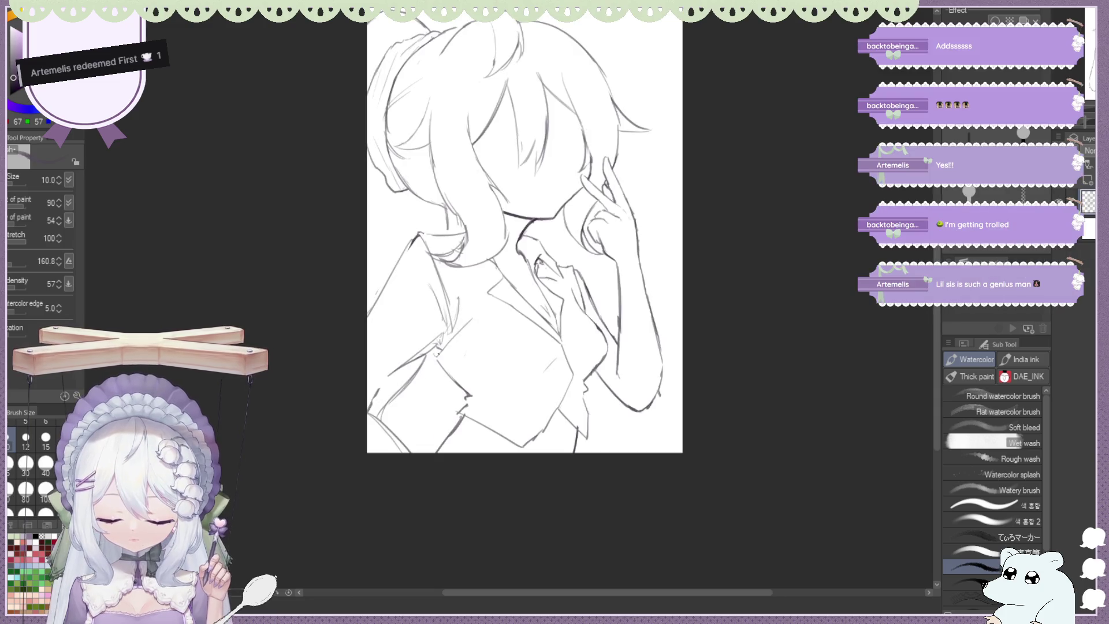
left_click_drag(399, 369, 367, 386)
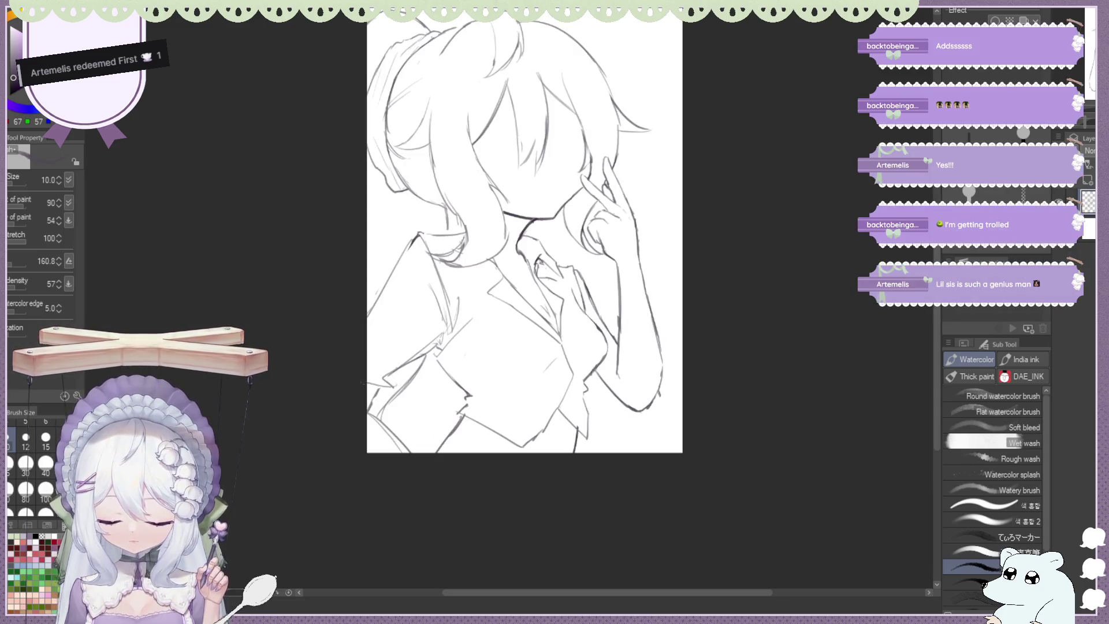
key("e")
left_click_drag(383, 383, 384, 392)
key("b")
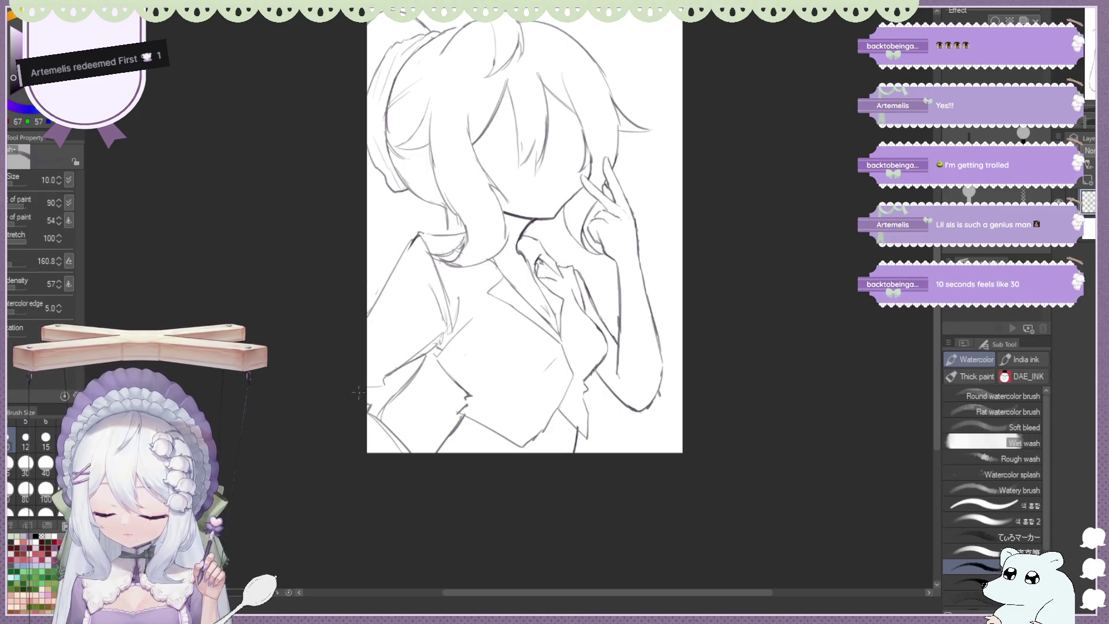
Rework the left collar and tidy the lines at the jacket's lower left
key("e")
left_click_drag(392, 280, 374, 334)
key("b")
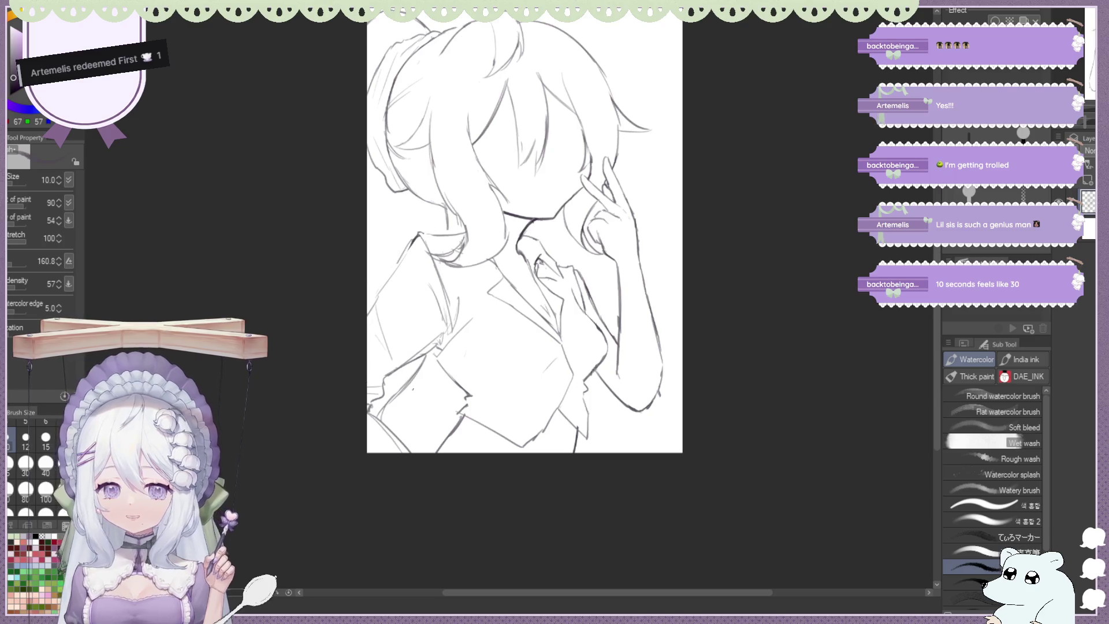
key("e")
left_click_drag(399, 412, 384, 451)
key("b")
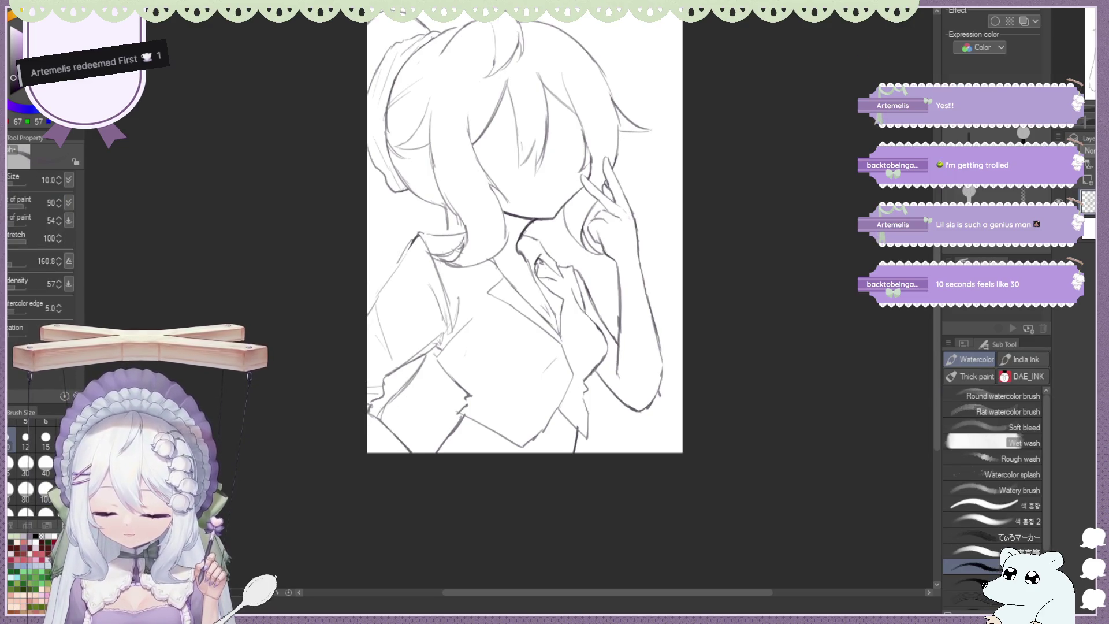
key("e")
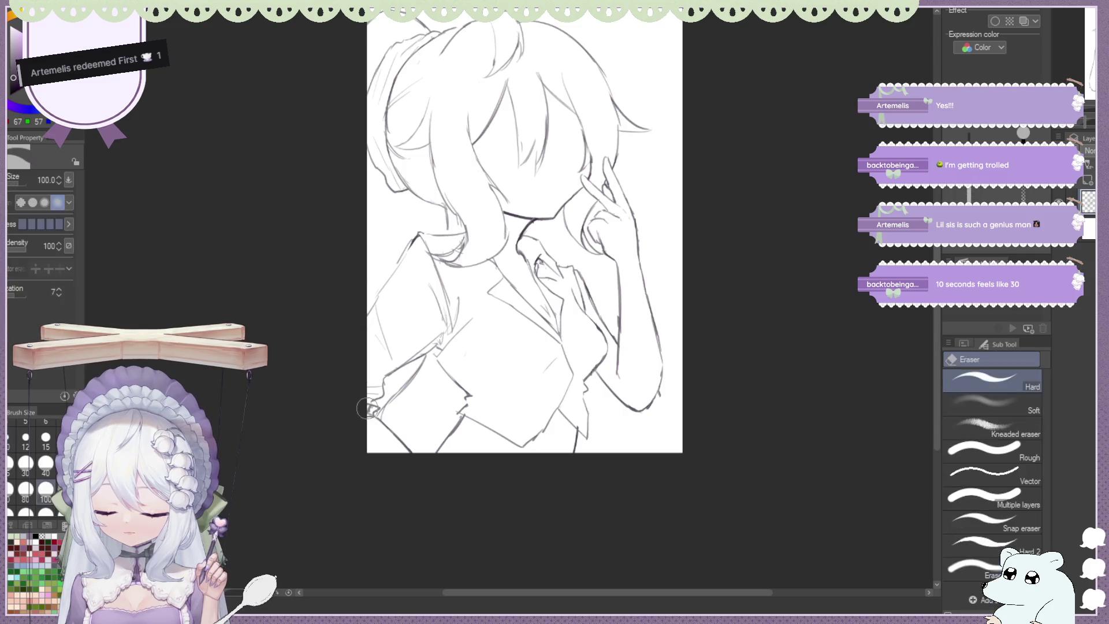
key("b")
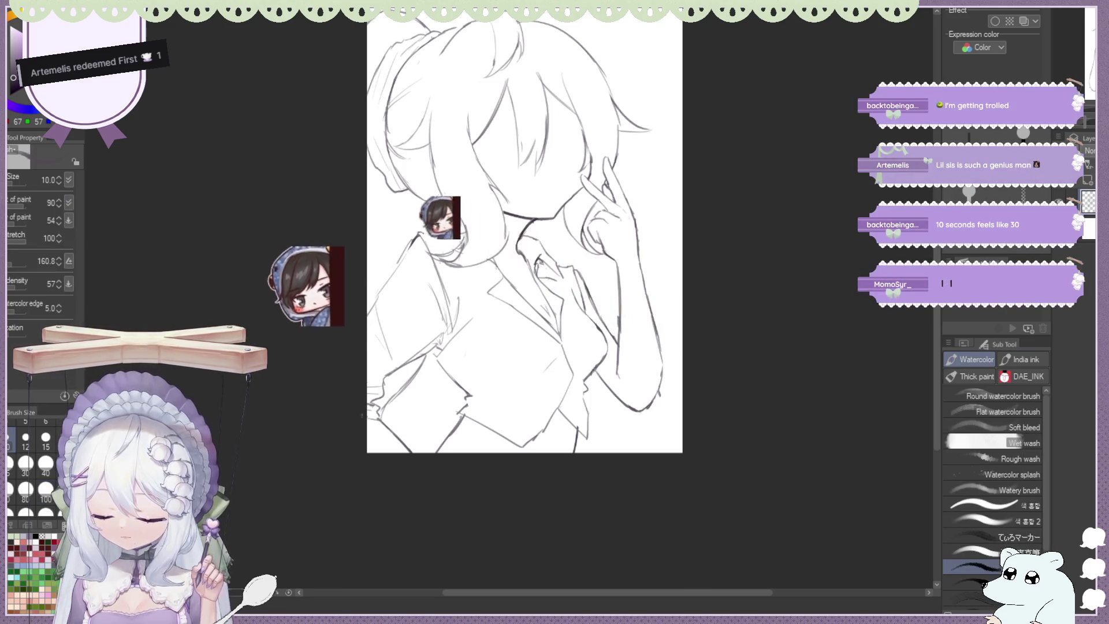
key("e")
key("b")
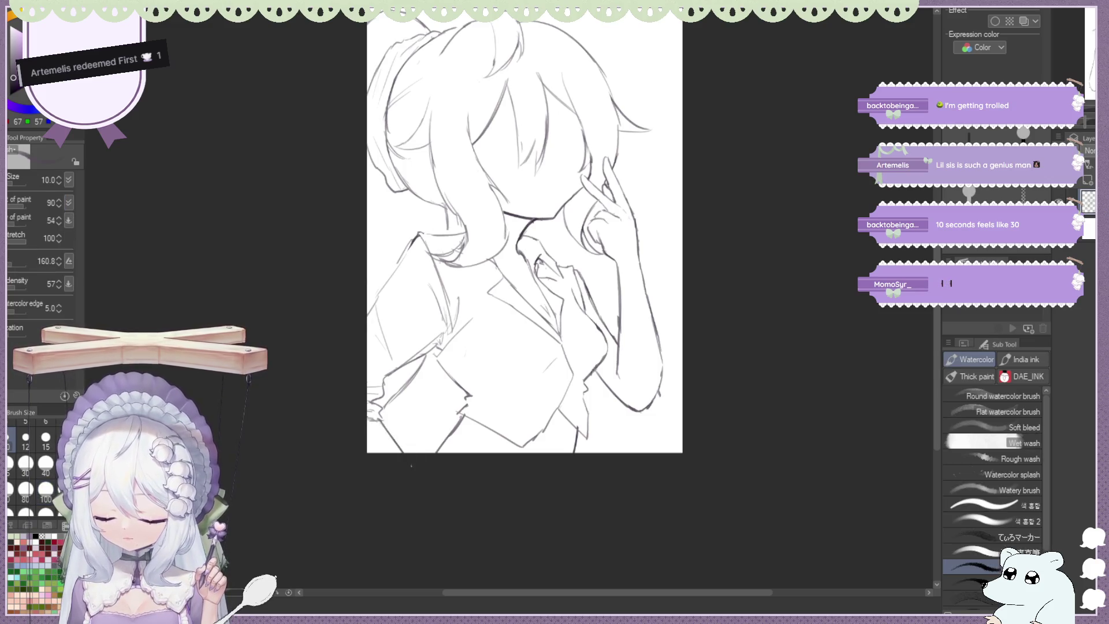
Mirror the canvas to check the drawing, then zoom in close on the raised arm
key("ctrl+minus")
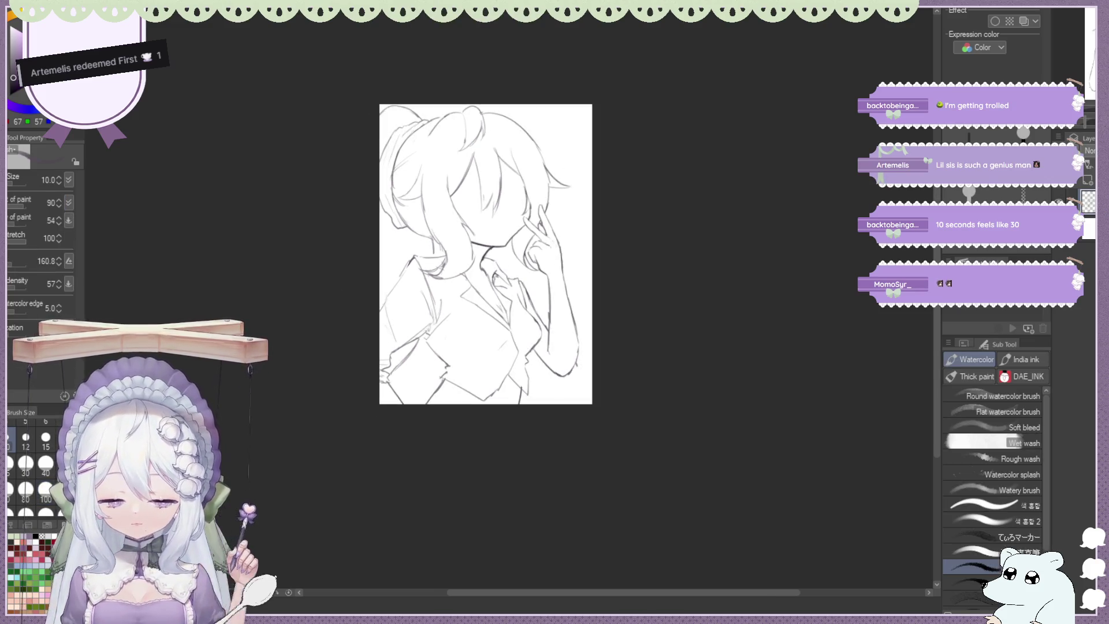
key("h")
key("ctrl+plus")
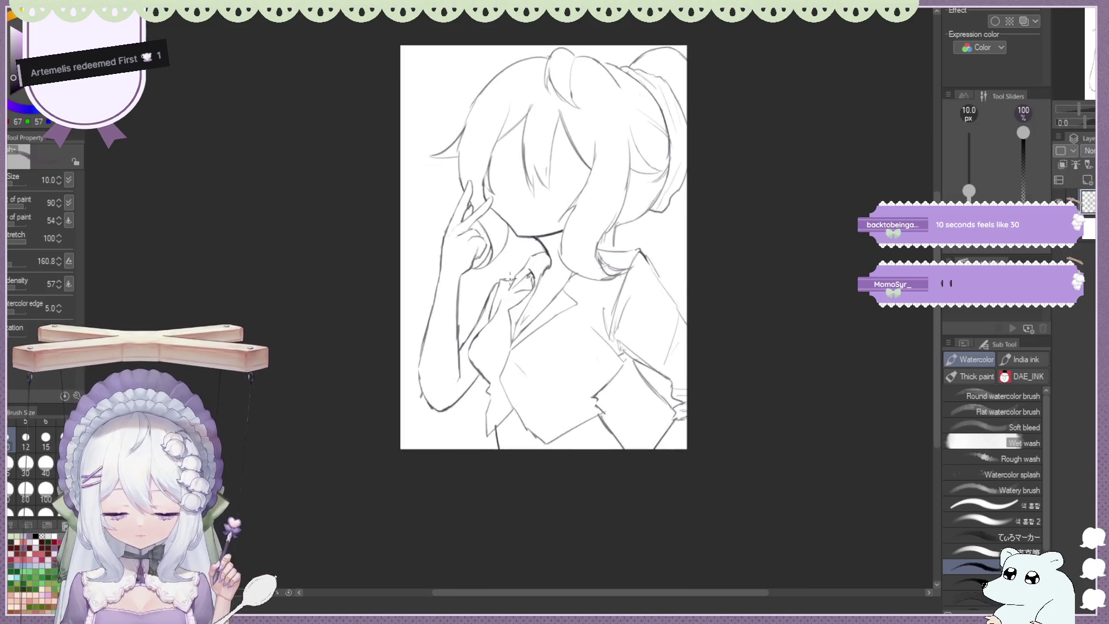
key("ctrl+plus")
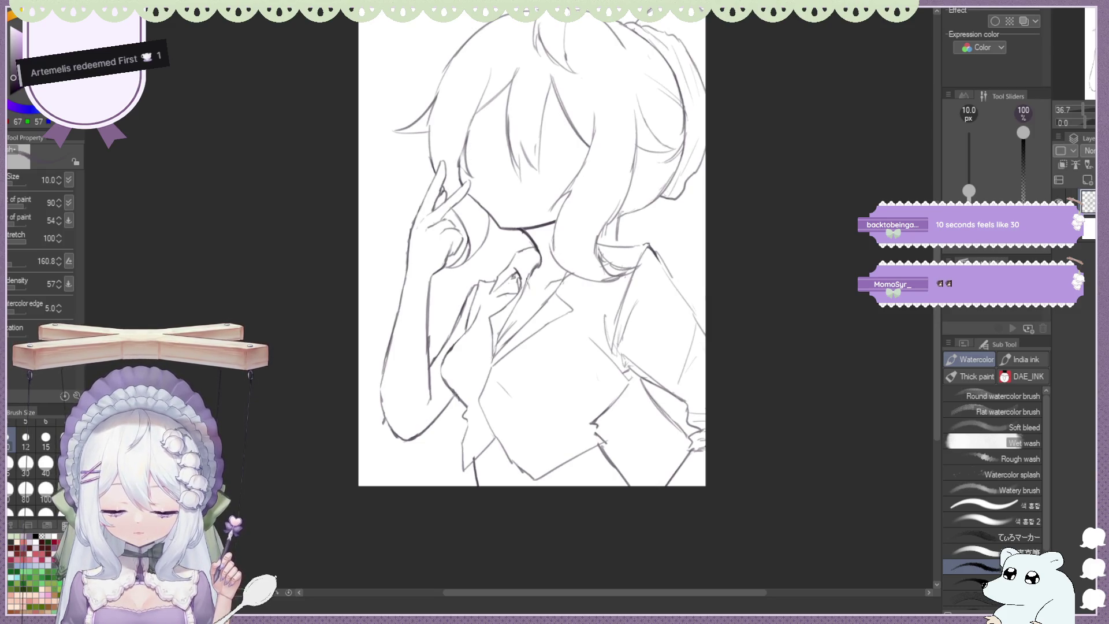
key("e")
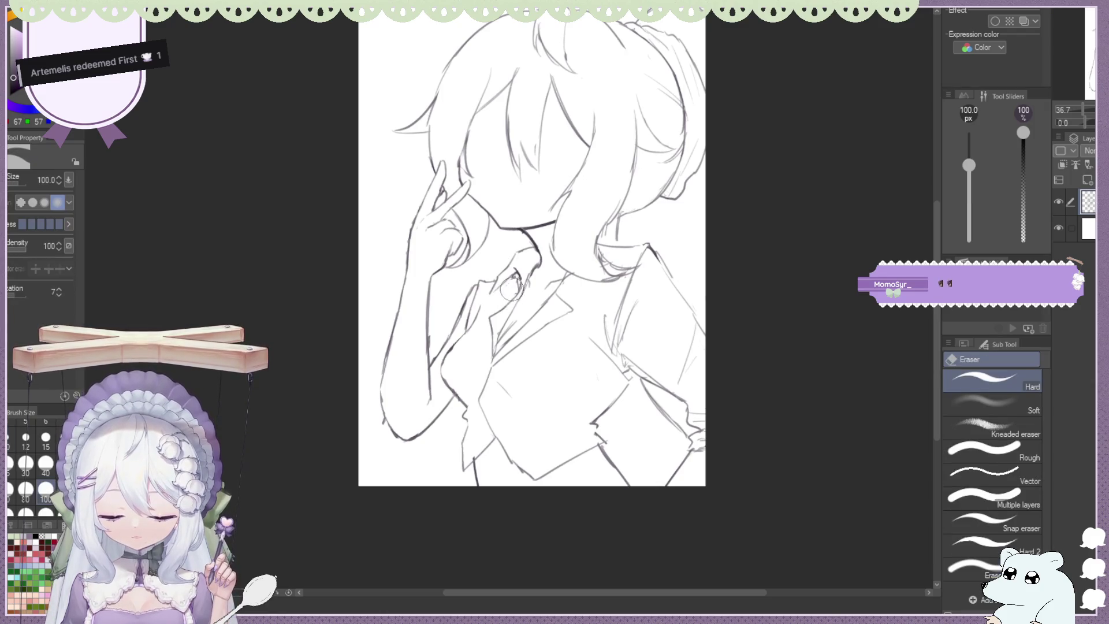
key("b")
key("ctrl+plus")
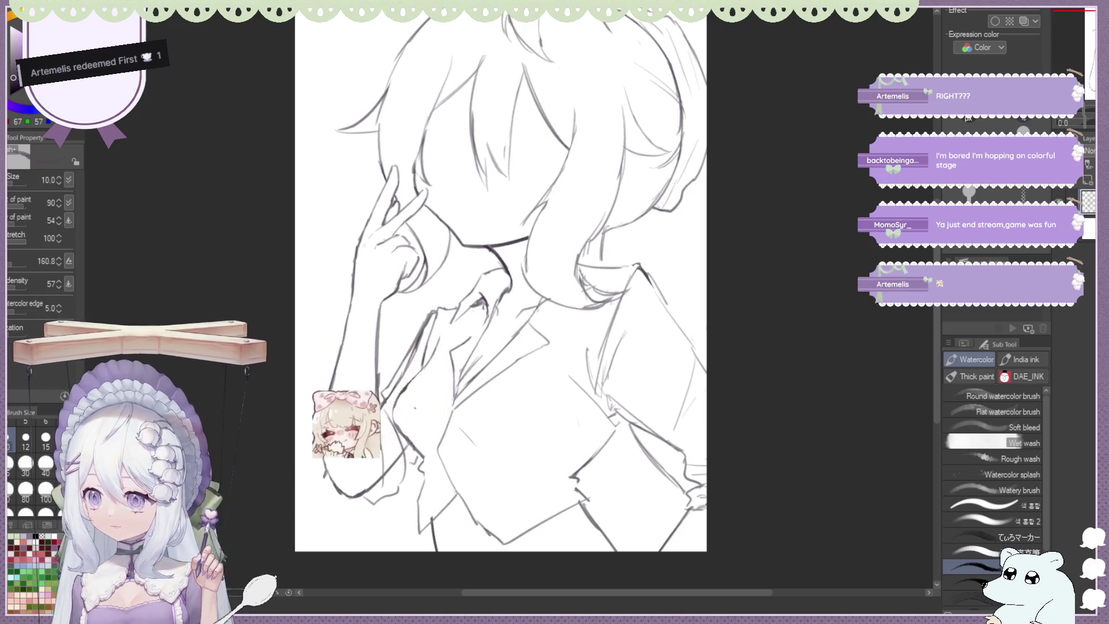
key("e")
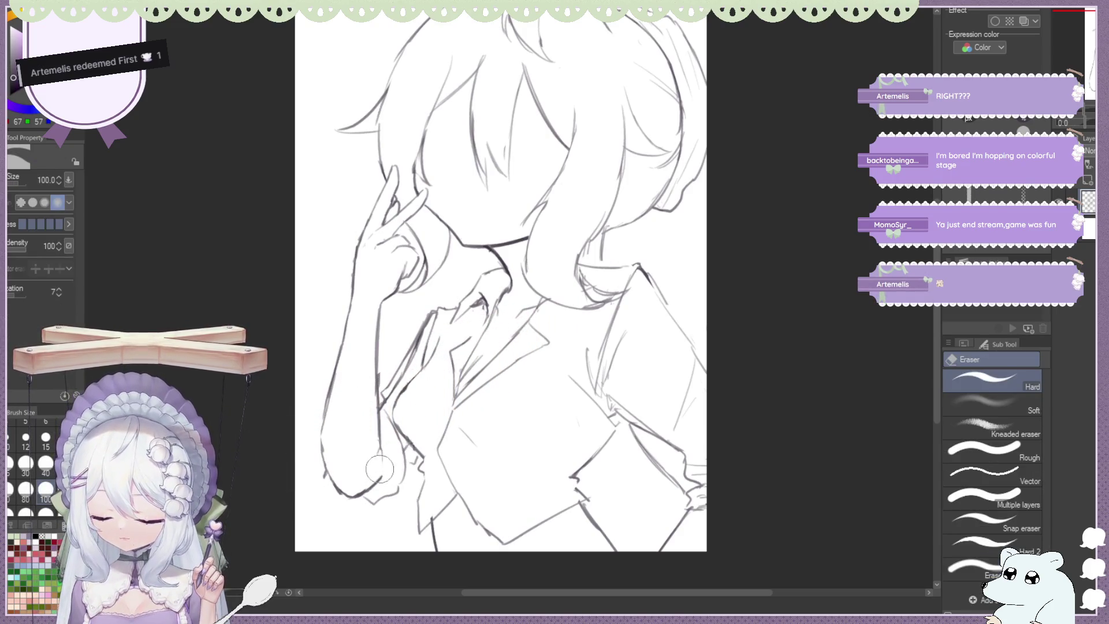
key("b")
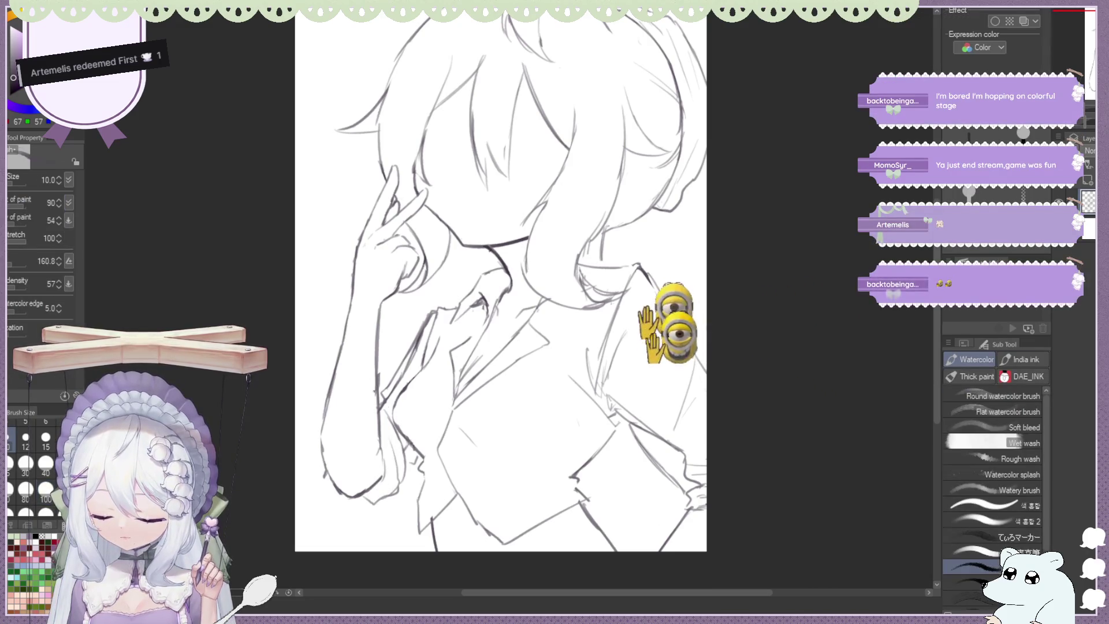
Erase stray lines along the raised arm to clean its contour, then zoom out
key("e")
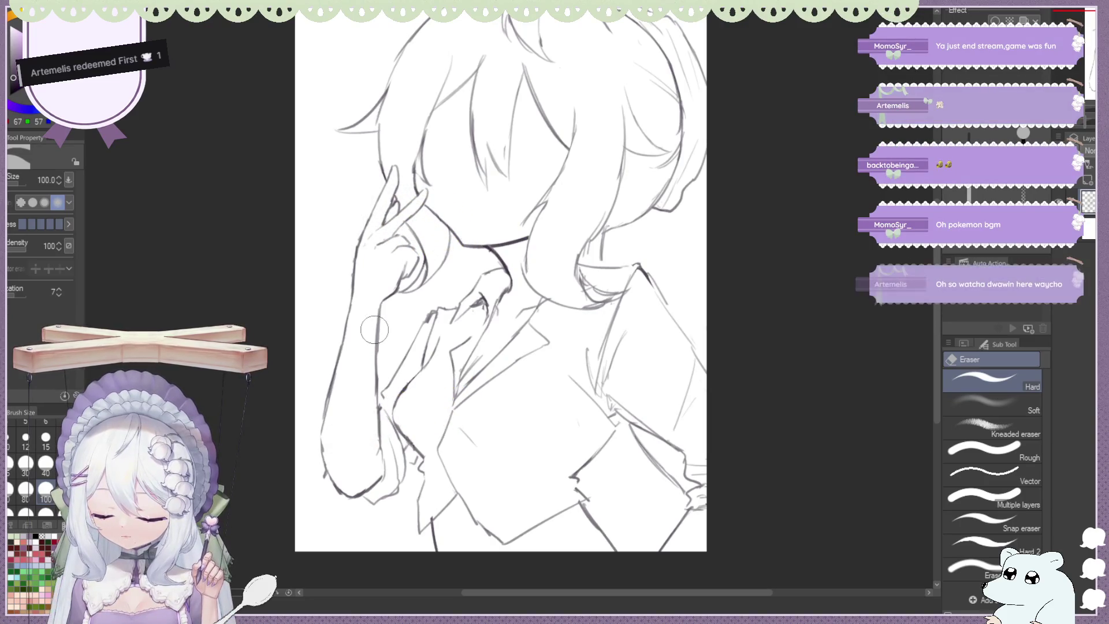
key("b")
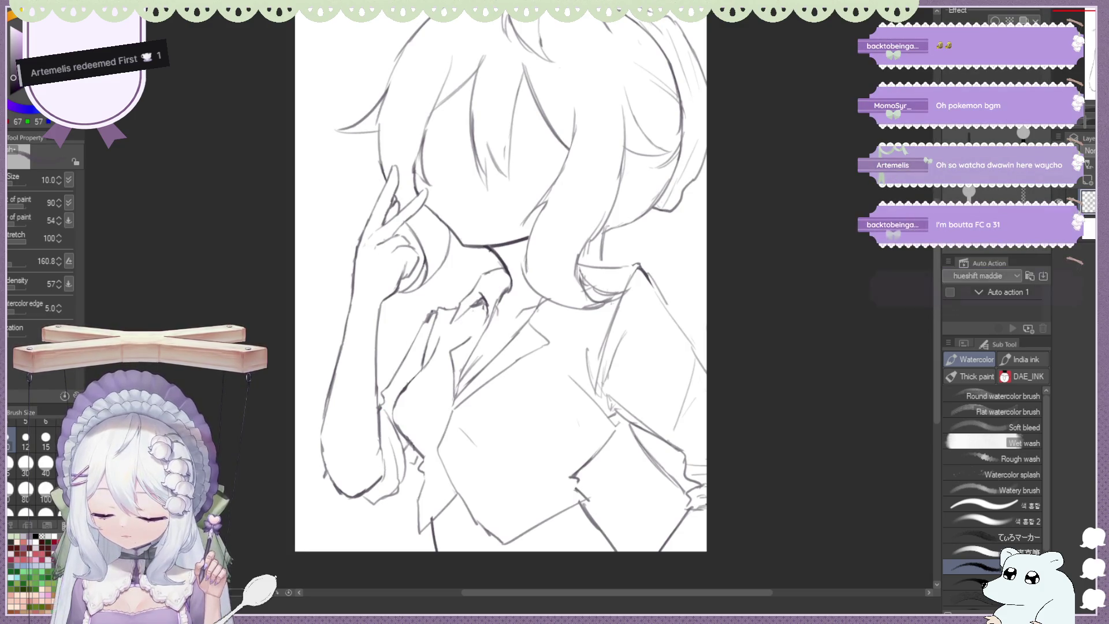
key("e")
key("b")
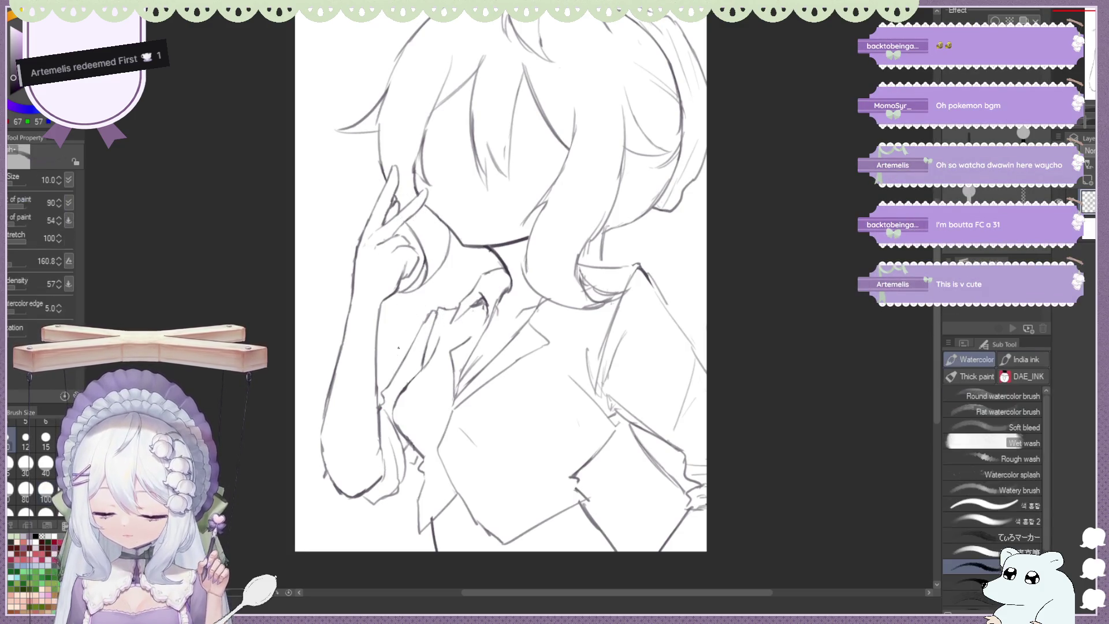
key("e")
key("b")
key("e")
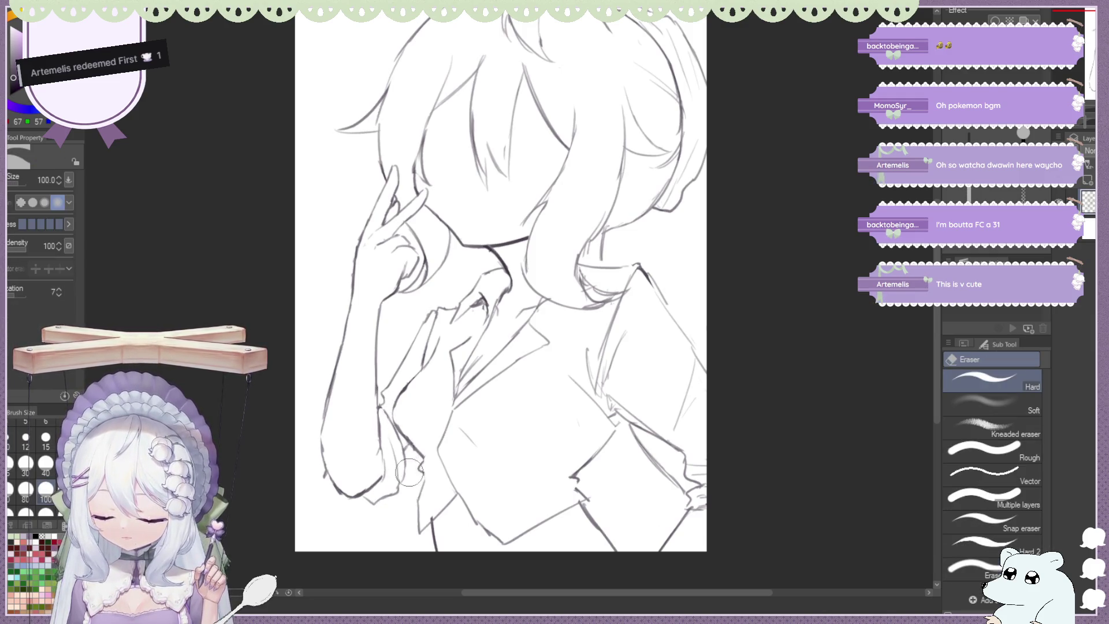
key("b")
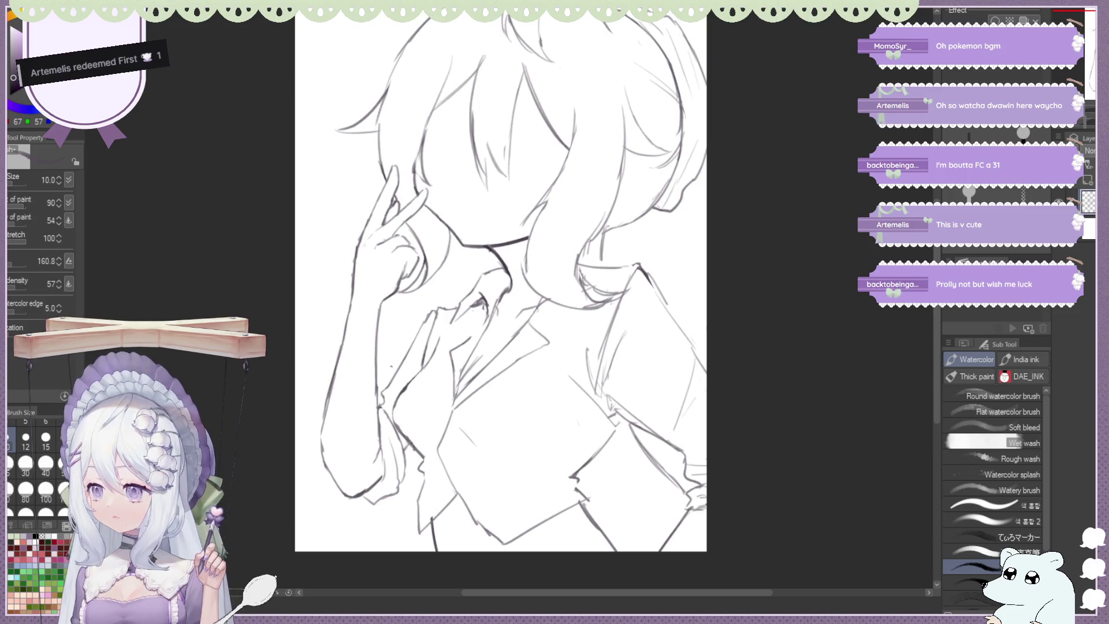
key("ctrl+minus")
key("ctrl+minus")
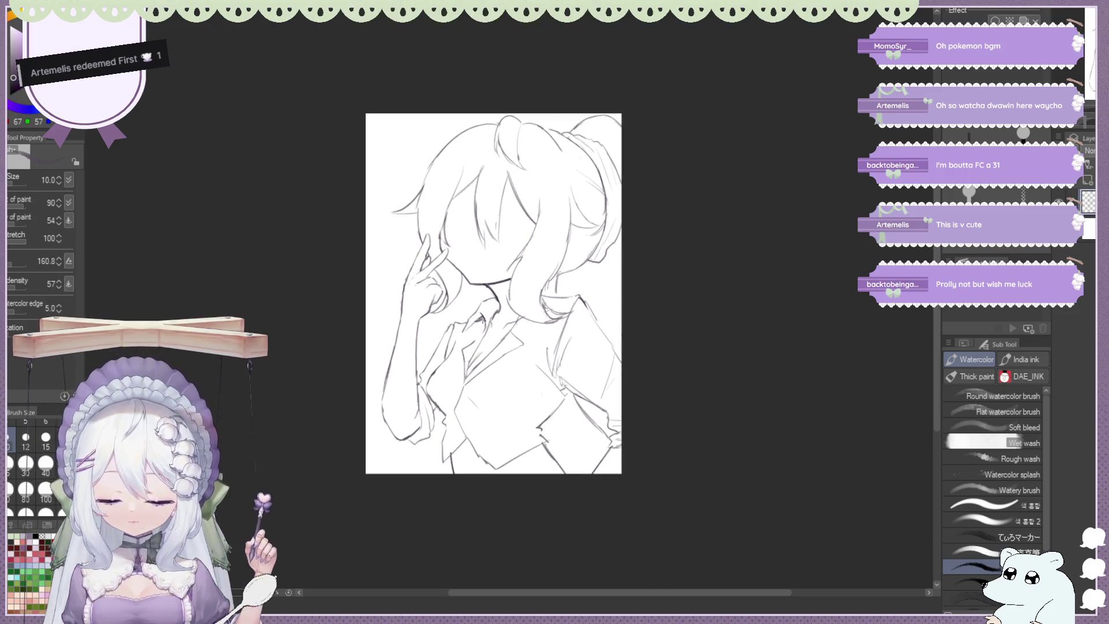
Redraw a line along the collar on the mirrored, zoomed-in canvas
key("h")
key("ctrl+plus")
key("ctrl+plus")
key("e")
key("b")
mouse_move(412, 425)
left_mouse_down()
mouse_move(445, 446)
mouse_move(500, 438)
left_mouse_up()
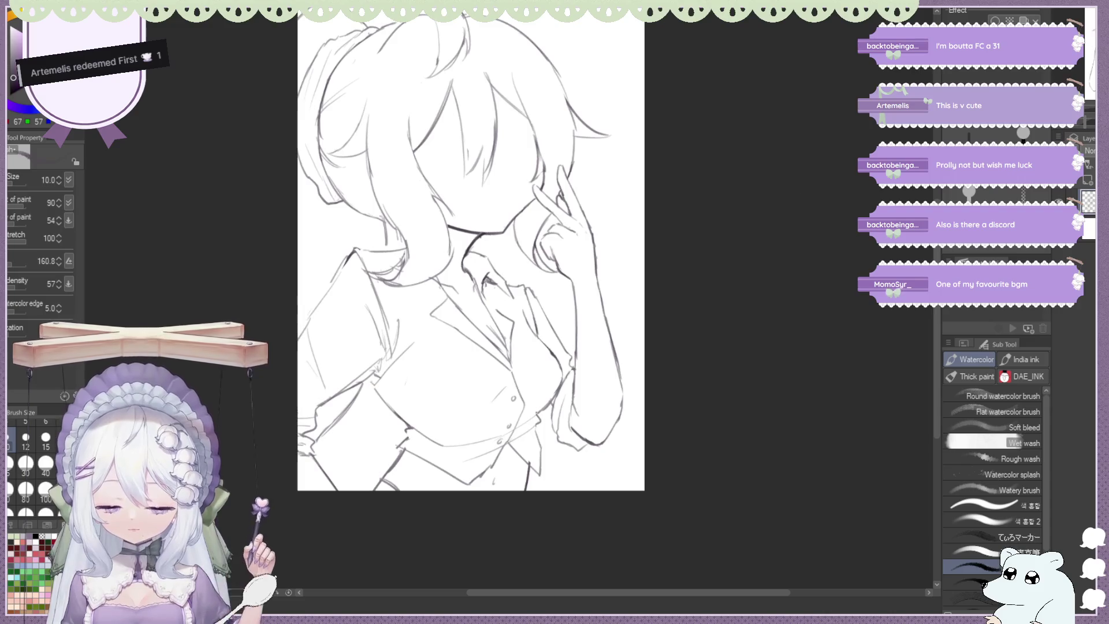
Unflip the canvas and add a short corrective stroke at the elbow
key("h")
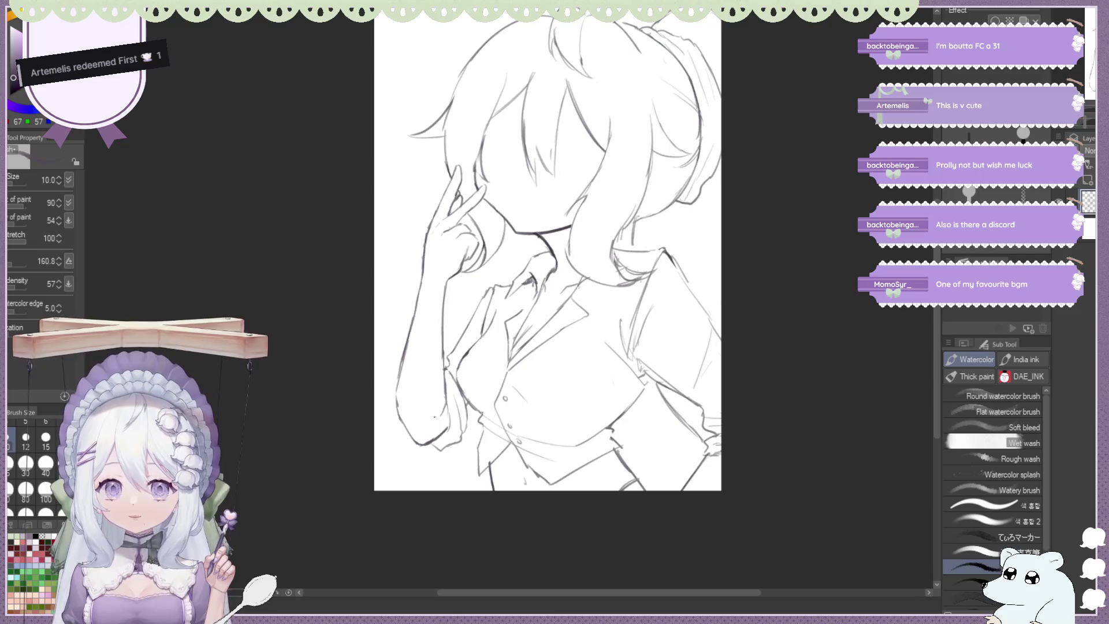
left_click_drag(420, 442, 444, 412)
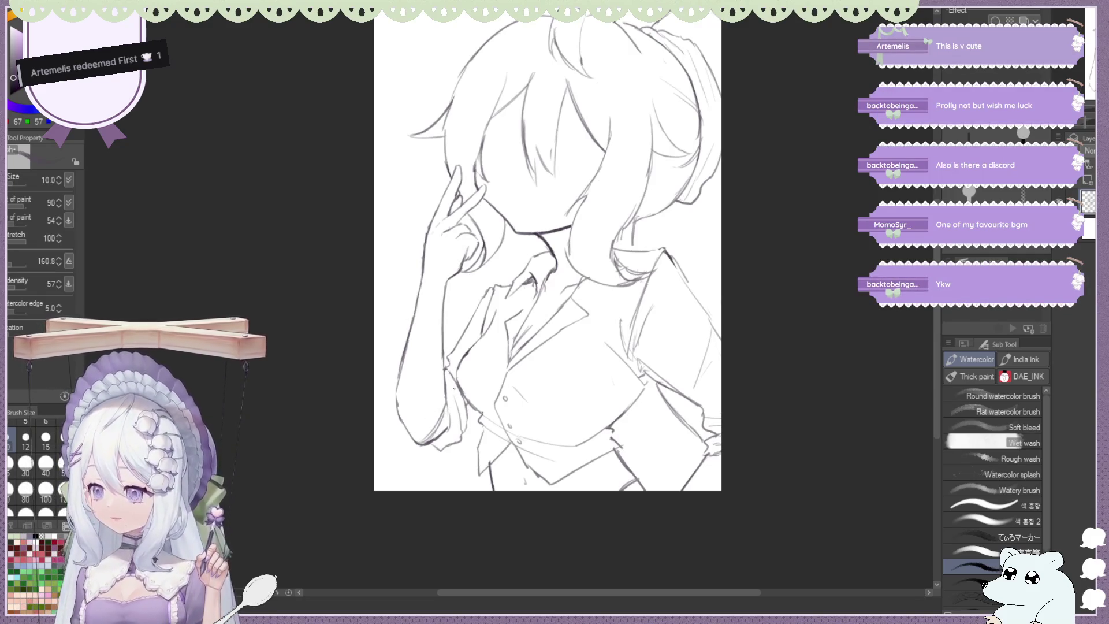
key("e")
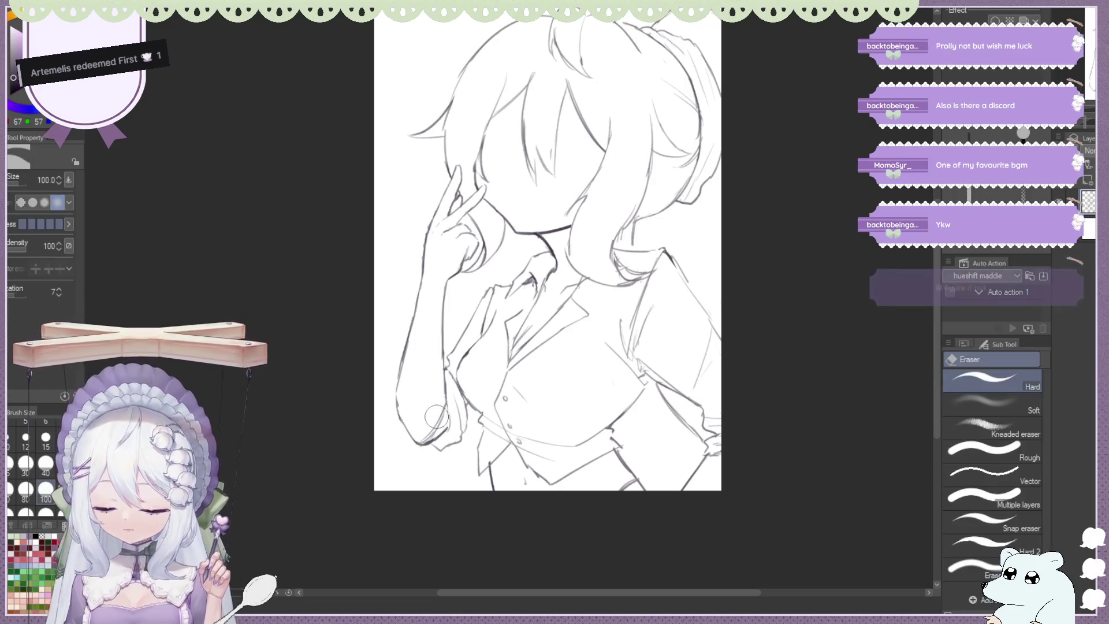
key("b")
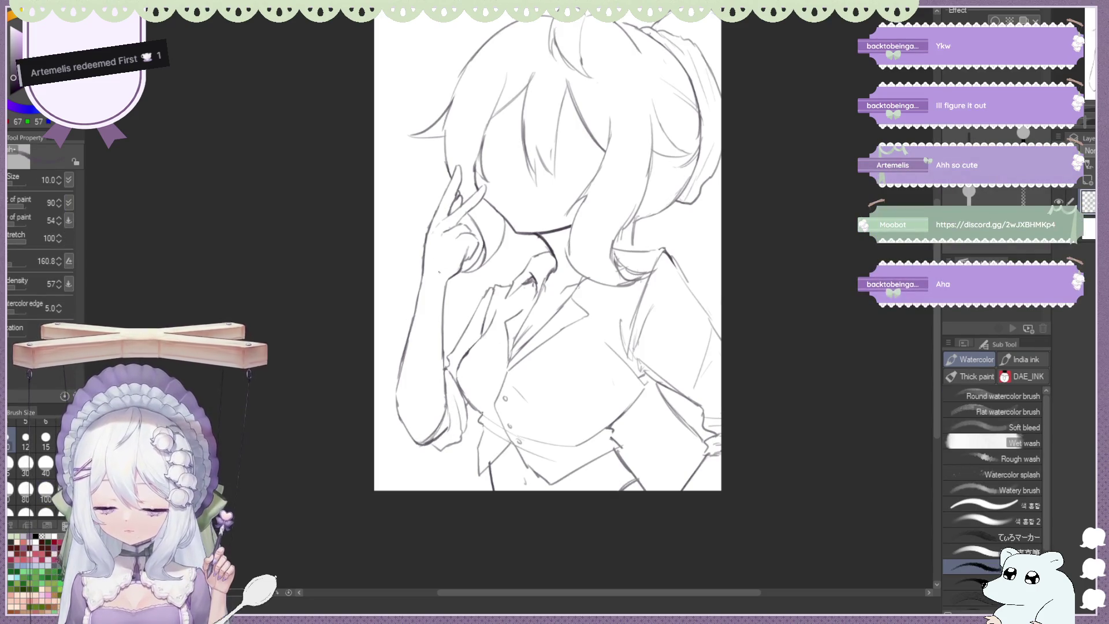
Redraw the lower edge of the hand and erase stray marks around it
left_click_drag(425, 282, 449, 270)
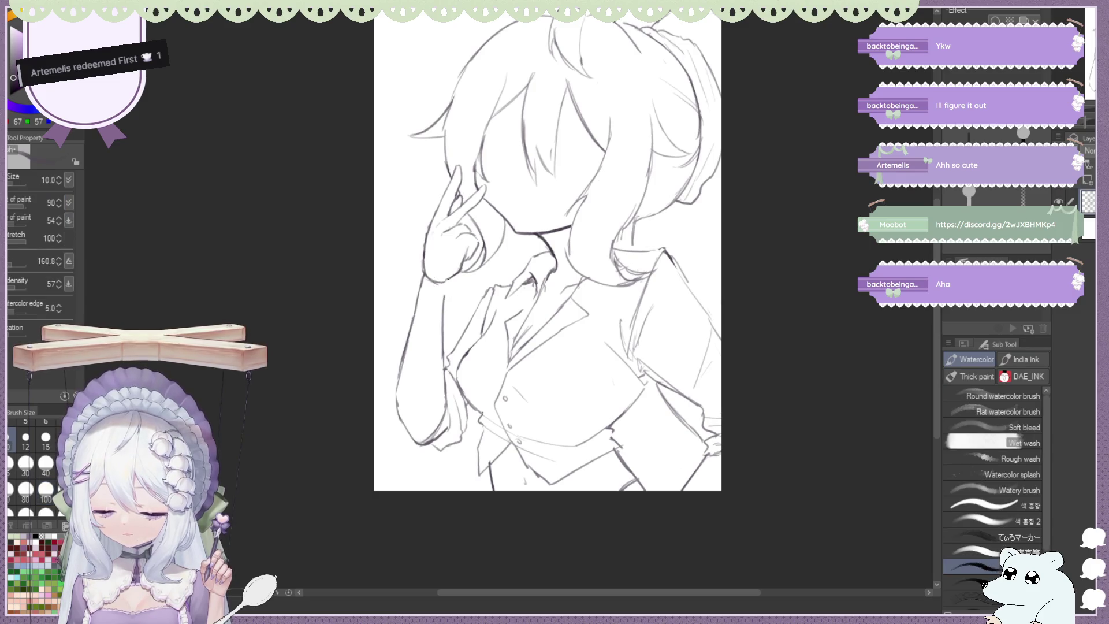
key("e")
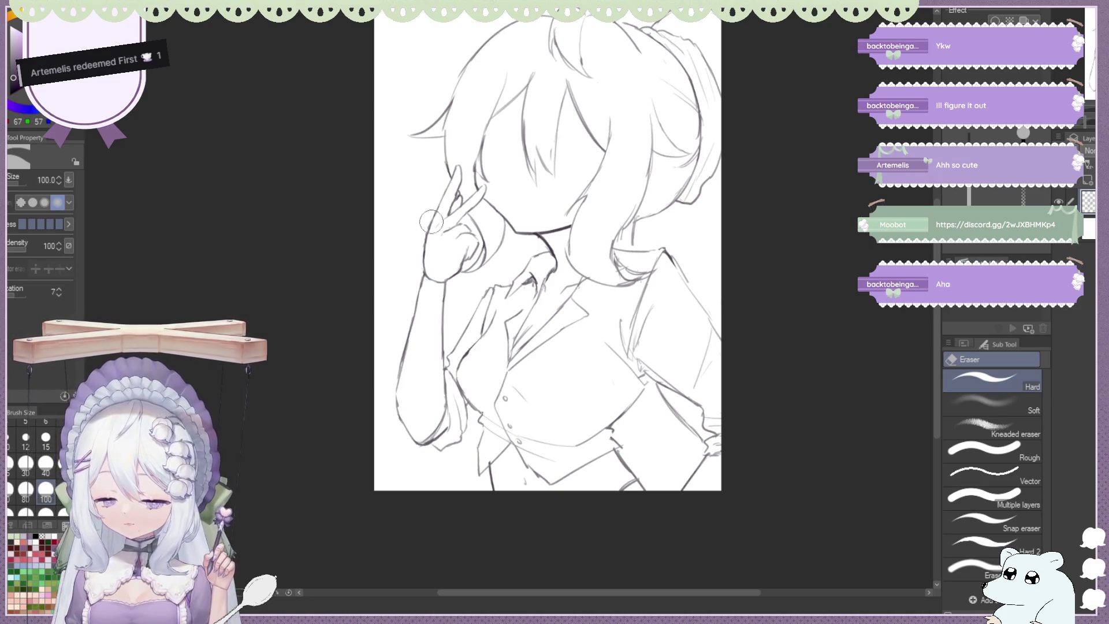
key("b")
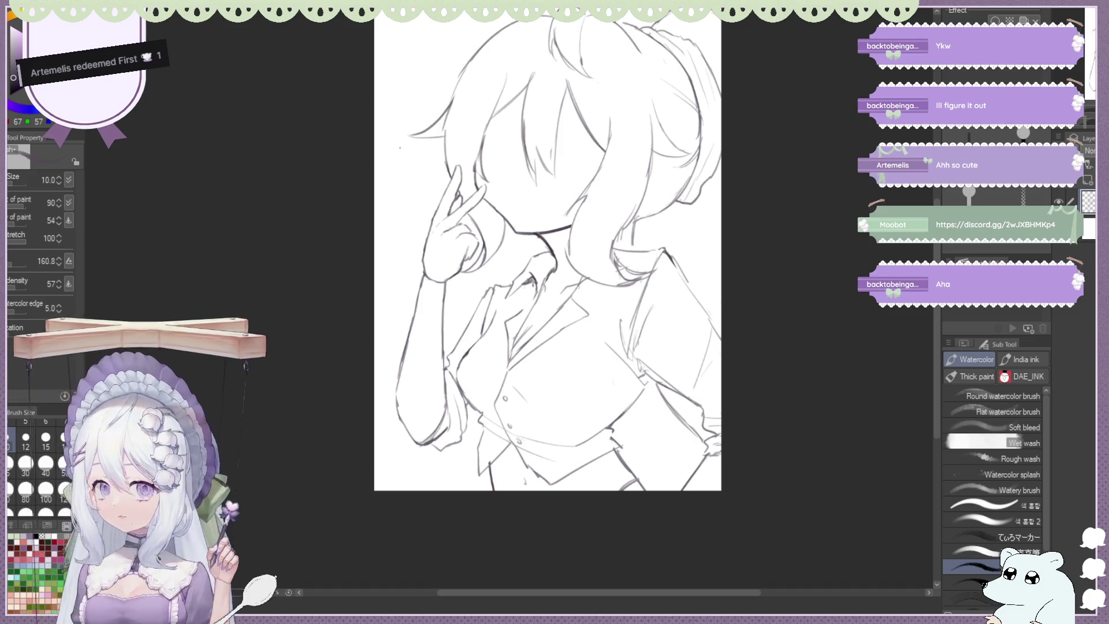
key("e")
key("b")
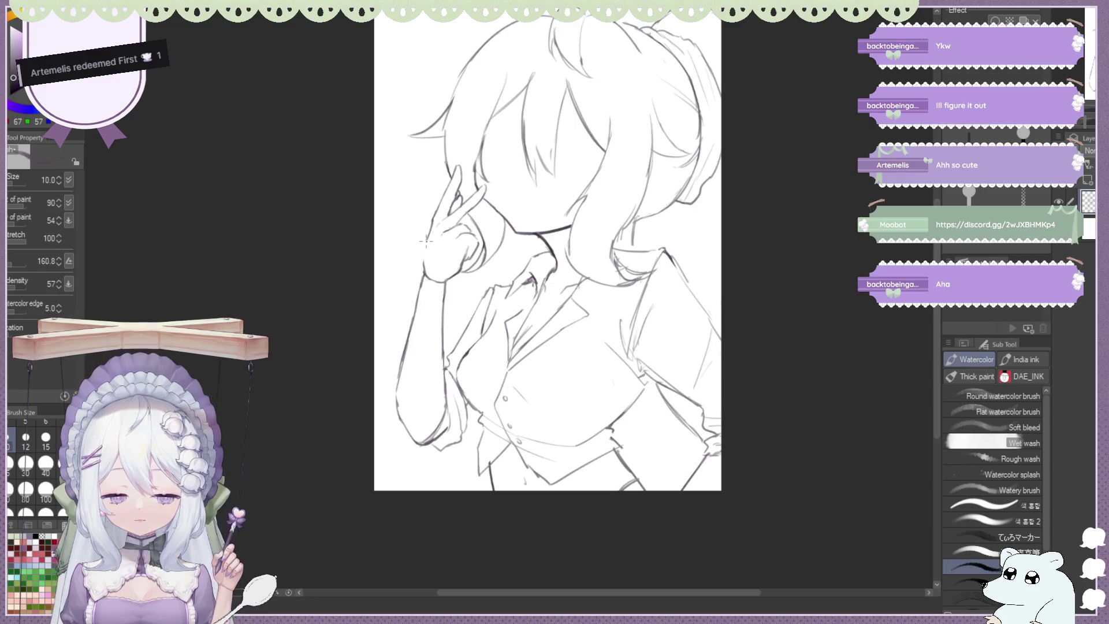
key("e")
key("b")
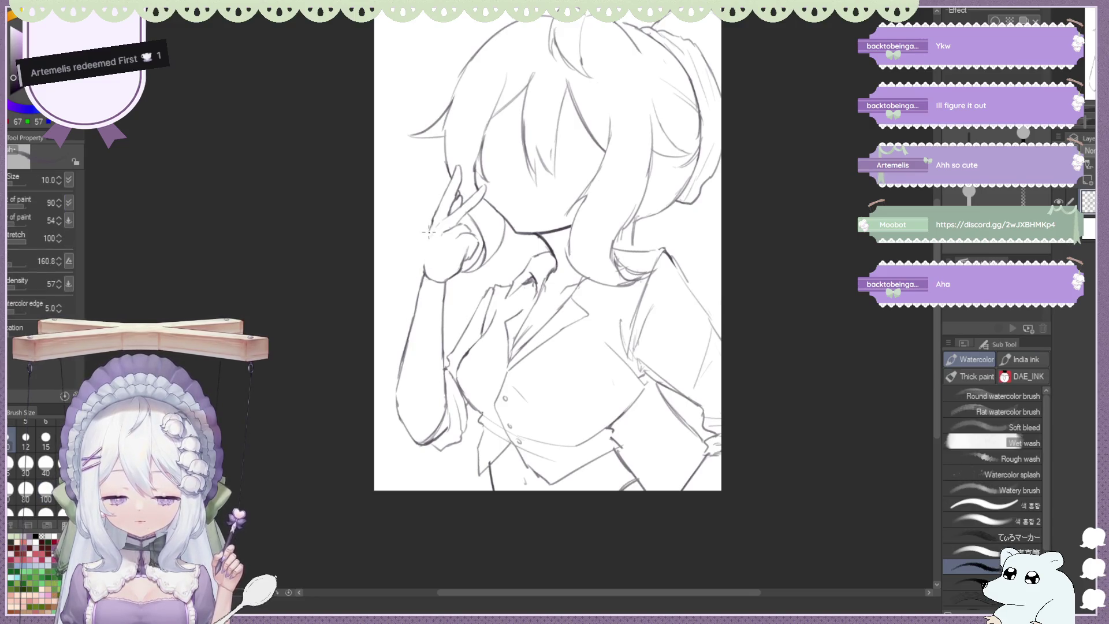
Make further small erasures near the hand to clean its outline
key("e")
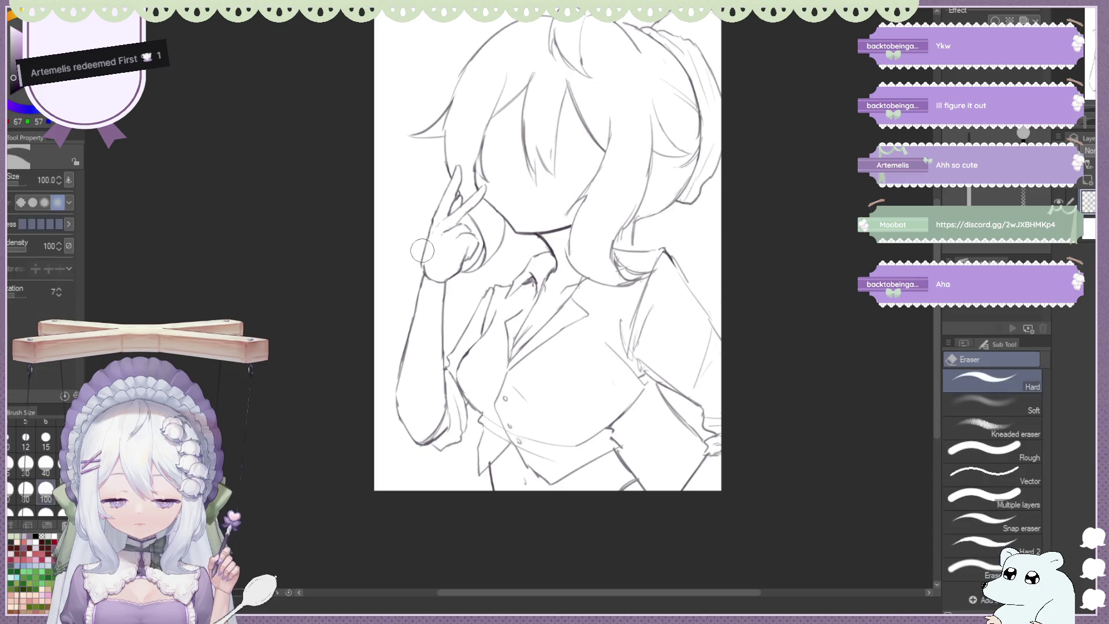
key("b")
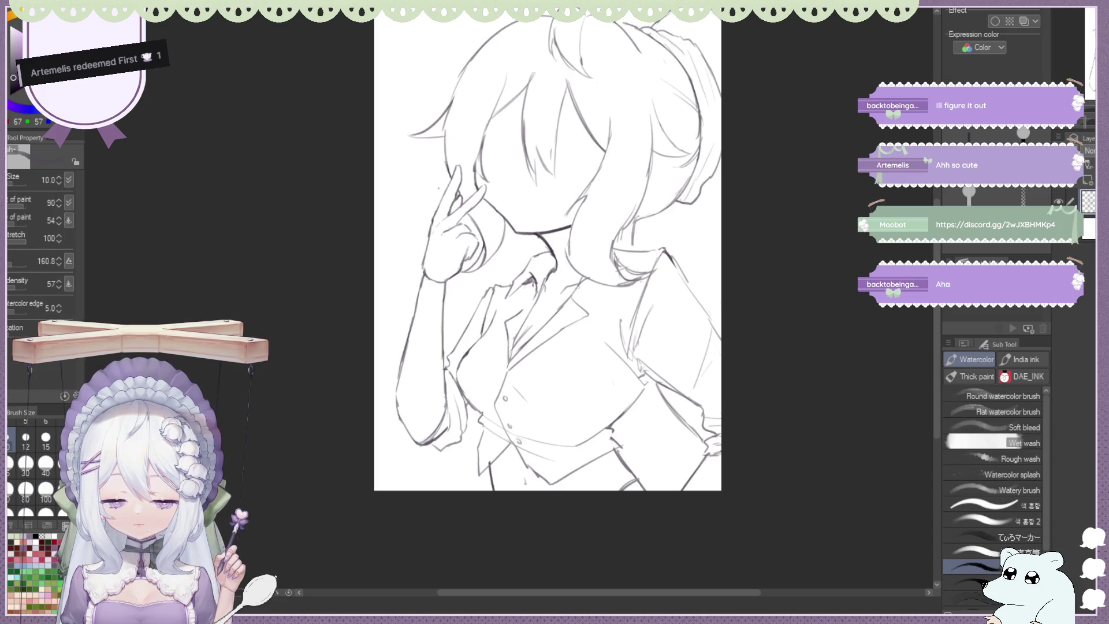
key("e")
key("b")
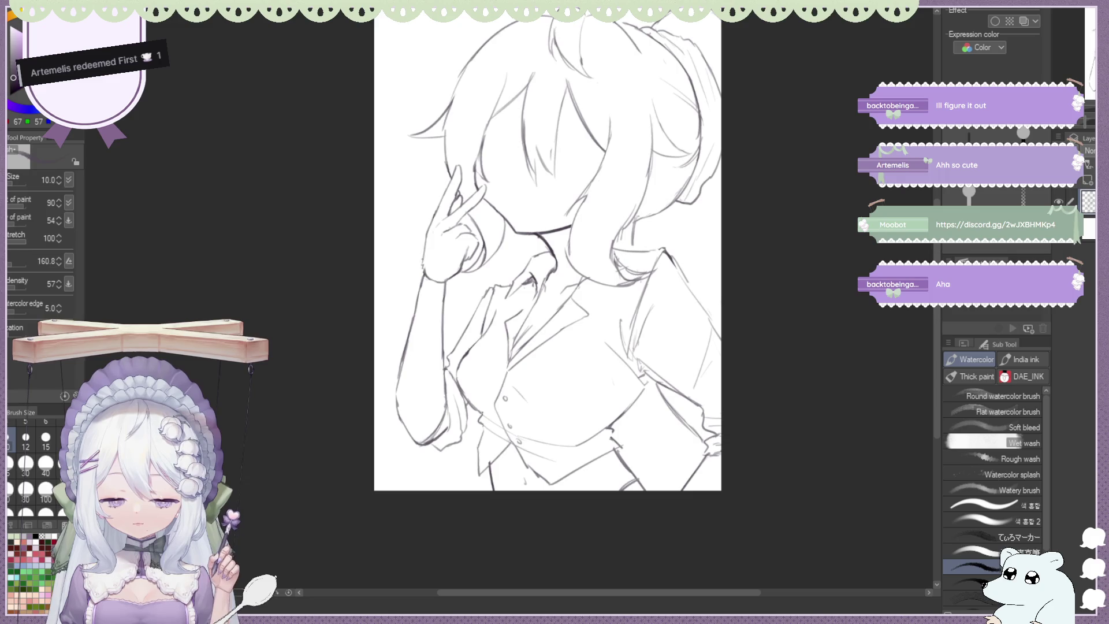
key("e")
key("b")
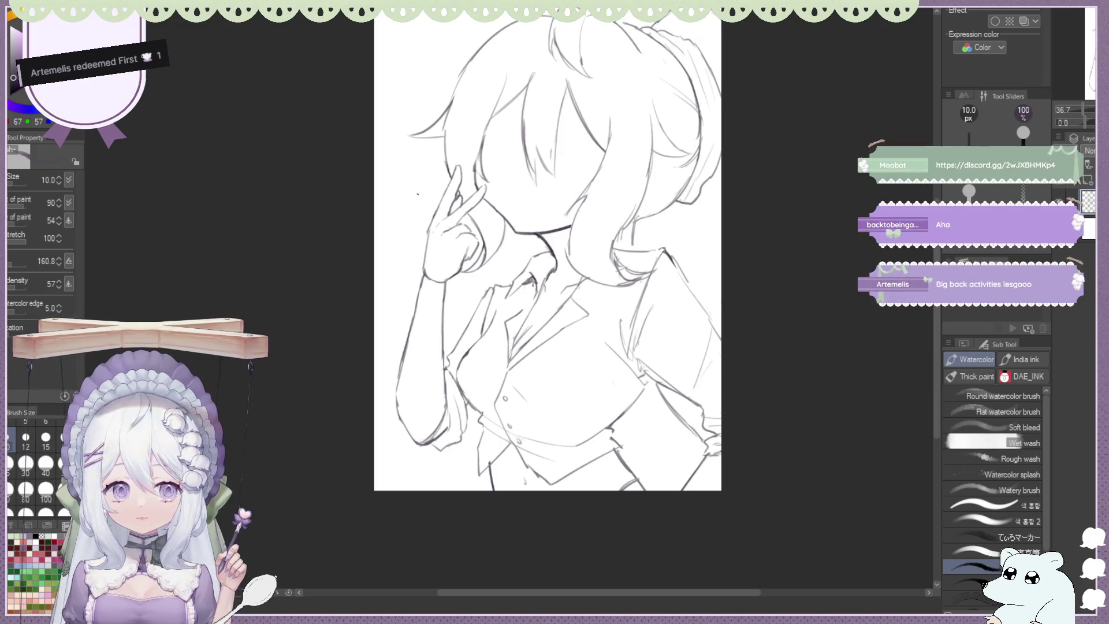
scroll(506, 146, "down", 3)
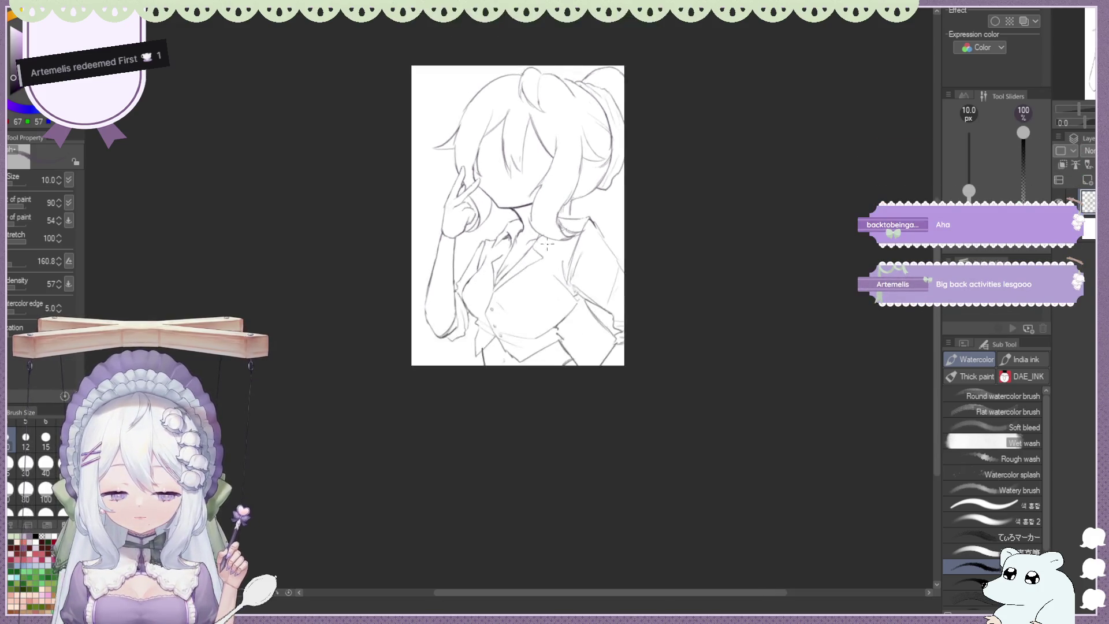
scroll(506, 146, "up", 2)
scroll(520, 161, "up", 2)
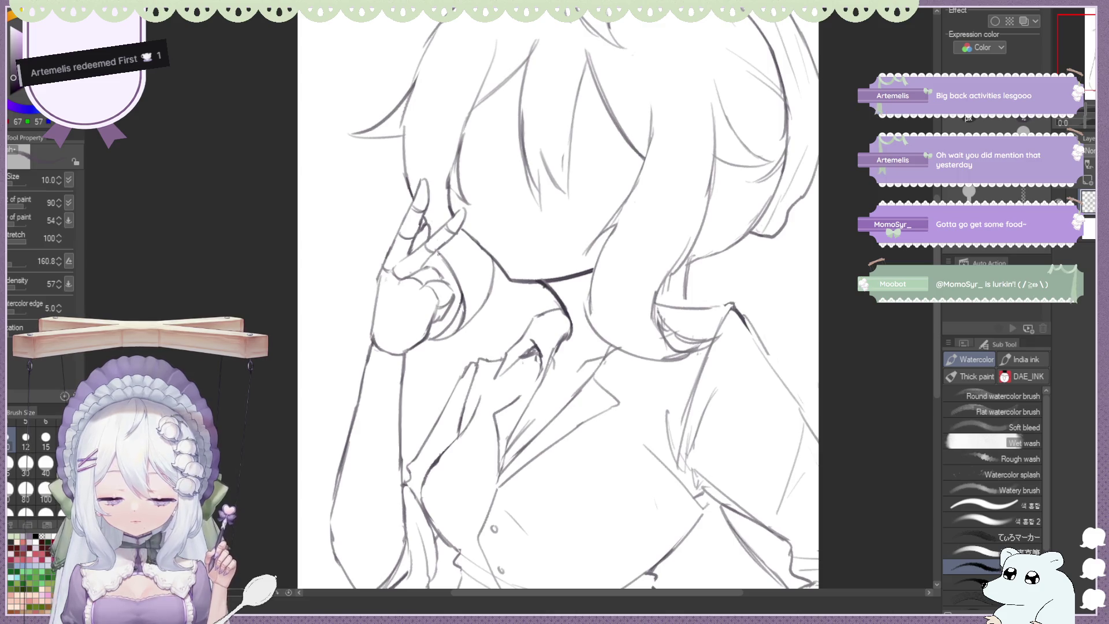
key("e")
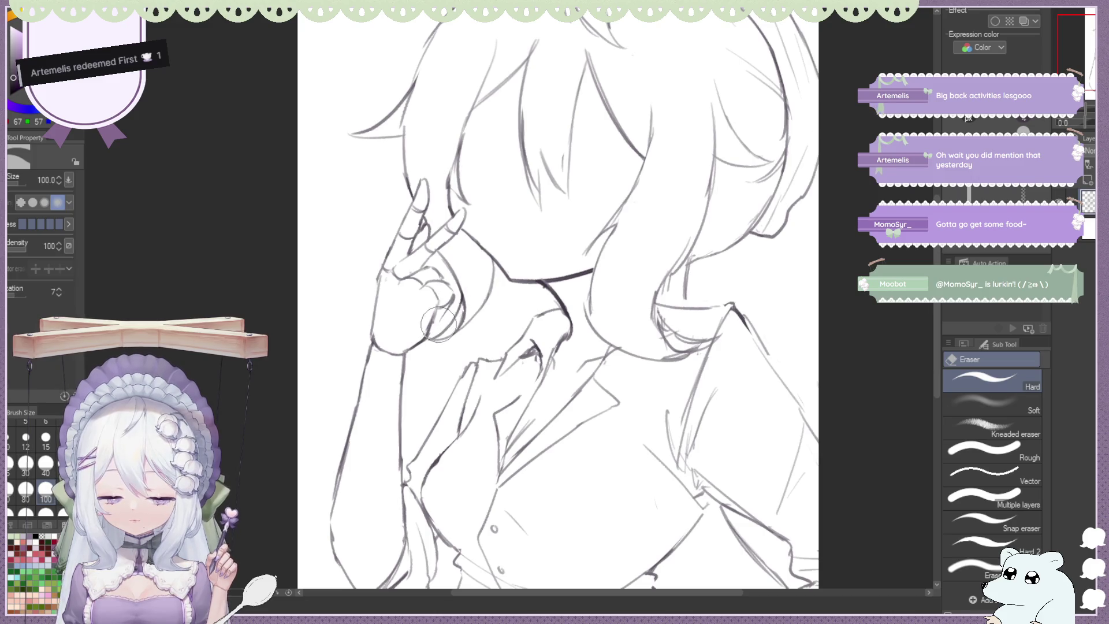
key("b")
key("e")
left_click_drag(457, 283, 439, 329)
key("b")
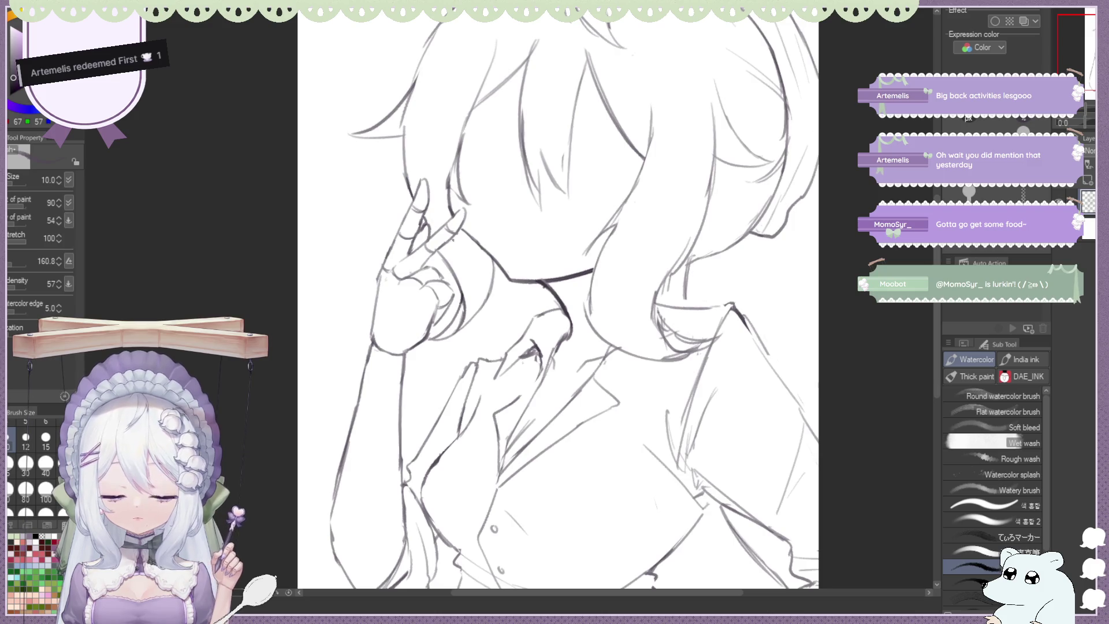
key("e")
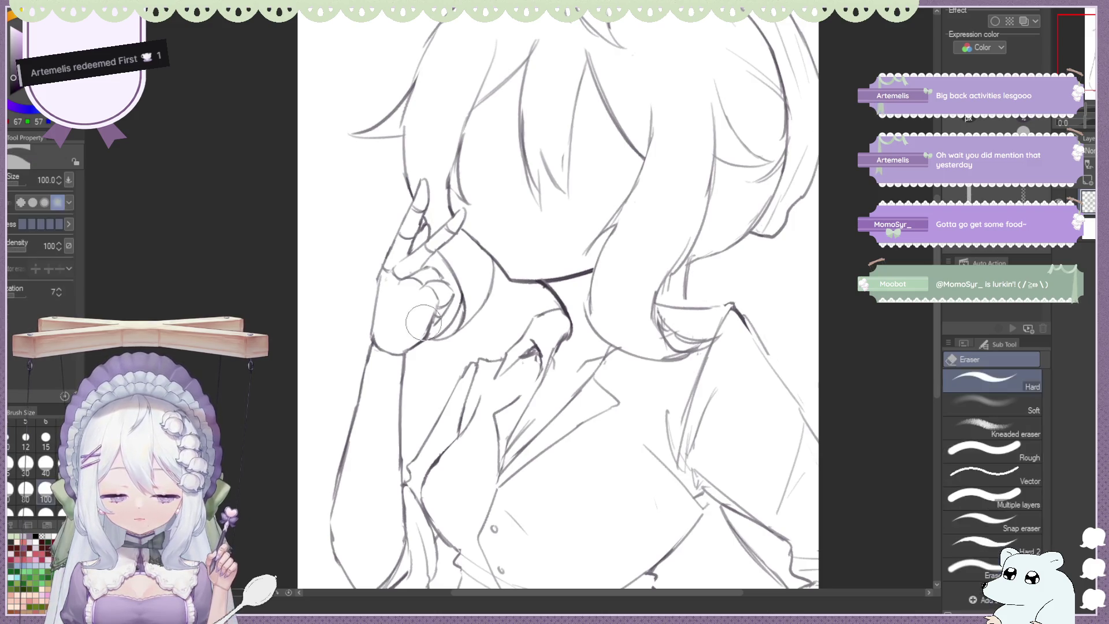
key("b")
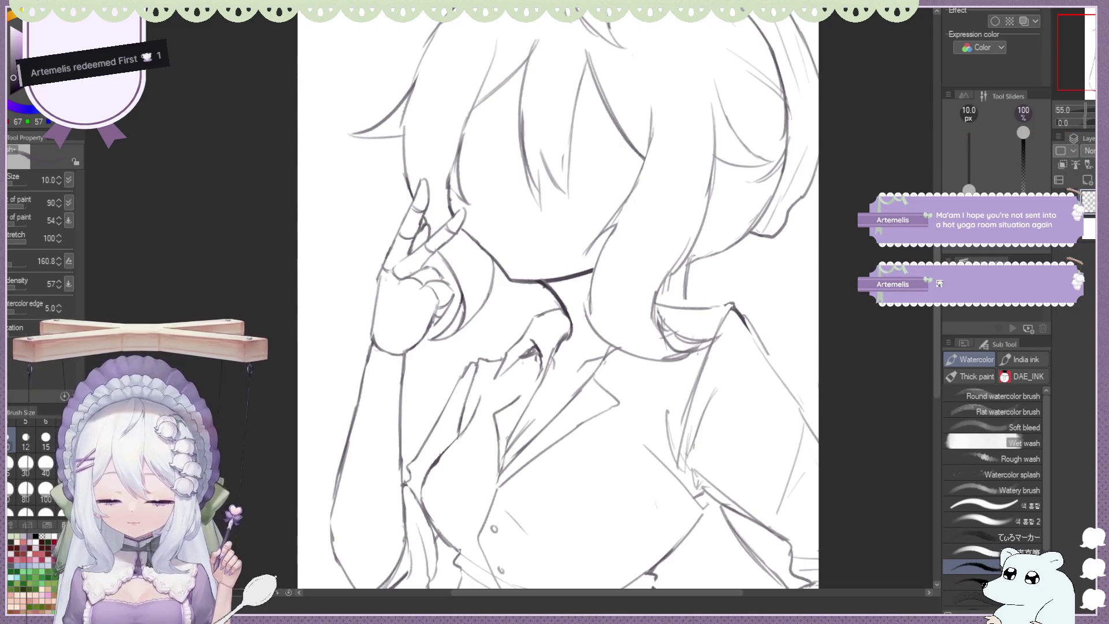
scroll(351, 215, "down", 2)
Draw a line along the girl's forearm
scroll(351, 215, "up", 3)
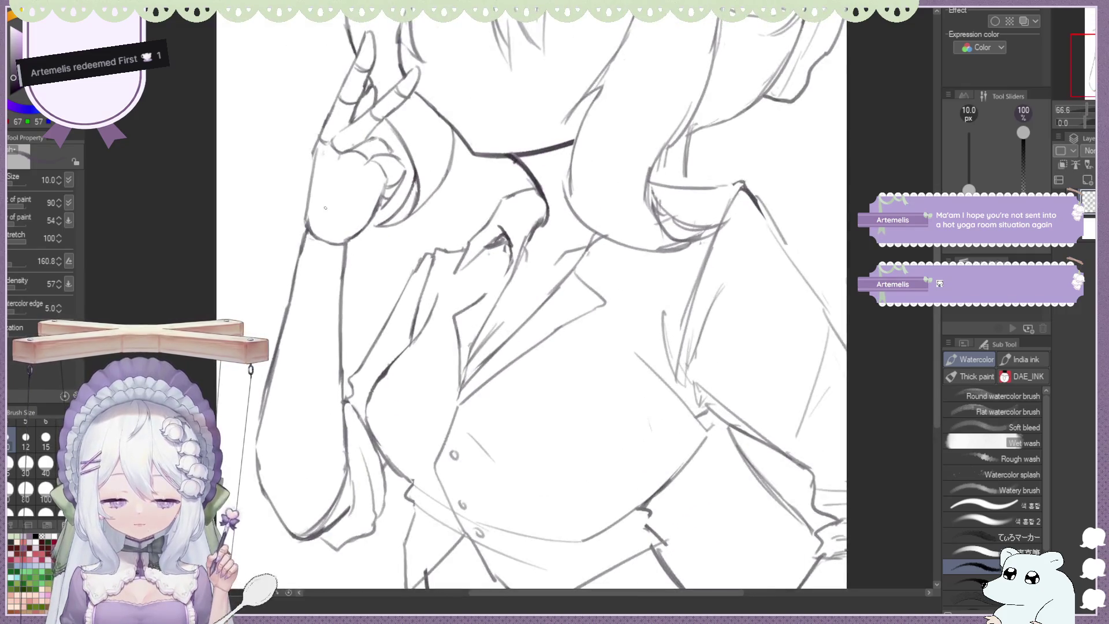
key("e")
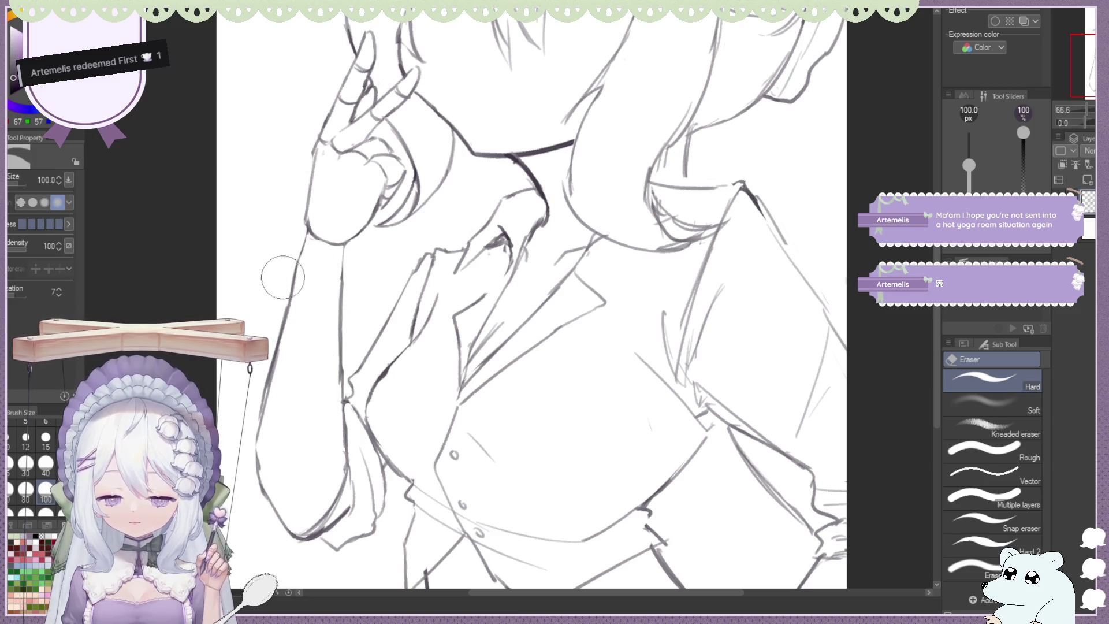
key("b")
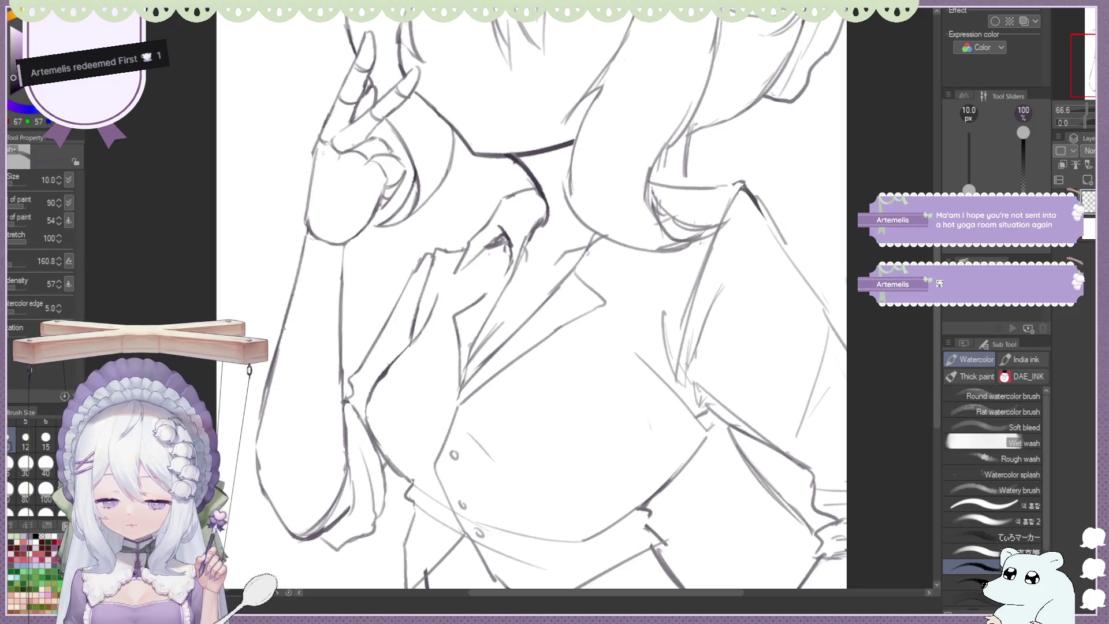
left_click_drag(328, 345, 310, 485)
scroll(526, 272, "down", 3)
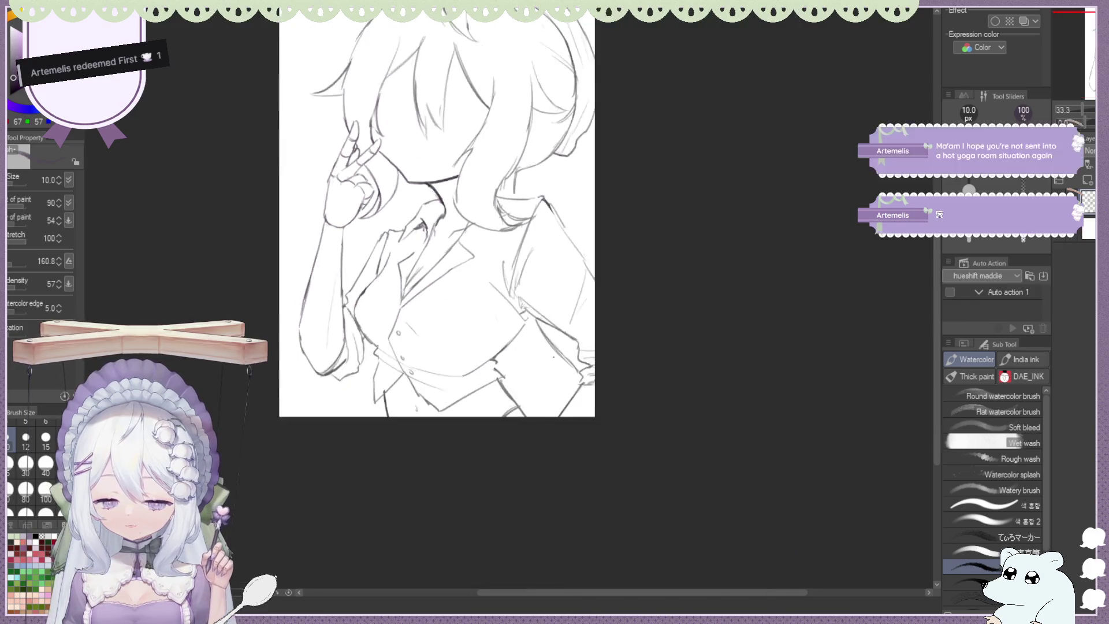
scroll(526, 272, "down", 1)
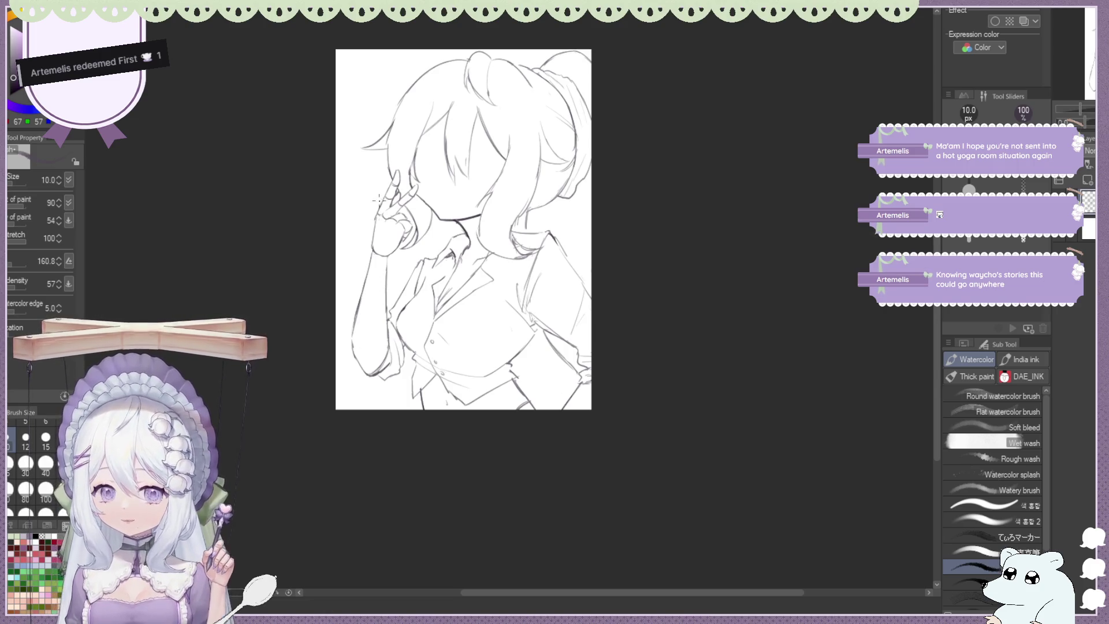
scroll(379, 200, "up", 1)
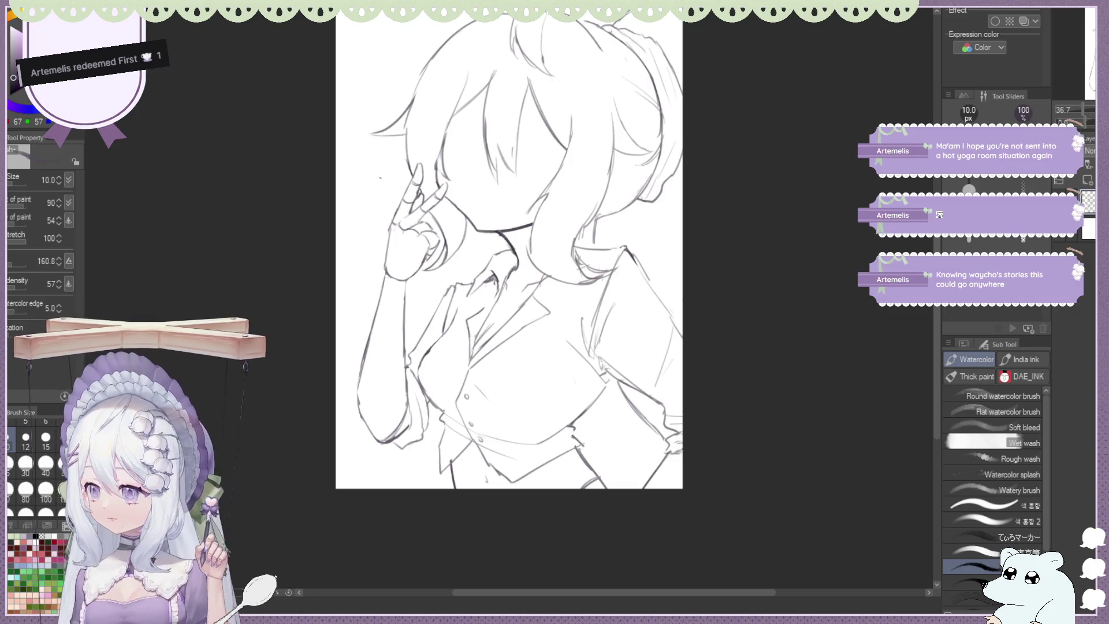
Zoom out and mirror the canvas horizontally to check the whole drawing
key("e")
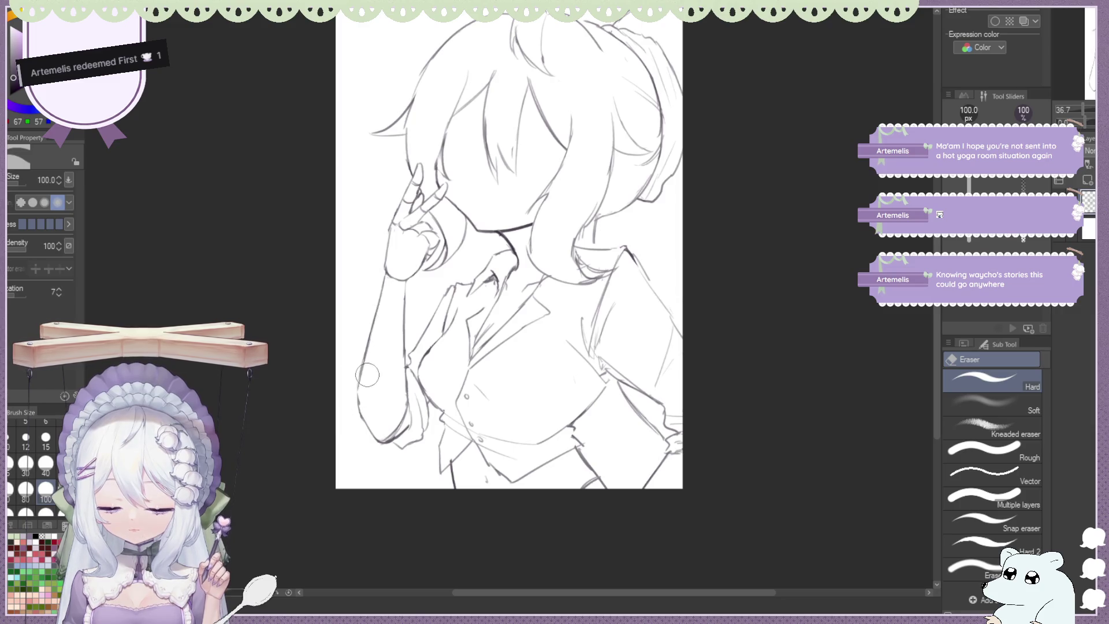
scroll(363, 189, "down", 1)
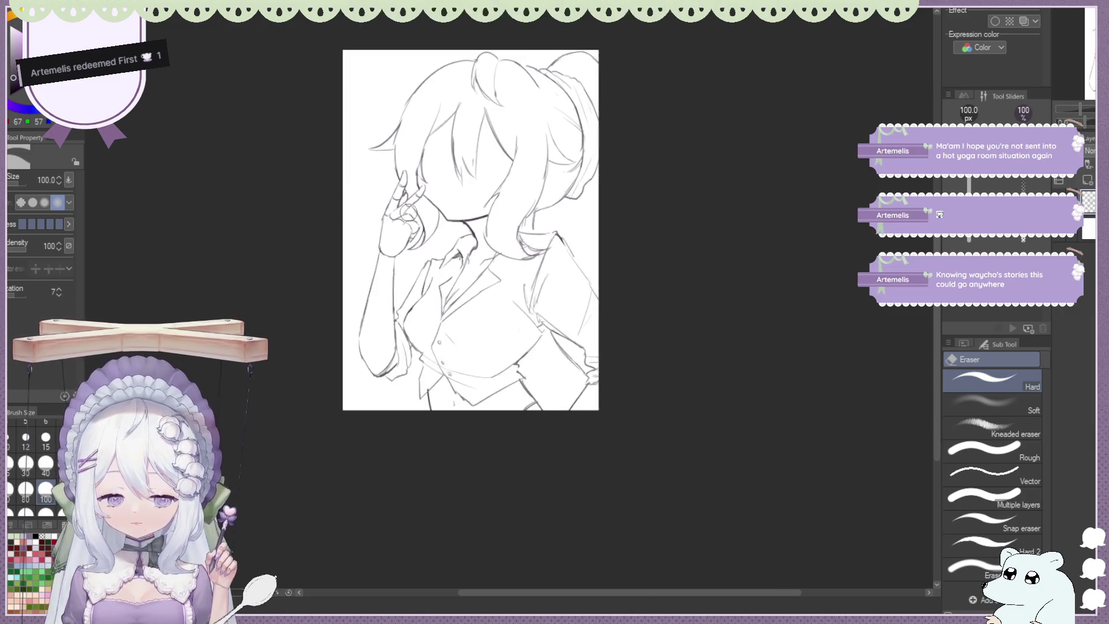
scroll(408, 211, "down", 1)
scroll(408, 212, "up", 2)
scroll(408, 212, "up", 1)
scroll(408, 212, "down", 1)
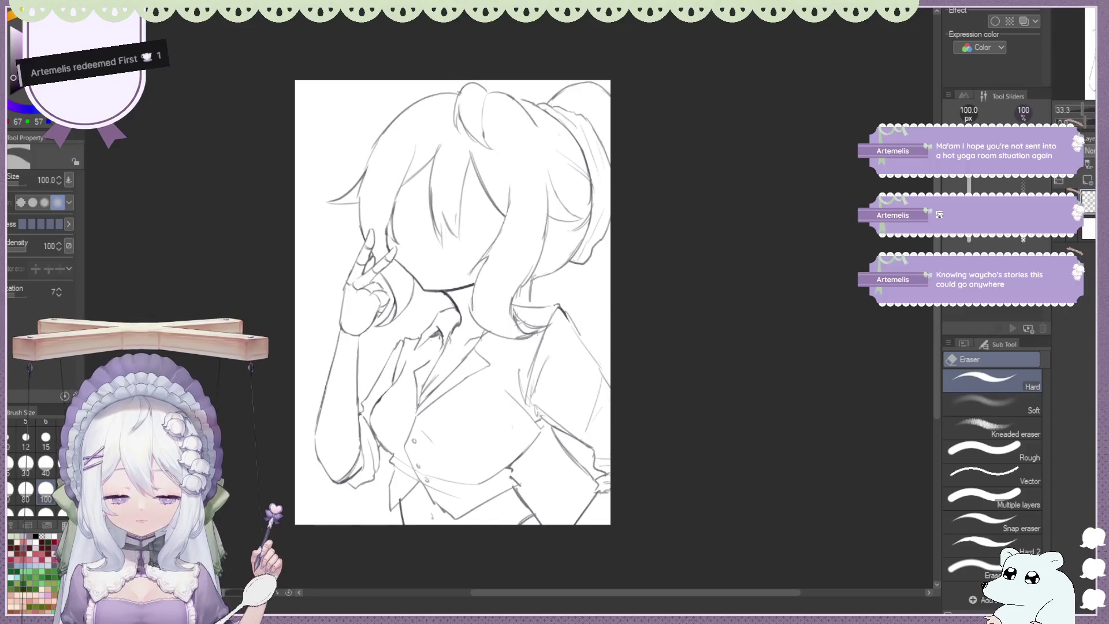
key("h")
scroll(670, 173, "down", 1)
scroll(634, 173, "up", 1)
key("b")
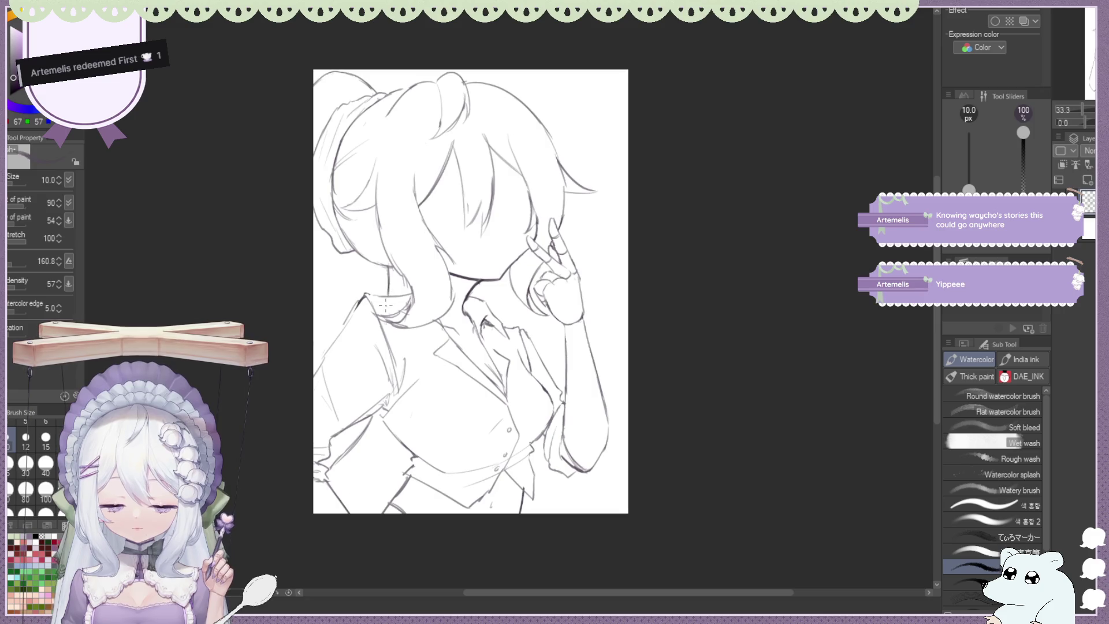
Unflip the canvas and start a rough thumbnail box in the upper-left corner
key("e")
key("b")
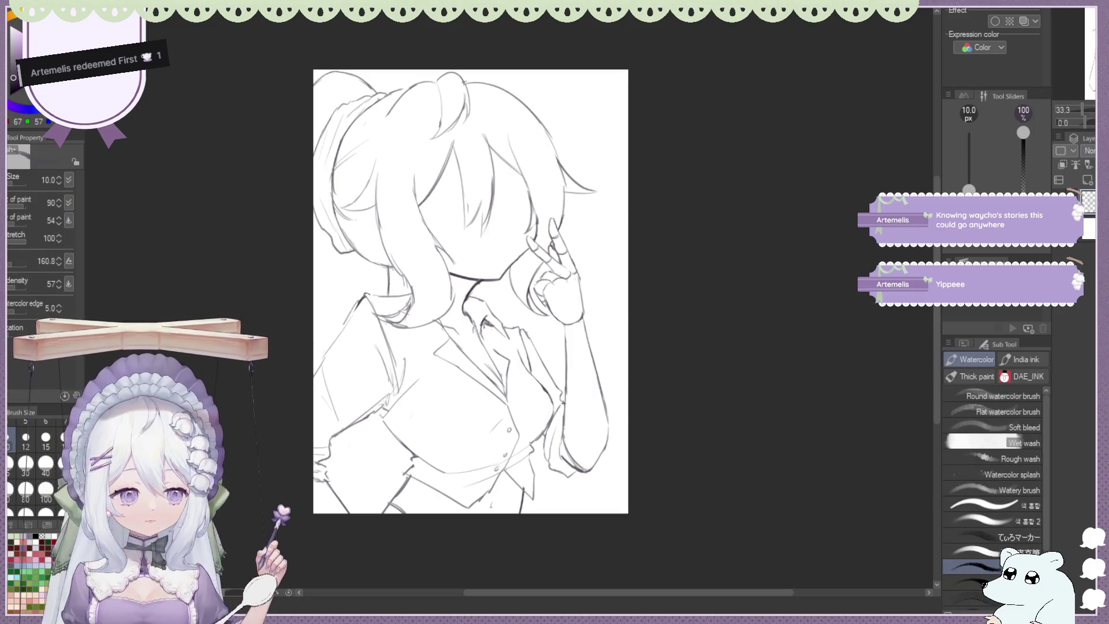
key("h")
scroll(485, 175, "up", 3)
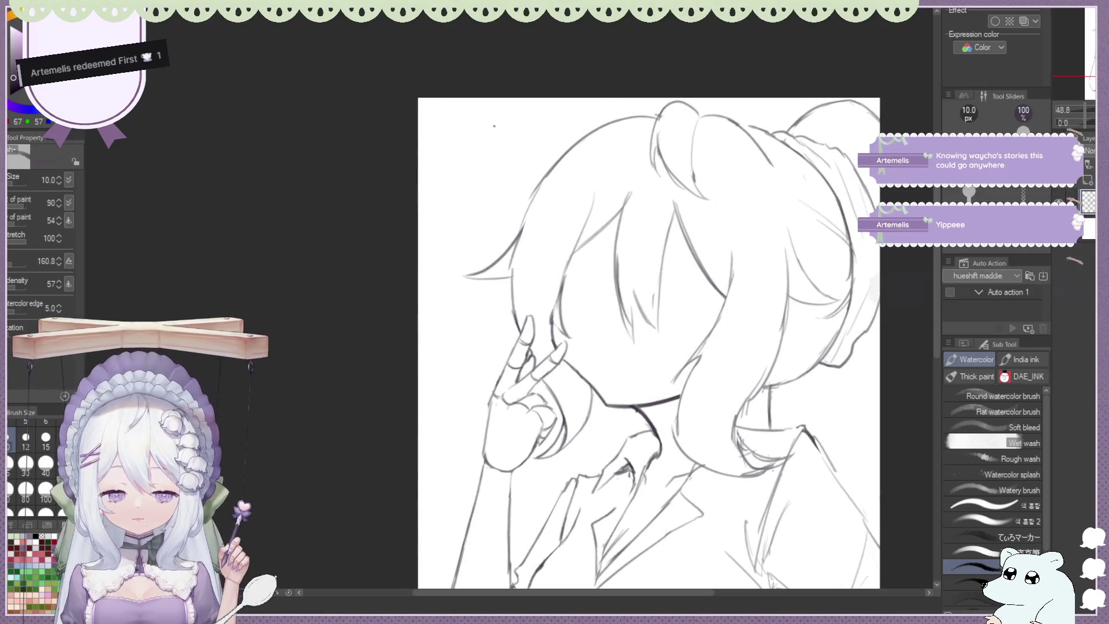
left_click_drag(530, 115, 529, 119)
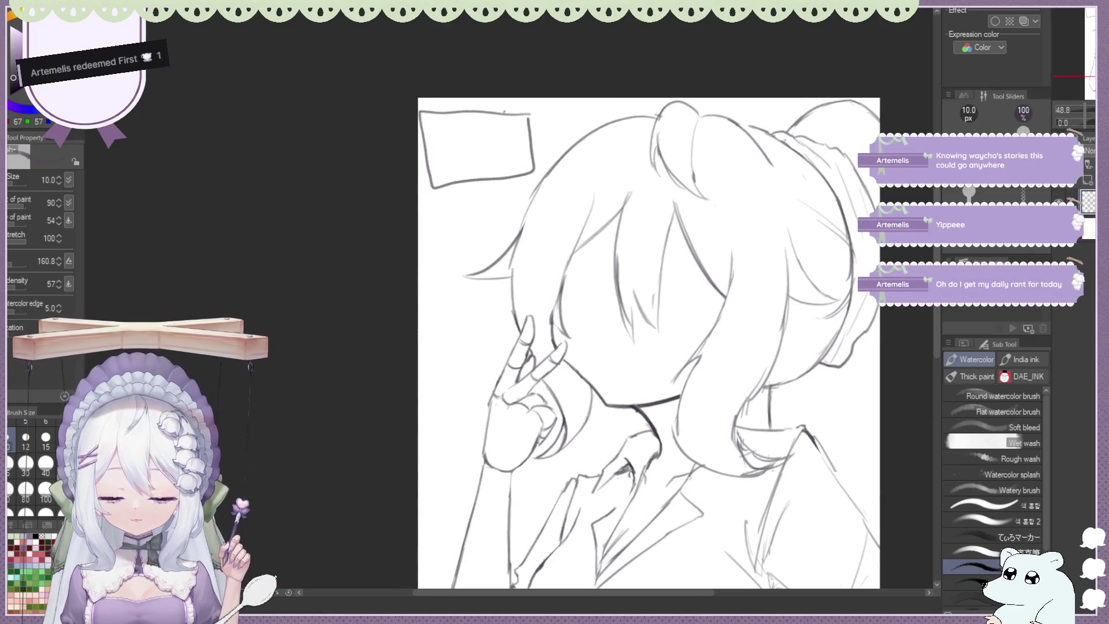
left_click_drag(487, 179, 485, 157)
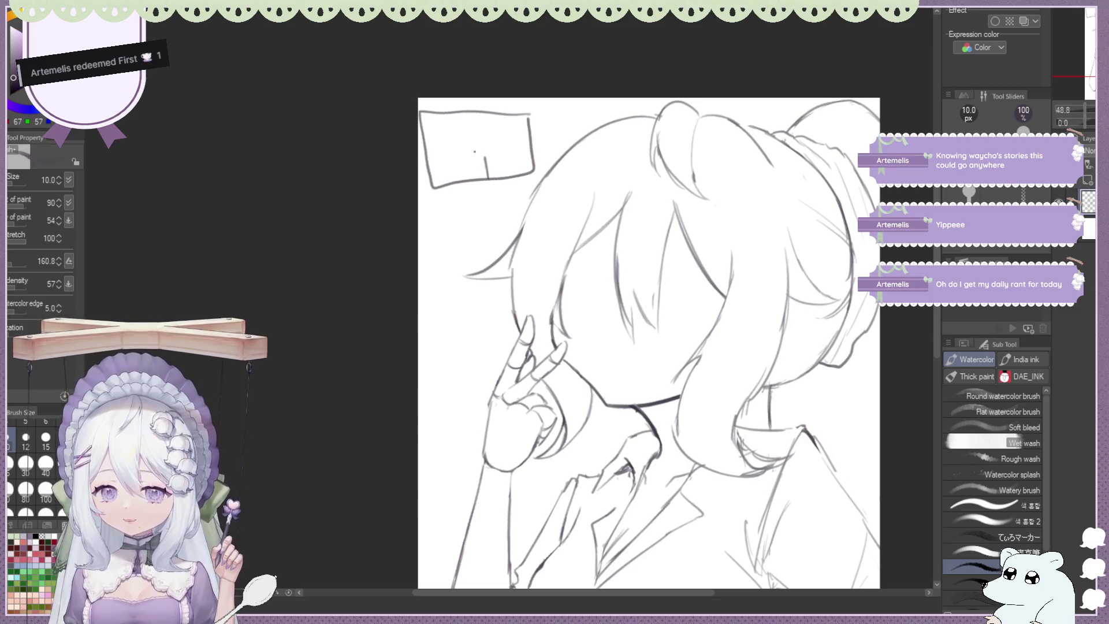
left_click_drag(472, 163, 486, 158)
key("ctrl+z")
Add a vertical line and a small window shape inside the thumbnail box
left_click_drag(452, 113, 461, 185)
key("ctrl+z")
left_click_drag(460, 113, 469, 181)
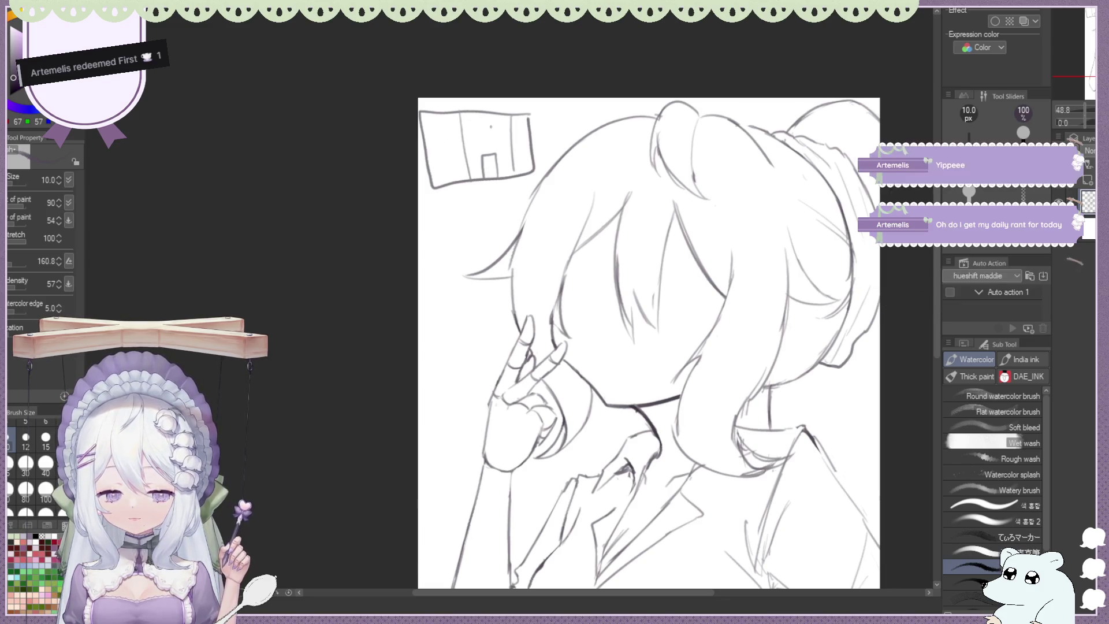
mouse_move(433, 152)
left_mouse_down()
mouse_move(463, 179)
mouse_move(467, 153)
left_mouse_up()
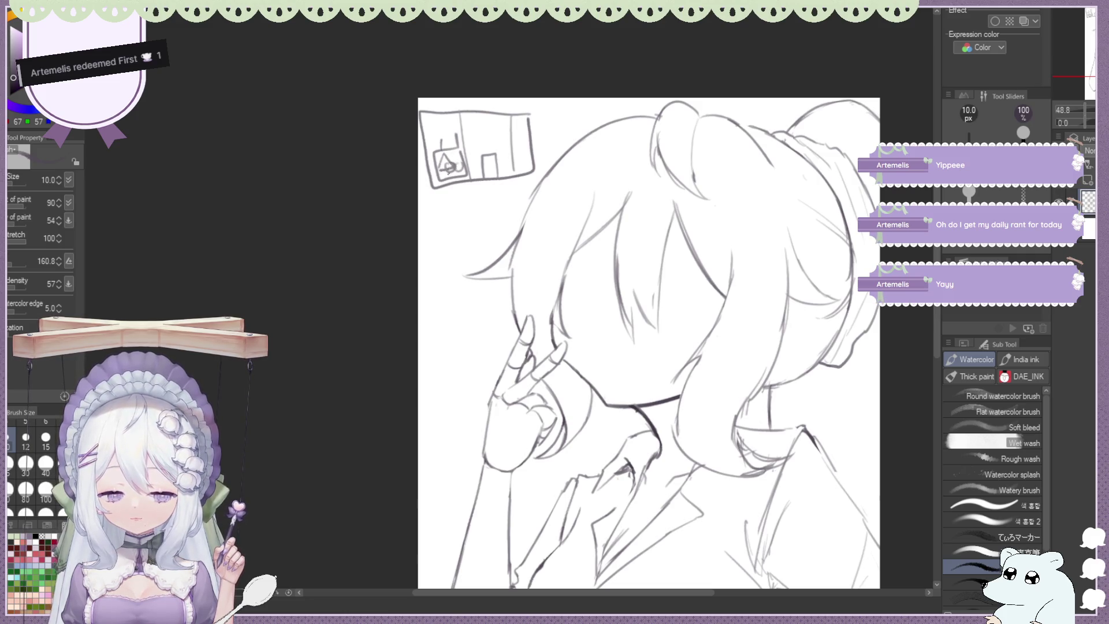
key("e")
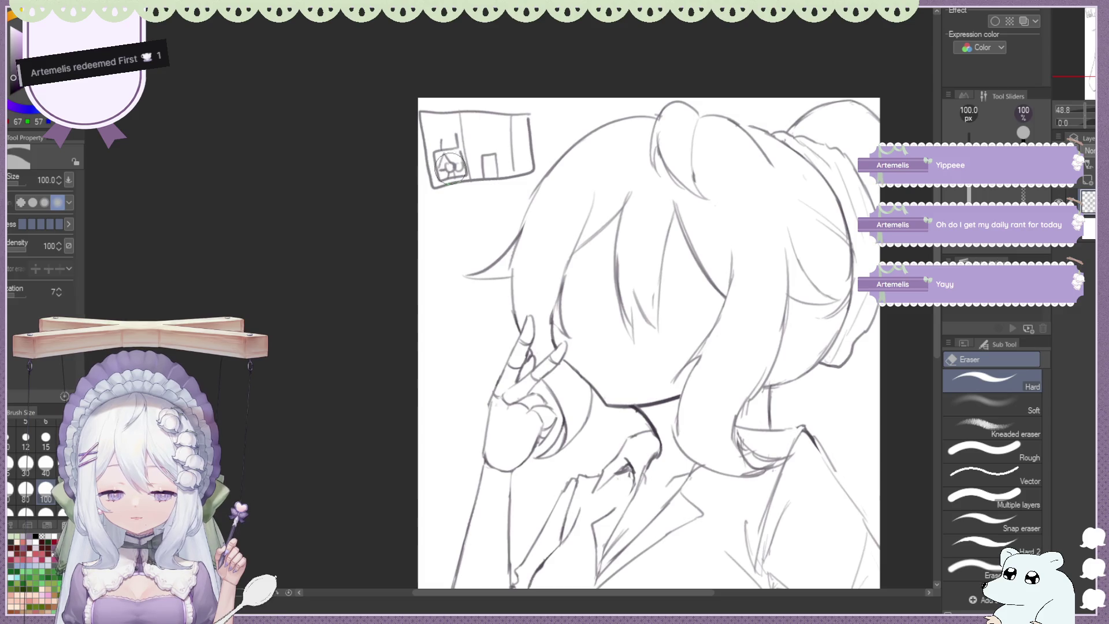
key("b")
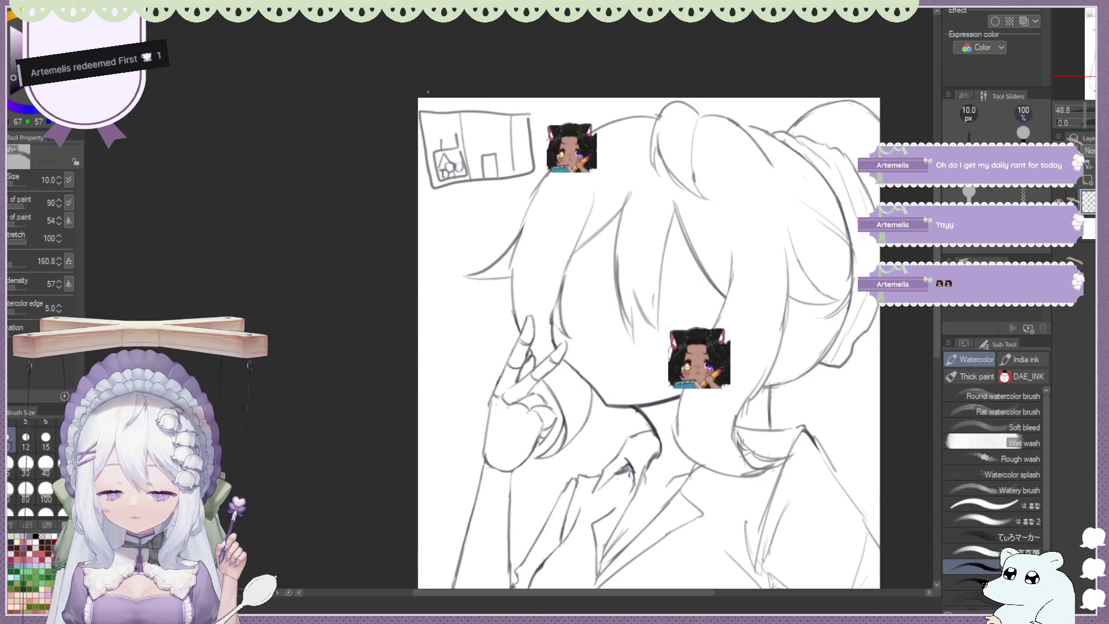
Erase part of the thumbnail, then add and remove a short dash inside it
key("e")
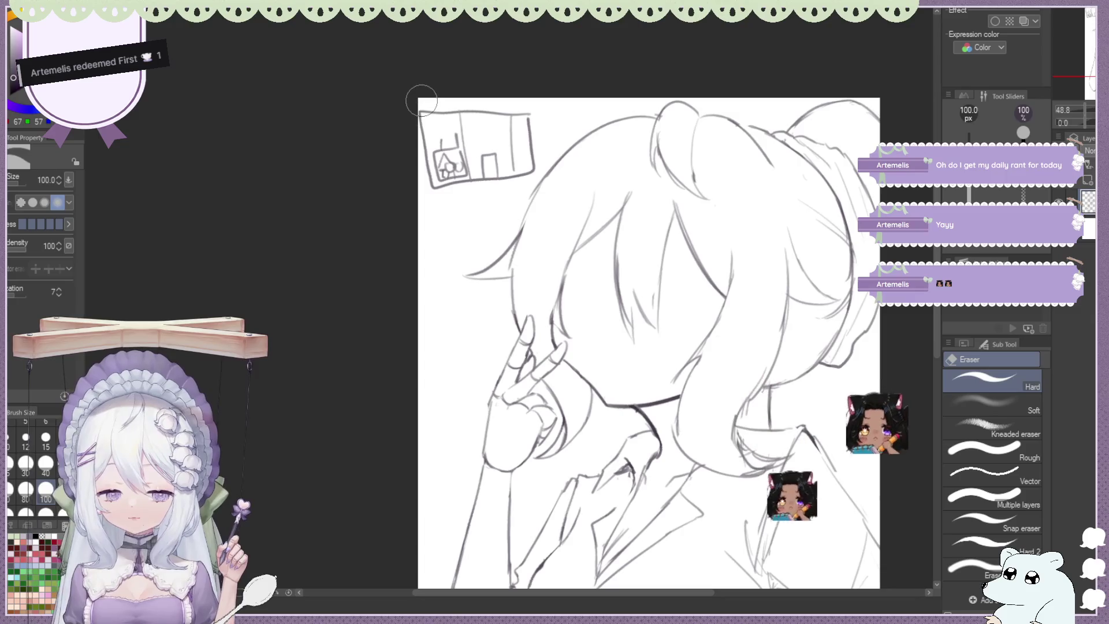
left_click_drag(489, 176, 495, 154)
key("b")
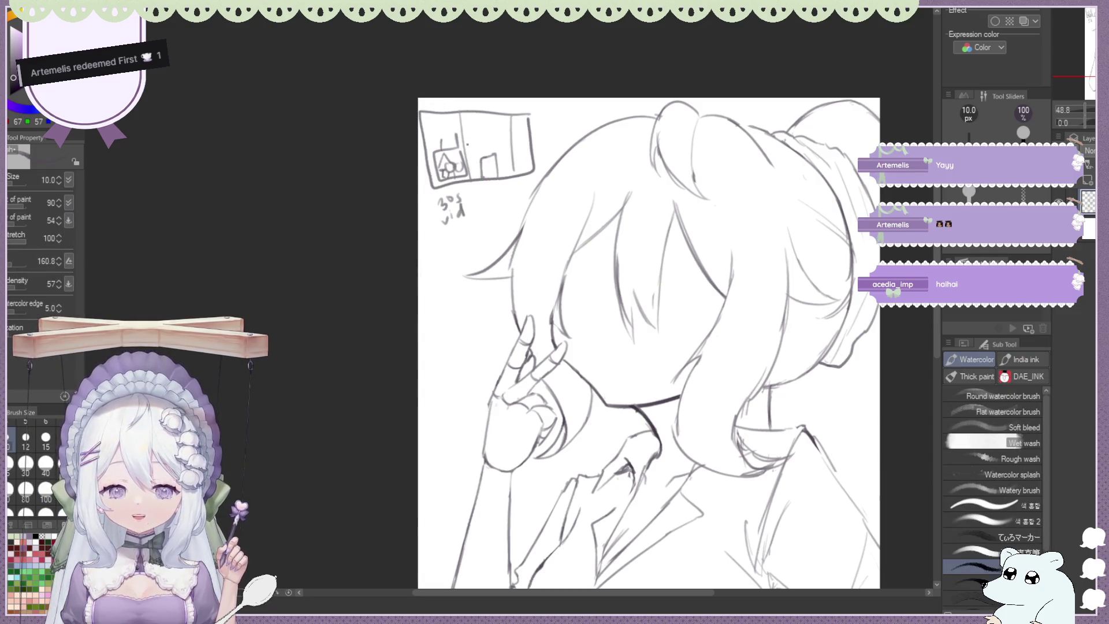
key("e")
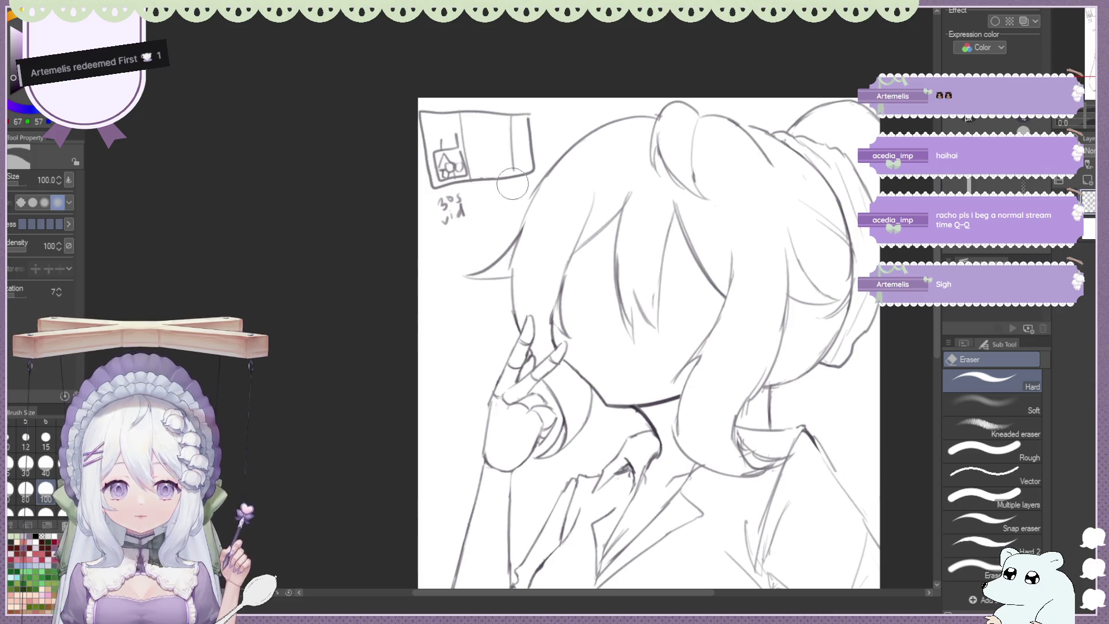
key("b")
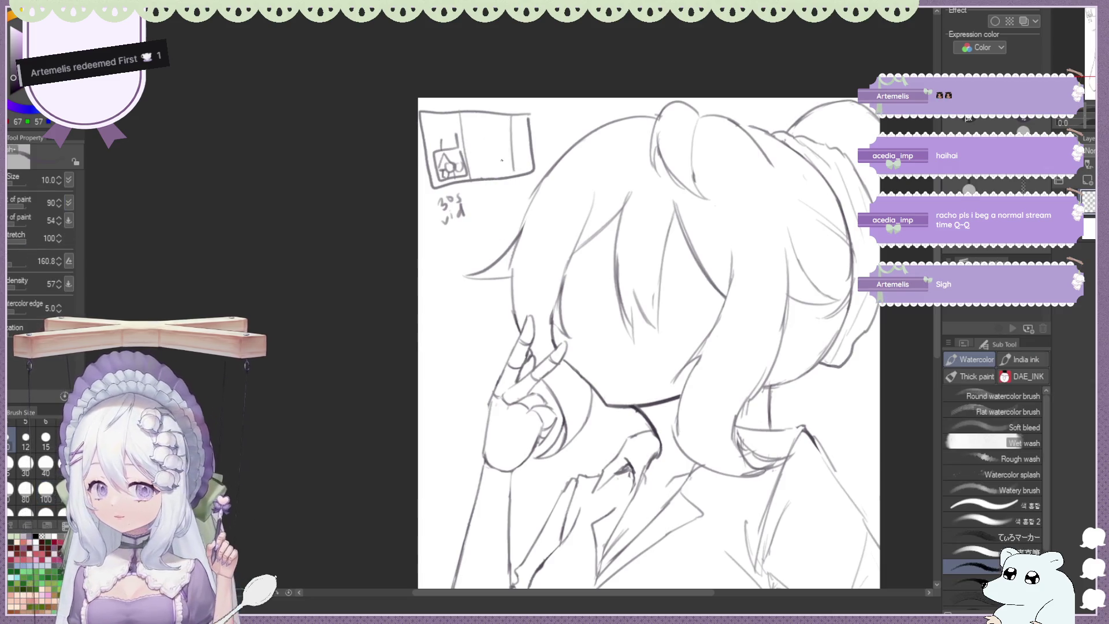
mouse_move(486, 162)
left_mouse_down()
mouse_move(498, 157)
mouse_move(498, 177)
left_mouse_up()
key("e")
key("b")
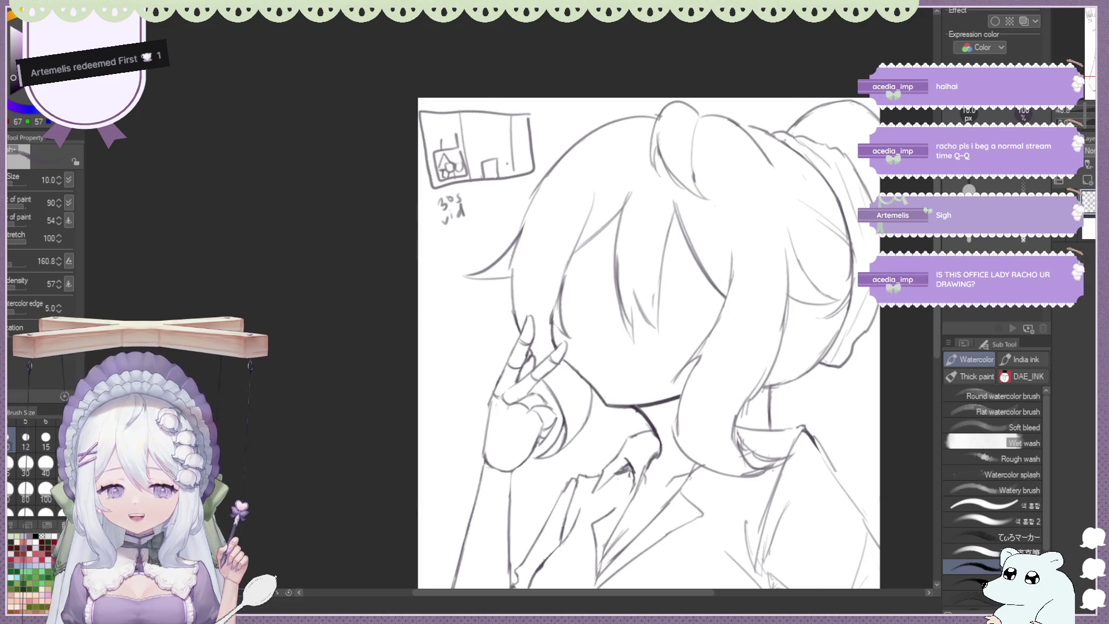
Erase the remaining marks, the '30s vid' note and the whole thumbnail box
key("e")
left_click_drag(486, 162, 494, 157)
key("b")
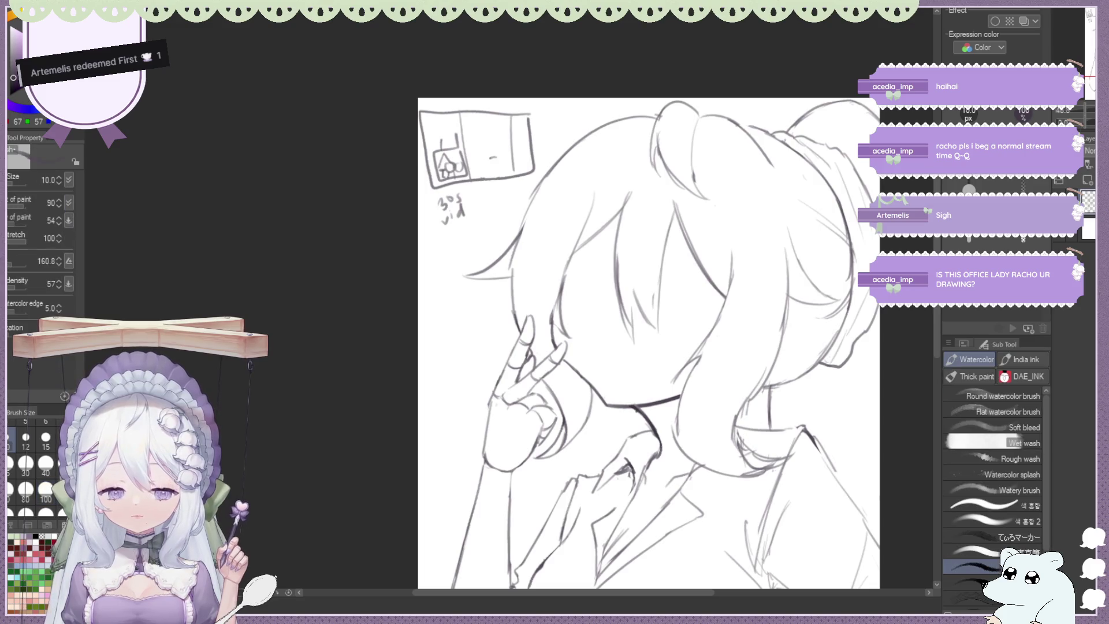
key("e")
left_click_drag(456, 200, 447, 222)
left_click_drag(424, 118, 512, 172)
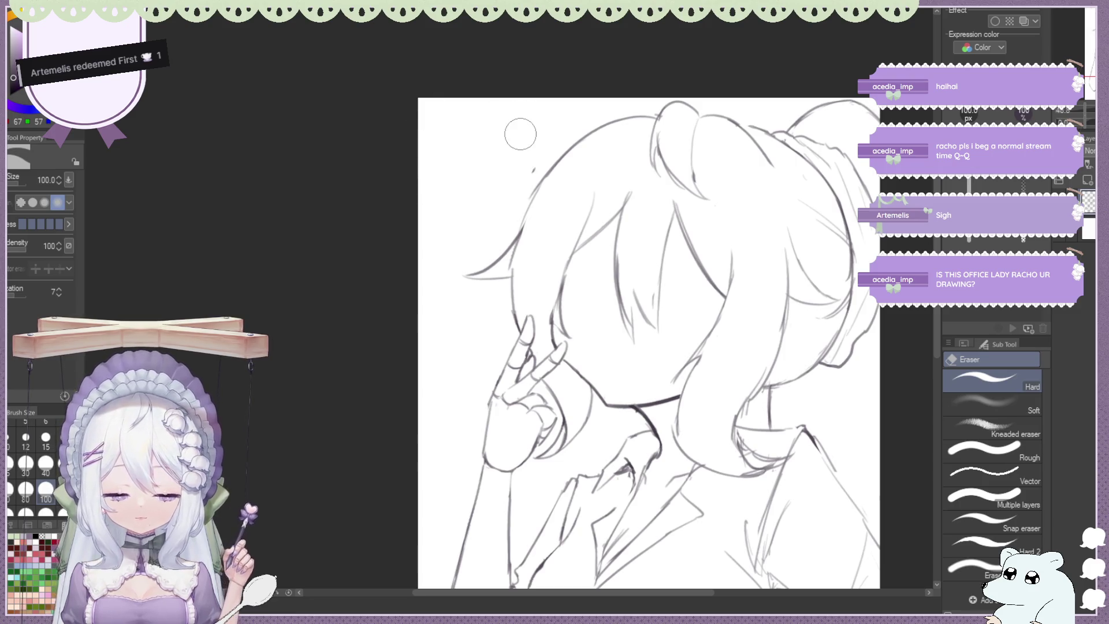
scroll(503, 150, "down", 2)
scroll(503, 150, "down", 1)
key("h")
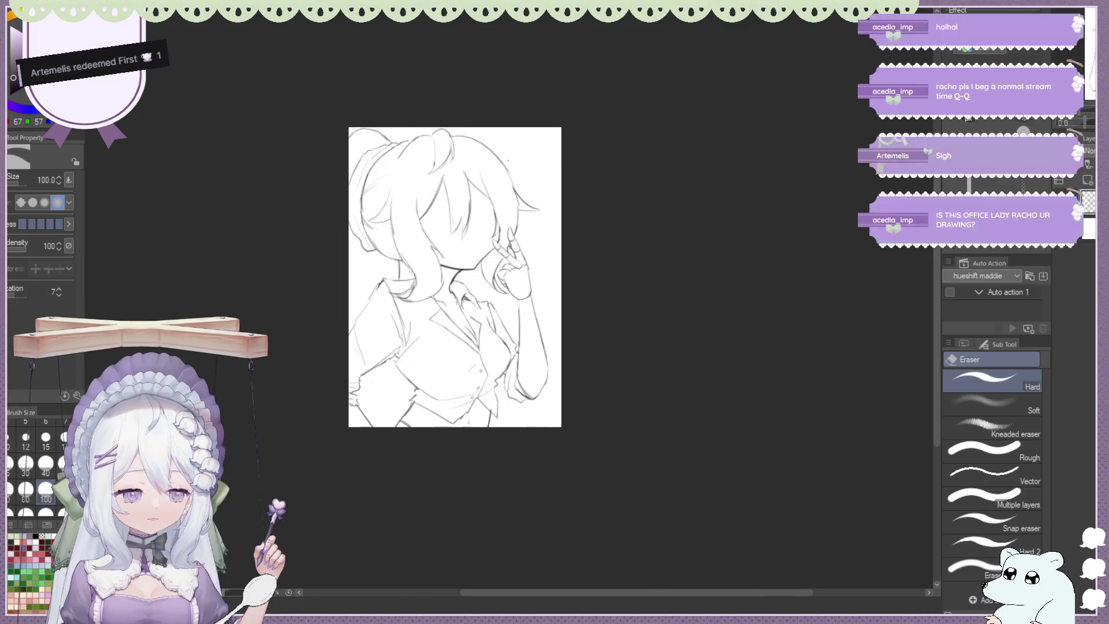
scroll(394, 273, "up", 1)
key("b")
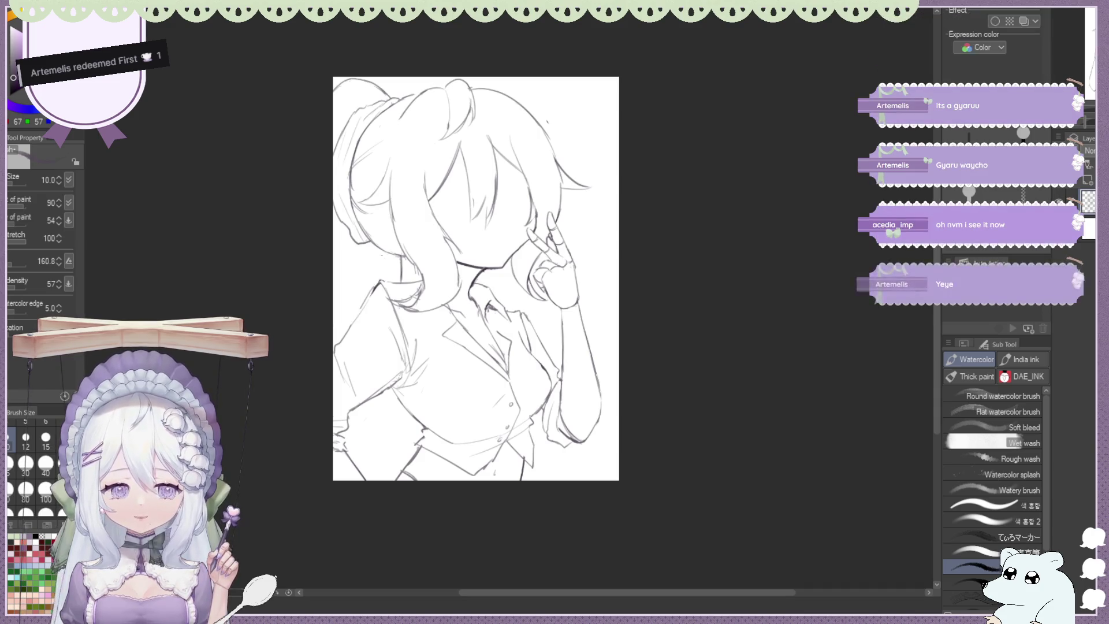
scroll(619, 112, "down", 1)
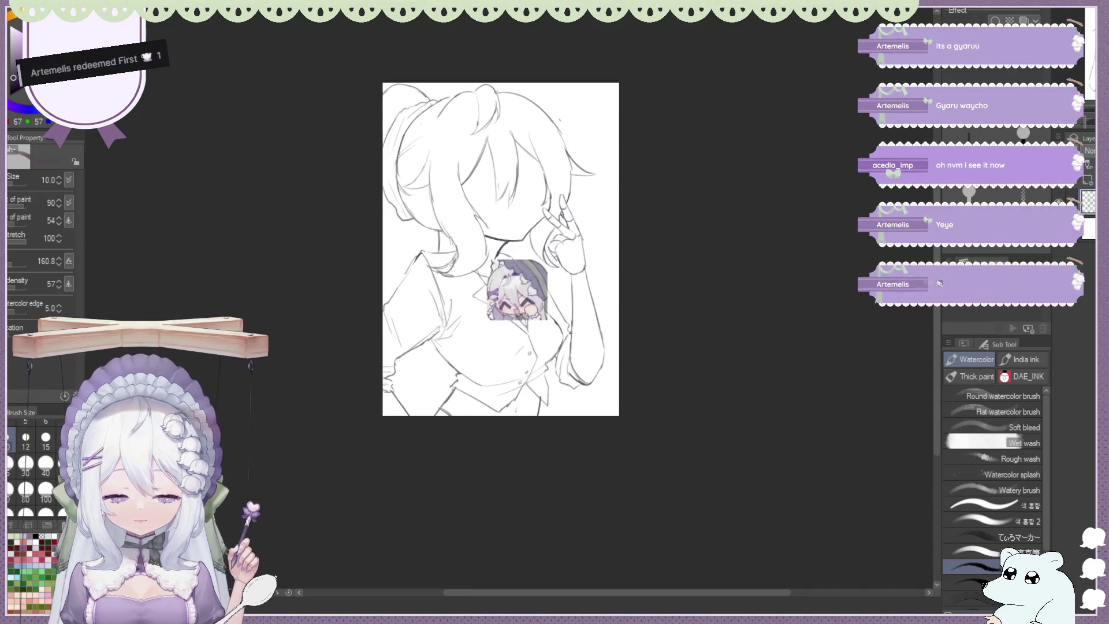
key("h")
scroll(510, 153, "up", 1)
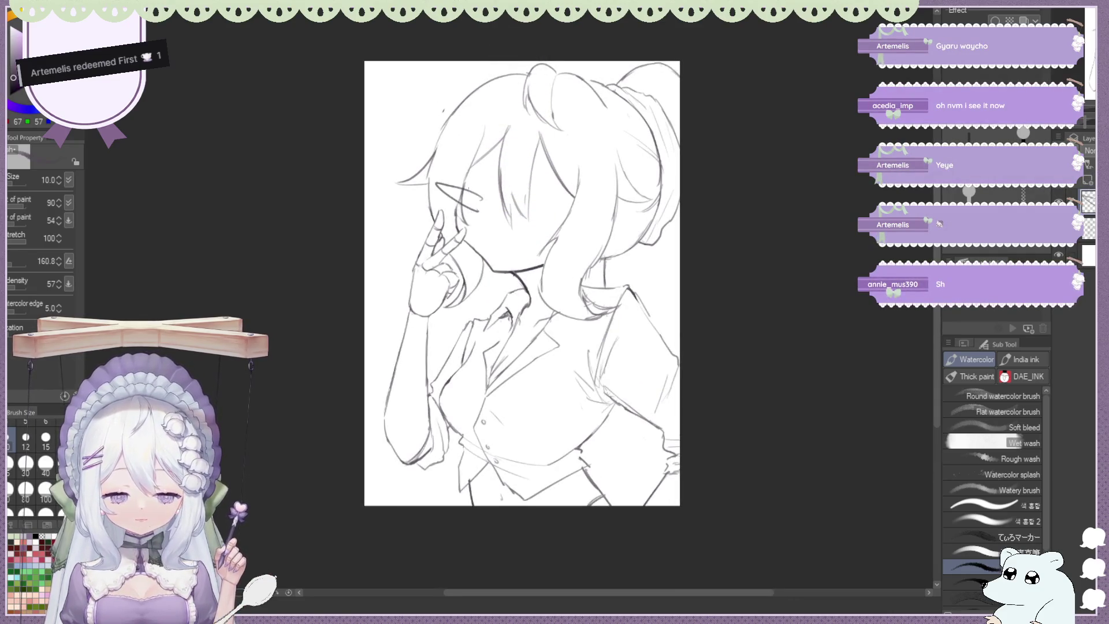
mouse_move(472, 194)
left_mouse_down()
mouse_move(464, 207)
mouse_move(586, 221)
left_mouse_up()
key("ctrl+z")
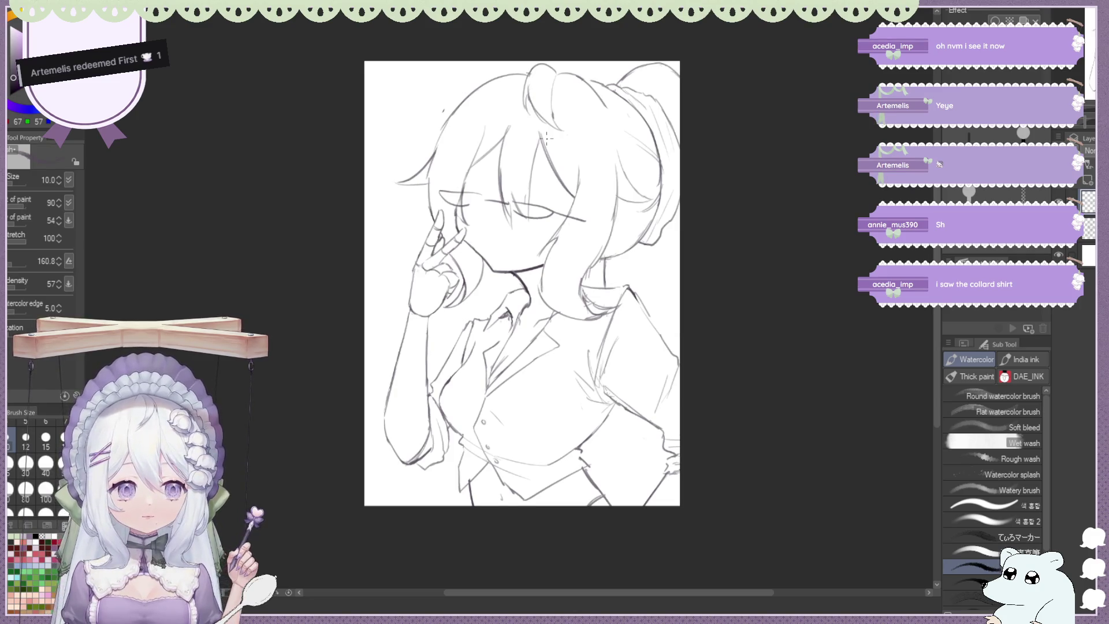
key("h")
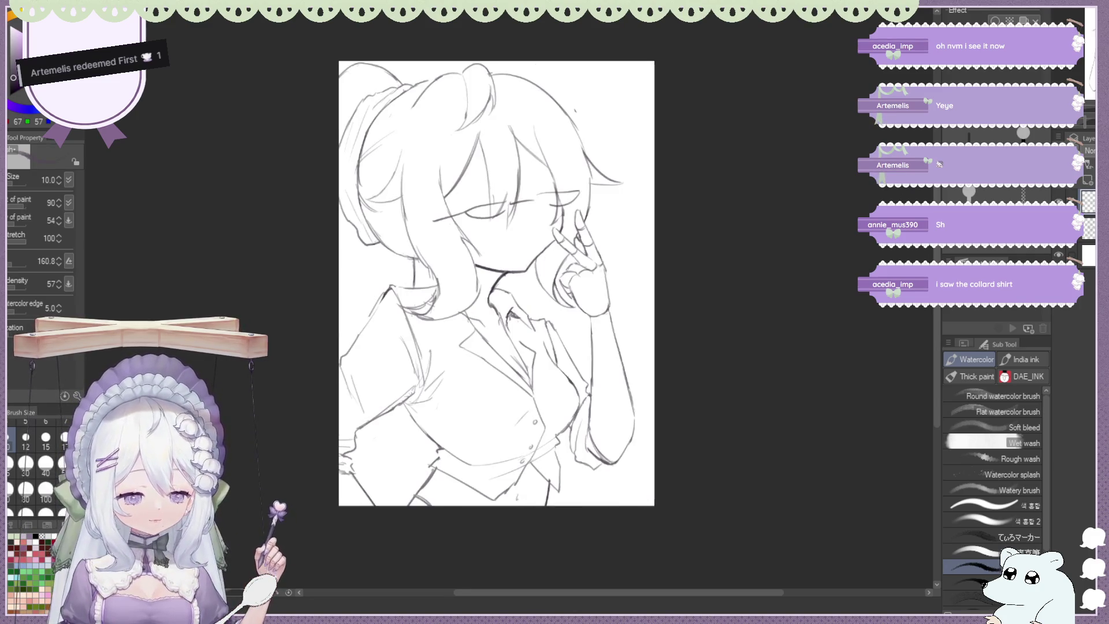
key("ctrl+z")
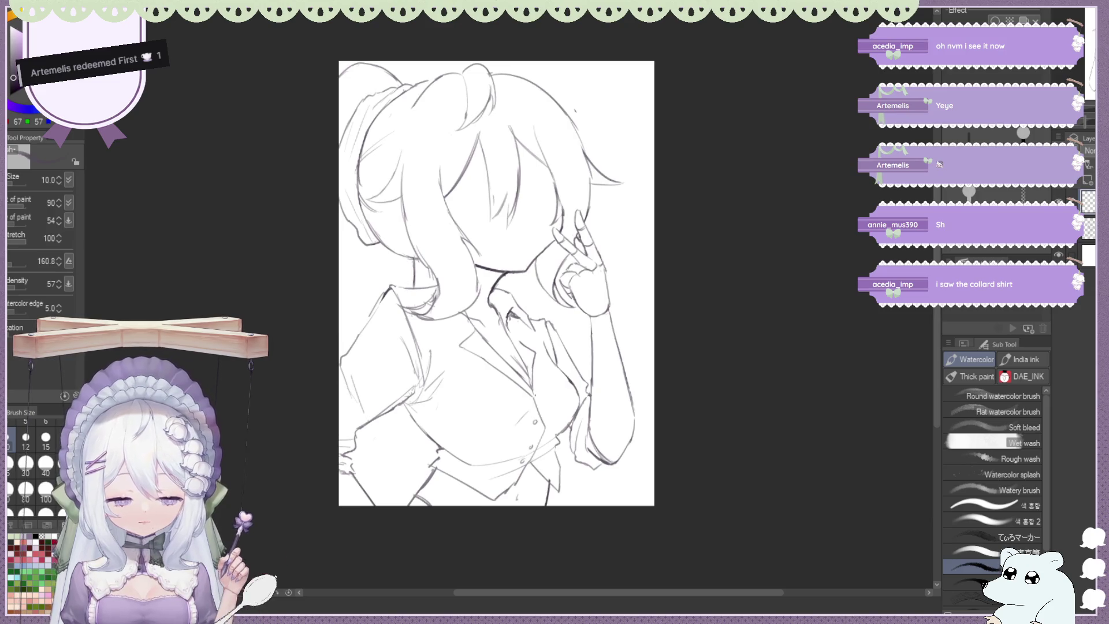
left_click_drag(556, 414, 543, 438)
mouse_move(520, 381)
left_mouse_down()
mouse_move(545, 439)
mouse_move(578, 445)
left_mouse_up()
key("ctrl+z")
key("ctrl+z")
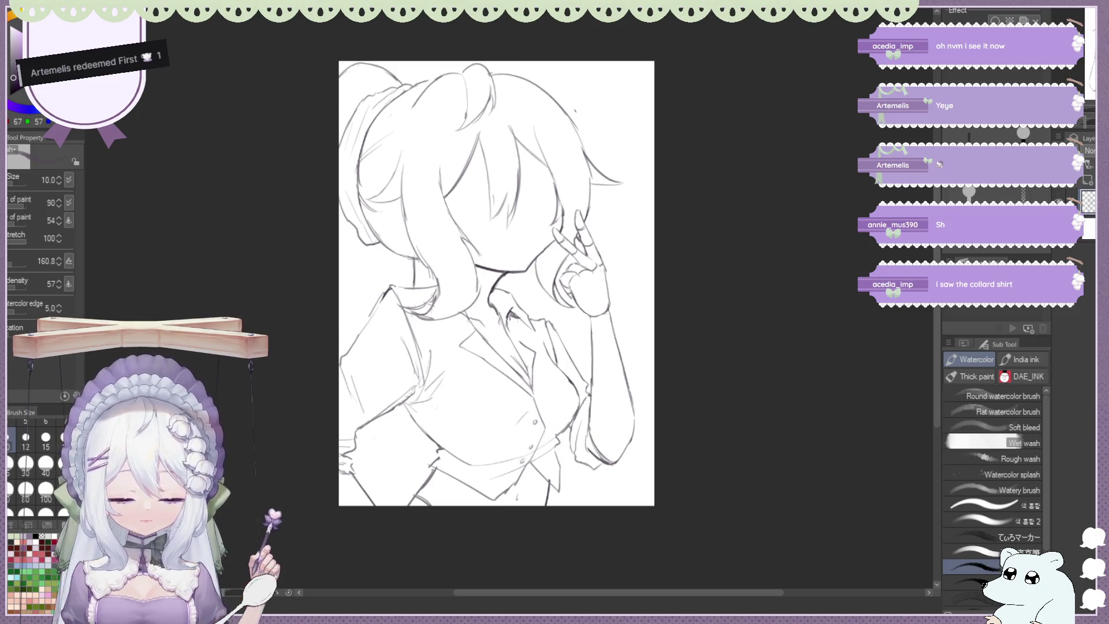
key("h")
key("ctrl+minus")
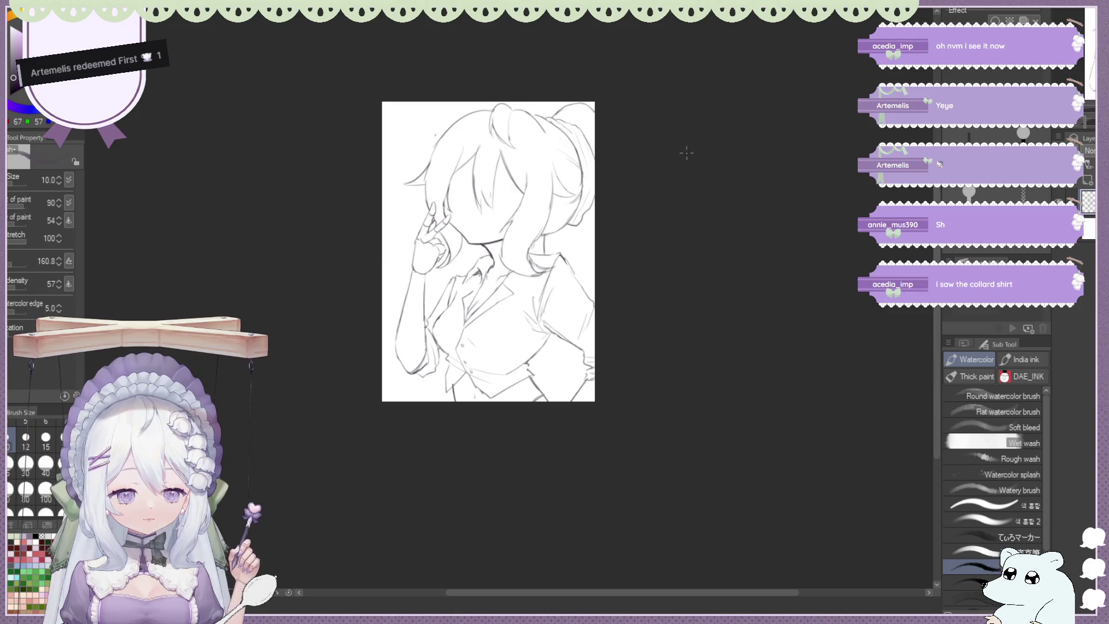
left_click_drag(564, 159, 621, 158)
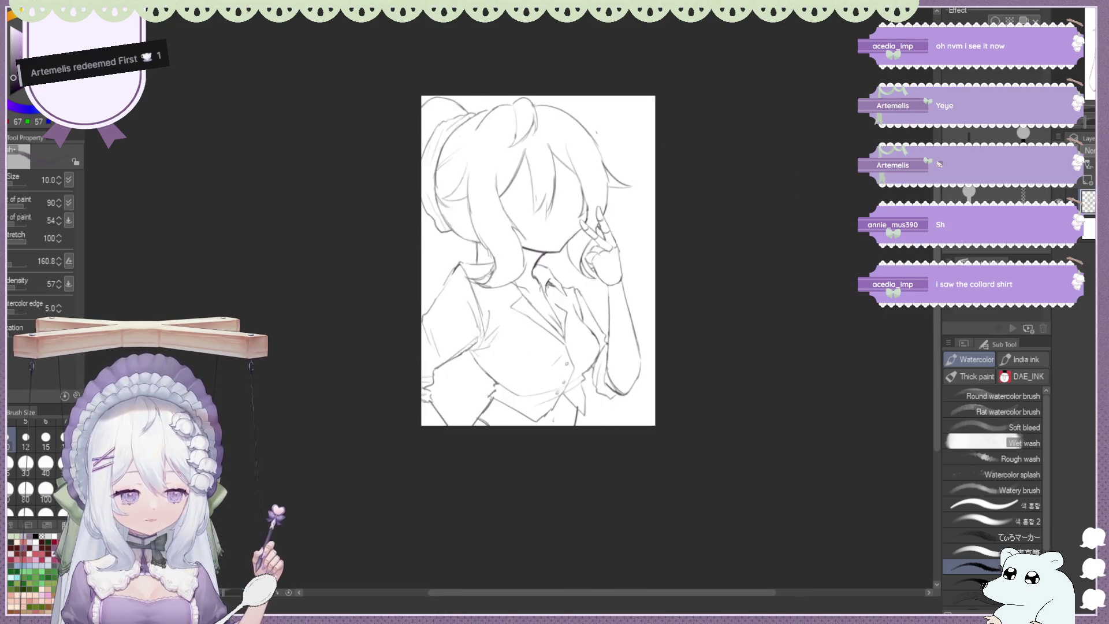
key("ctrl+plus")
key("e")
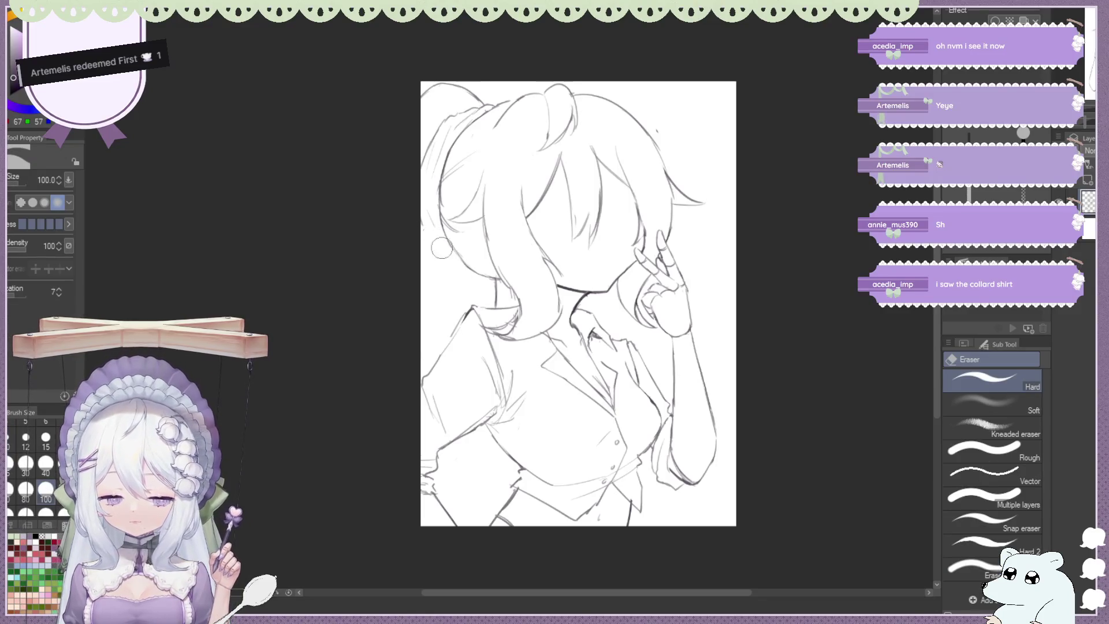
key("b")
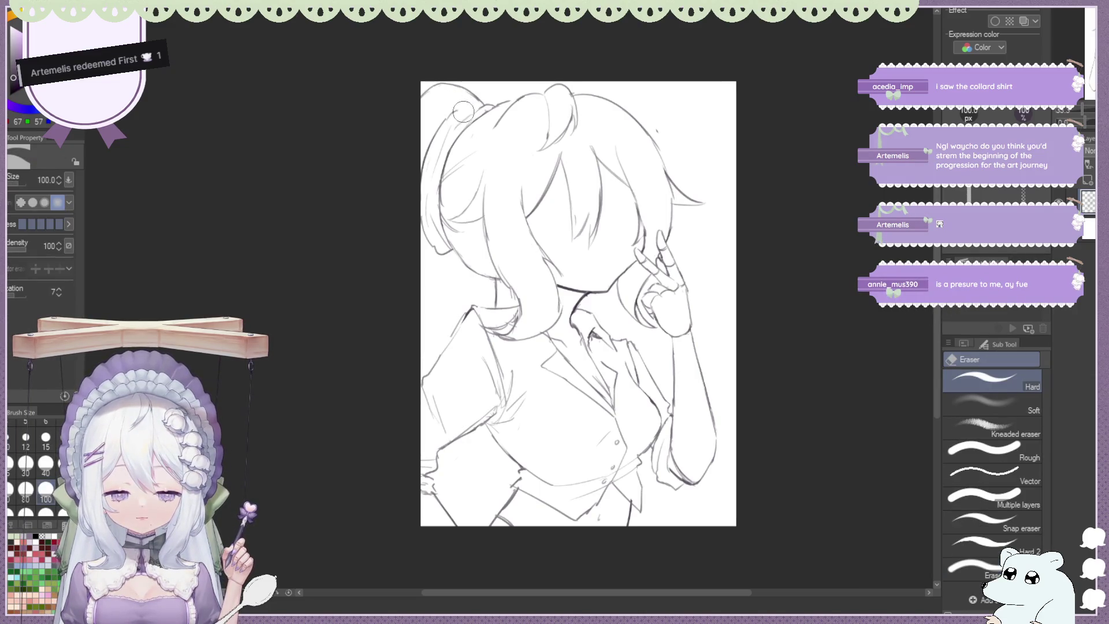
key("e")
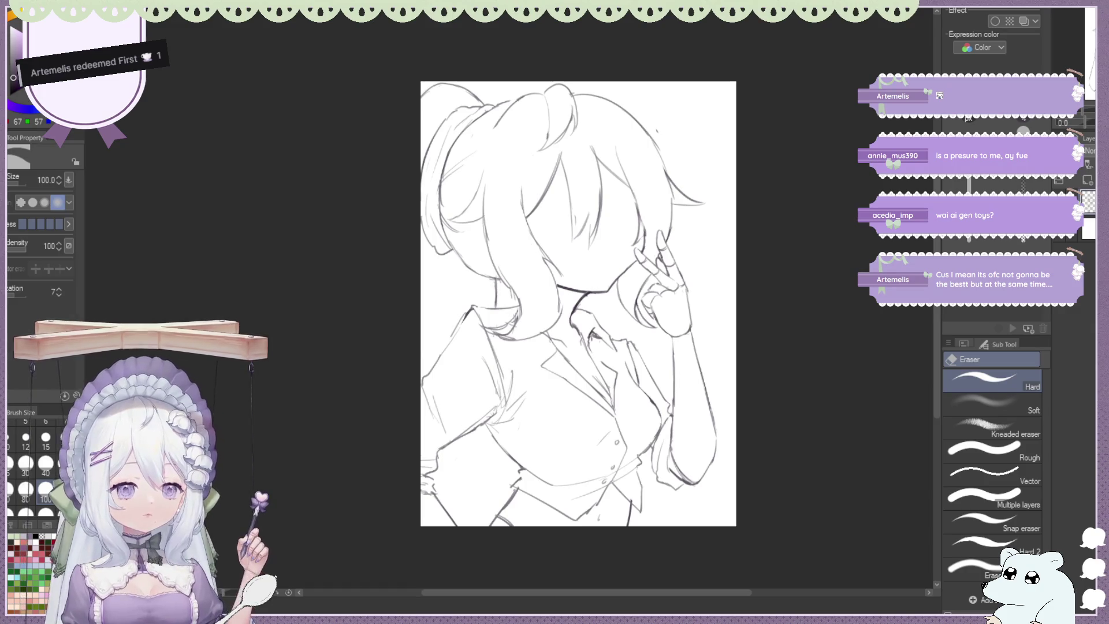
key("b")
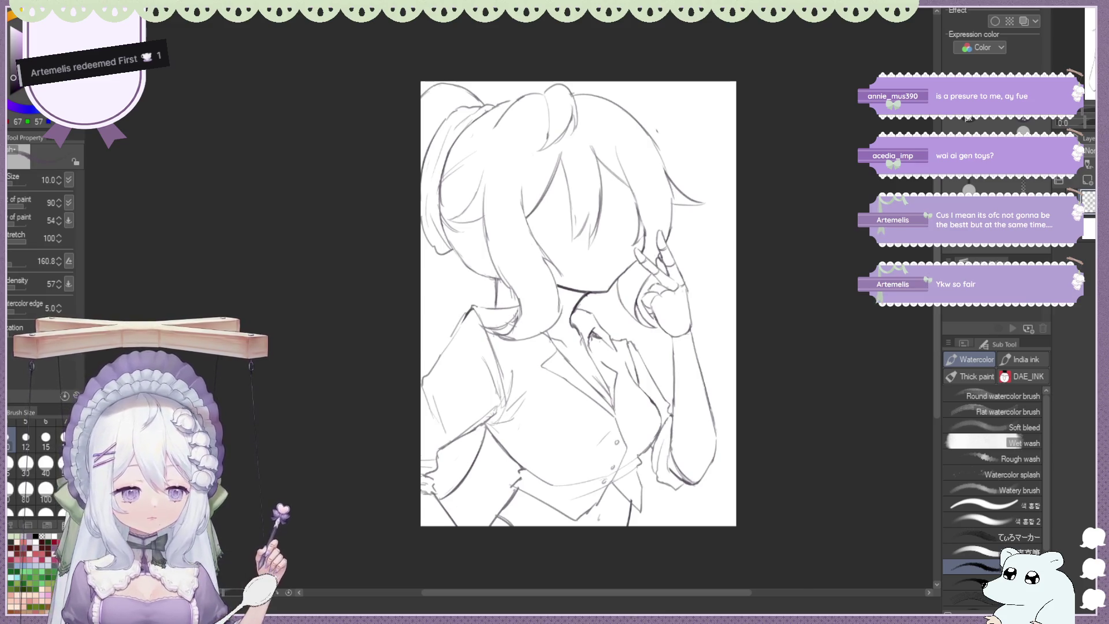
key("ctrl+minus")
key("h")
scroll(357, 163, "up", 3)
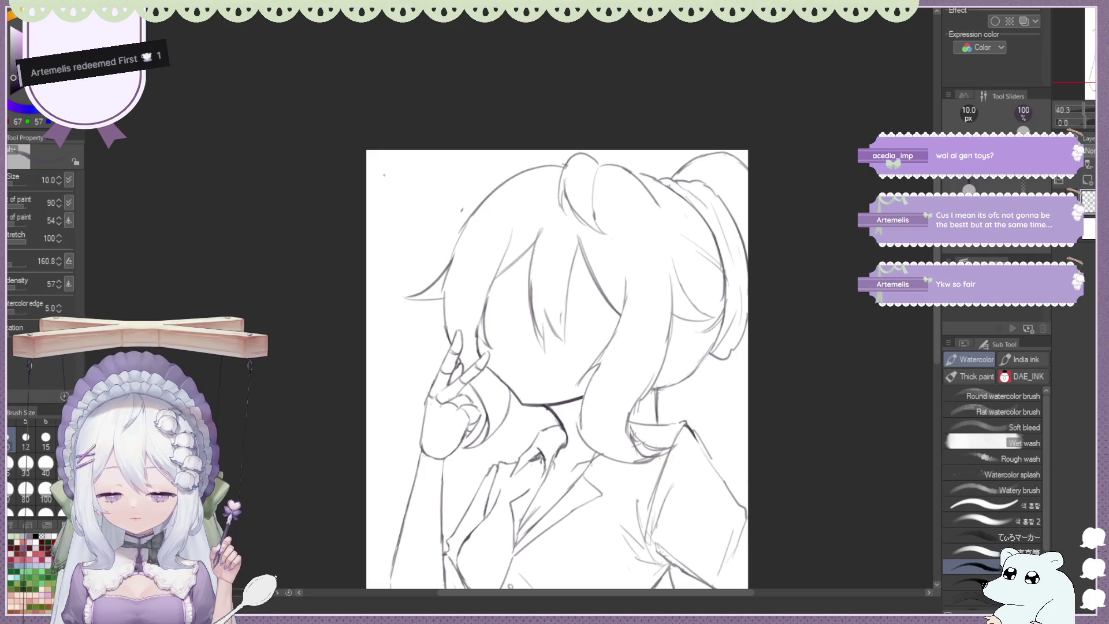
Sketch a trial window with a divider and hatched panes in the top-left corner
left_click_drag(389, 197, 454, 243)
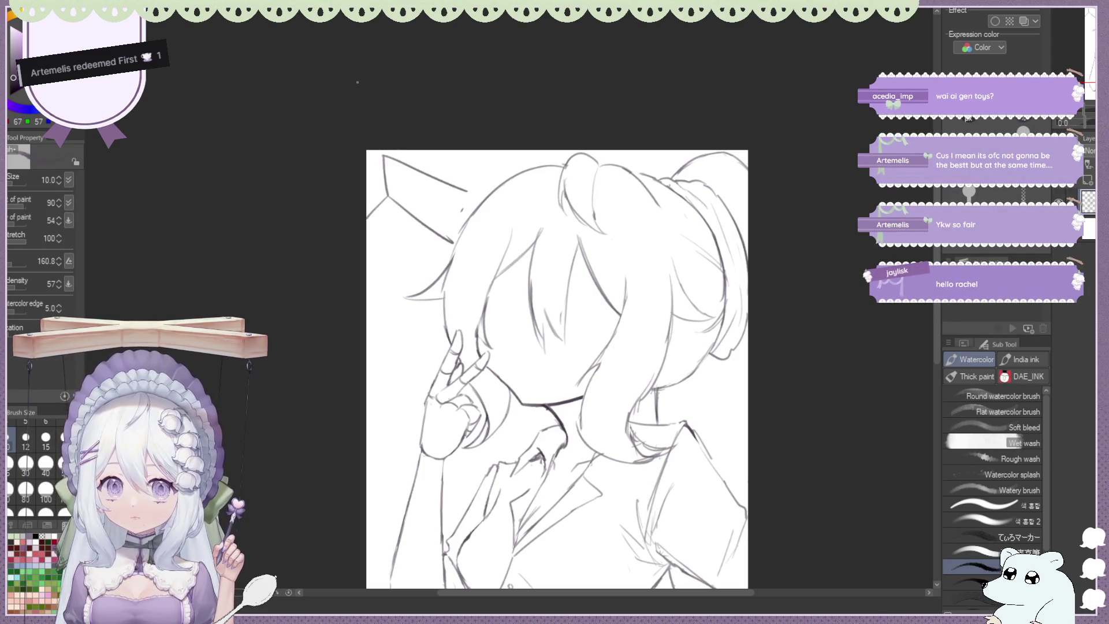
left_click_drag(386, 169, 454, 201)
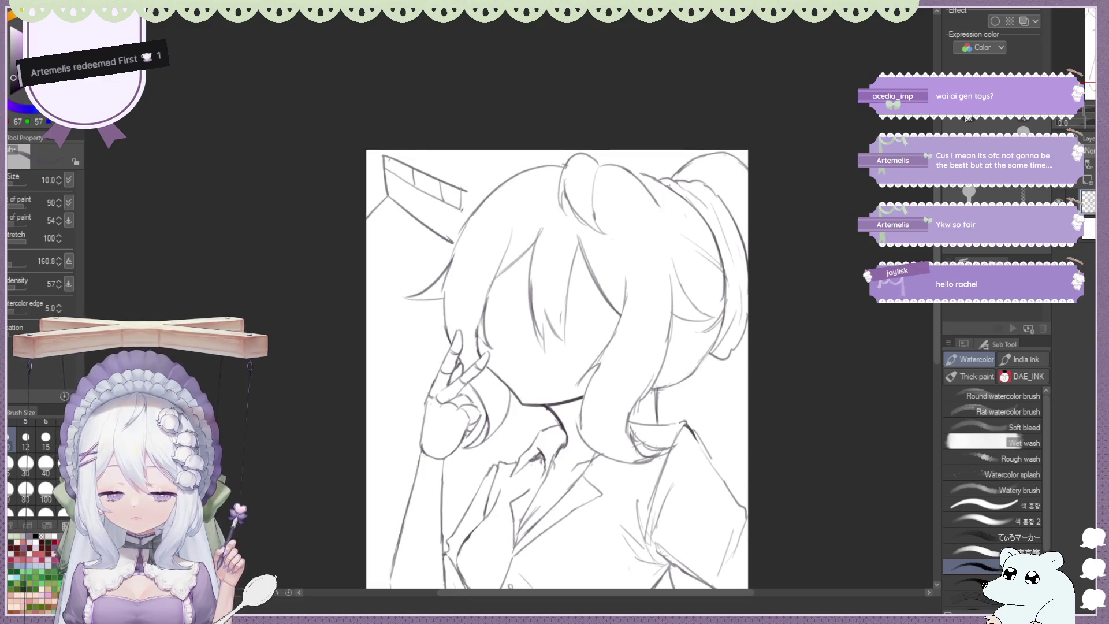
left_click_drag(392, 182, 445, 215)
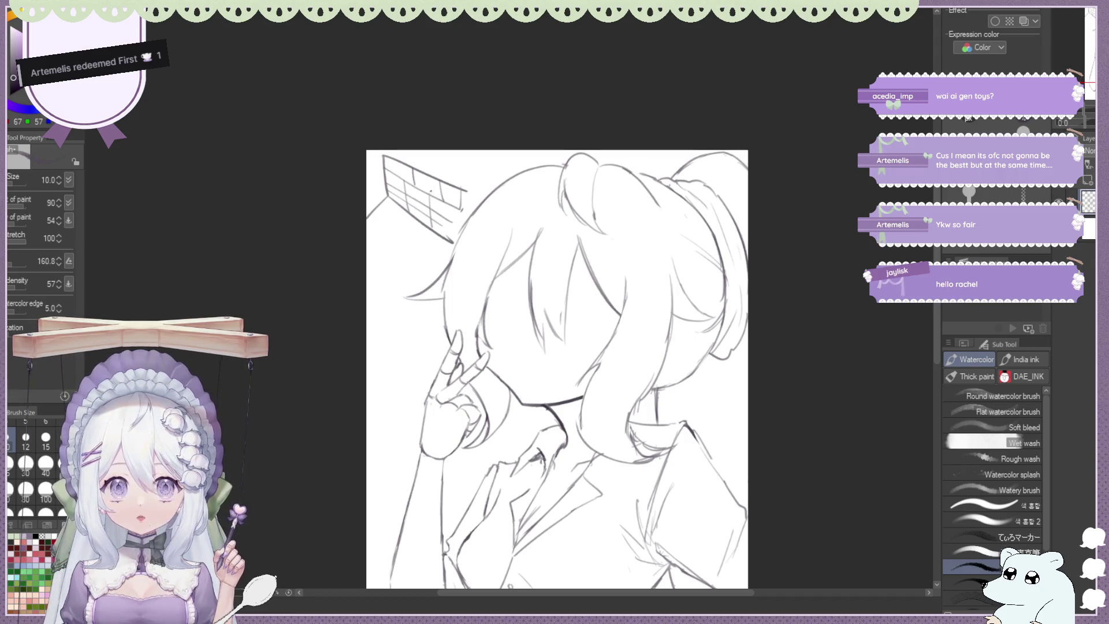
left_click_drag(387, 163, 439, 191)
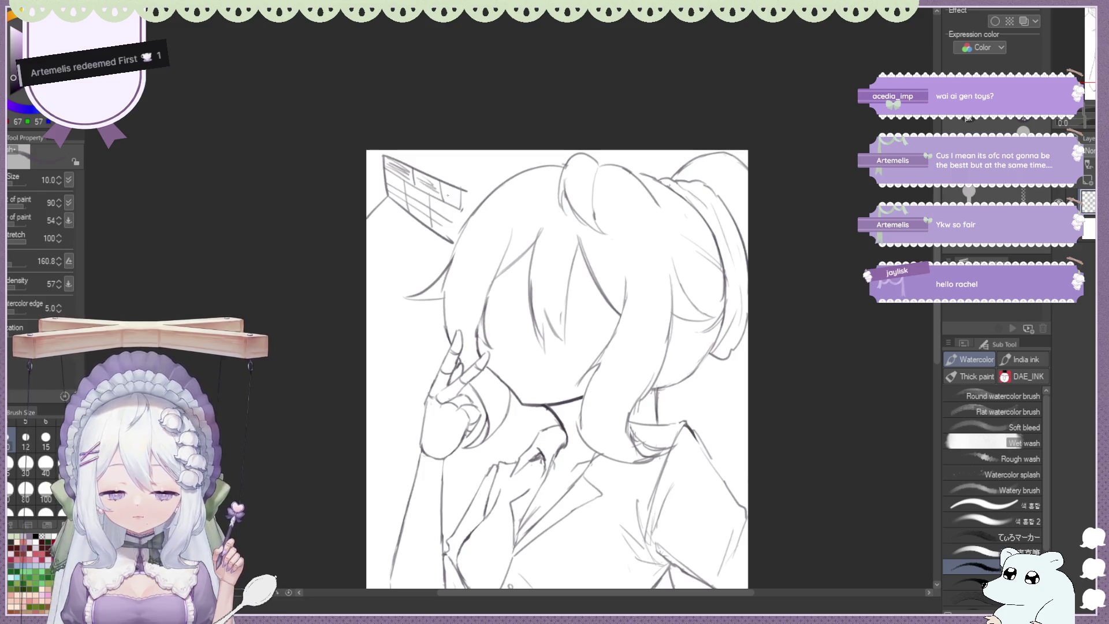
Erase the window sketch and darken the hair strand beside the face
key("e")
mouse_move(385, 209)
left_mouse_down()
mouse_move(404, 168)
mouse_move(444, 243)
left_mouse_up()
mouse_move(459, 191)
left_mouse_down()
mouse_move(448, 223)
mouse_move(467, 212)
left_mouse_up()
key("b")
key("e")
key("b")
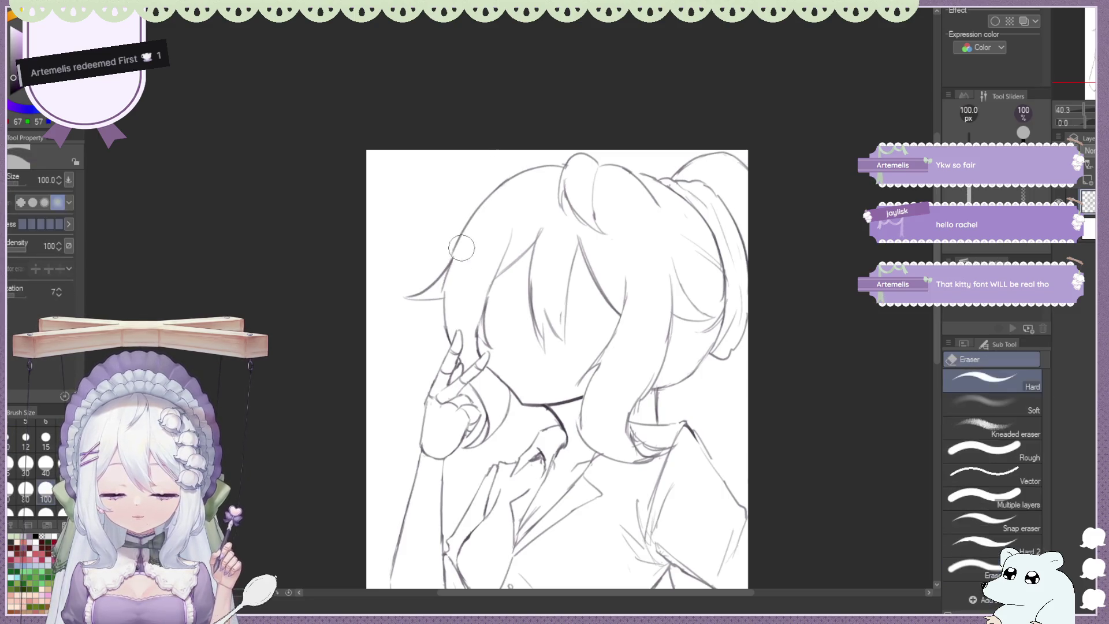
left_click_drag(450, 274, 446, 305)
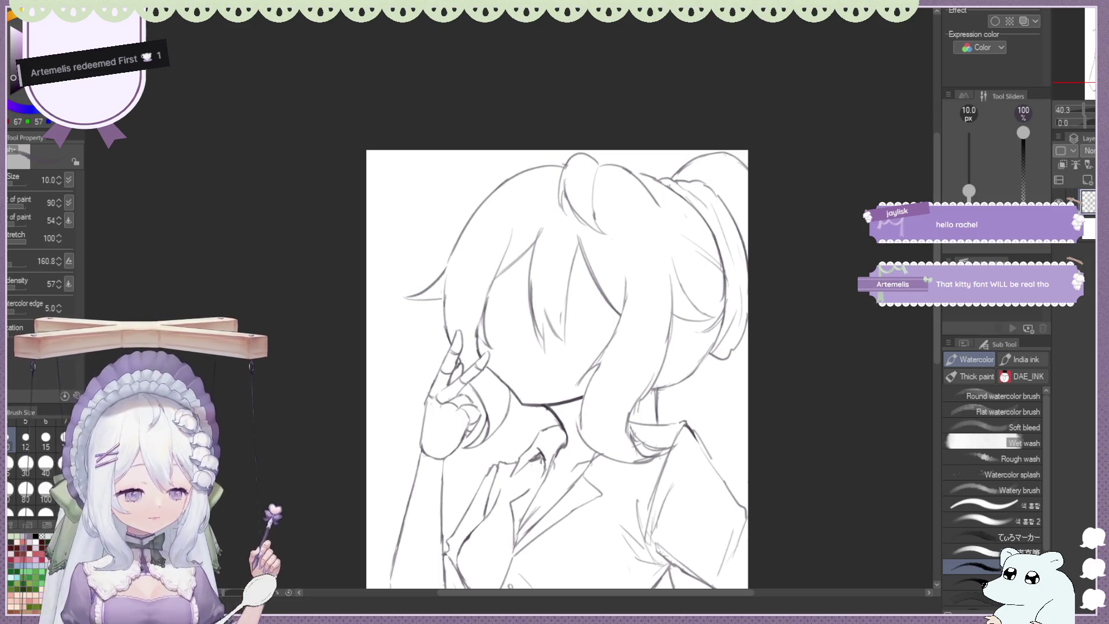
key("h")
scroll(634, 208, "down", 3)
scroll(634, 208, "up", 2)
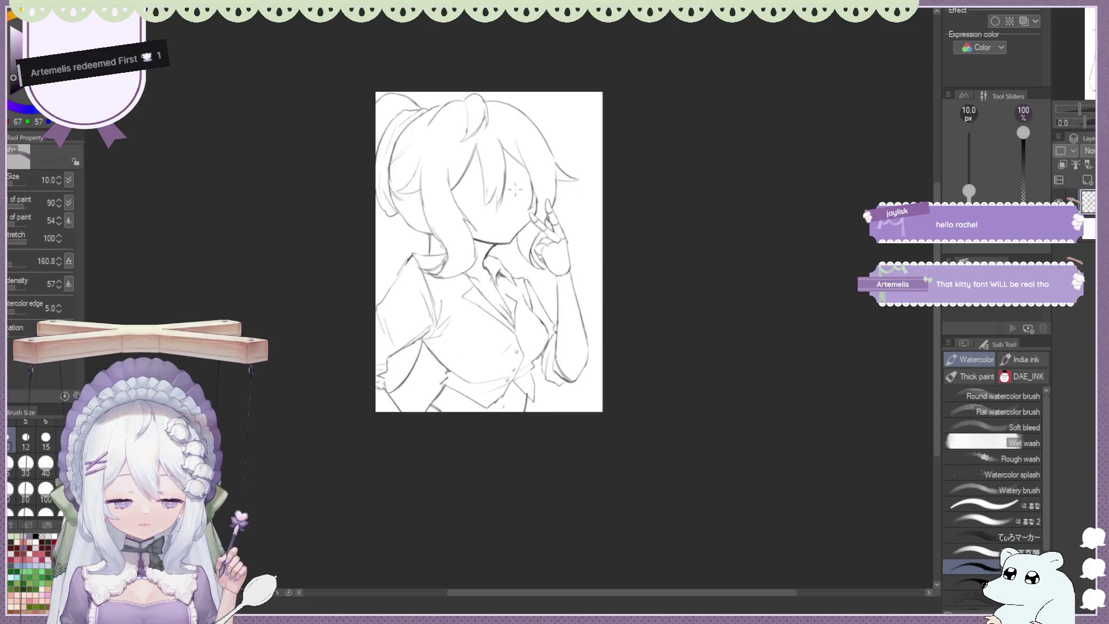
key("h")
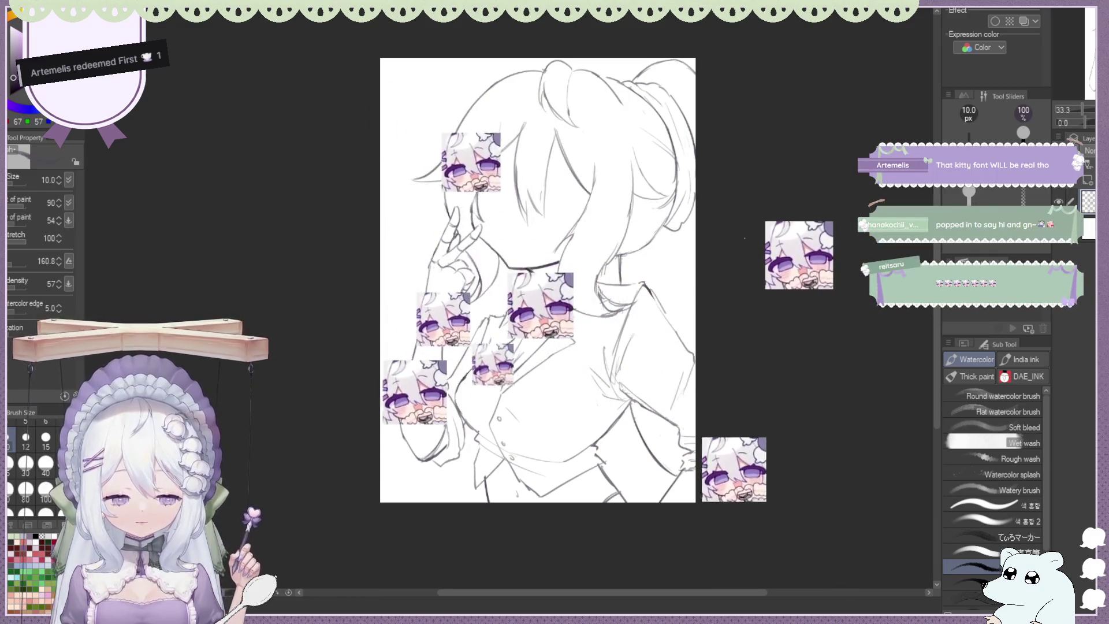
key("e")
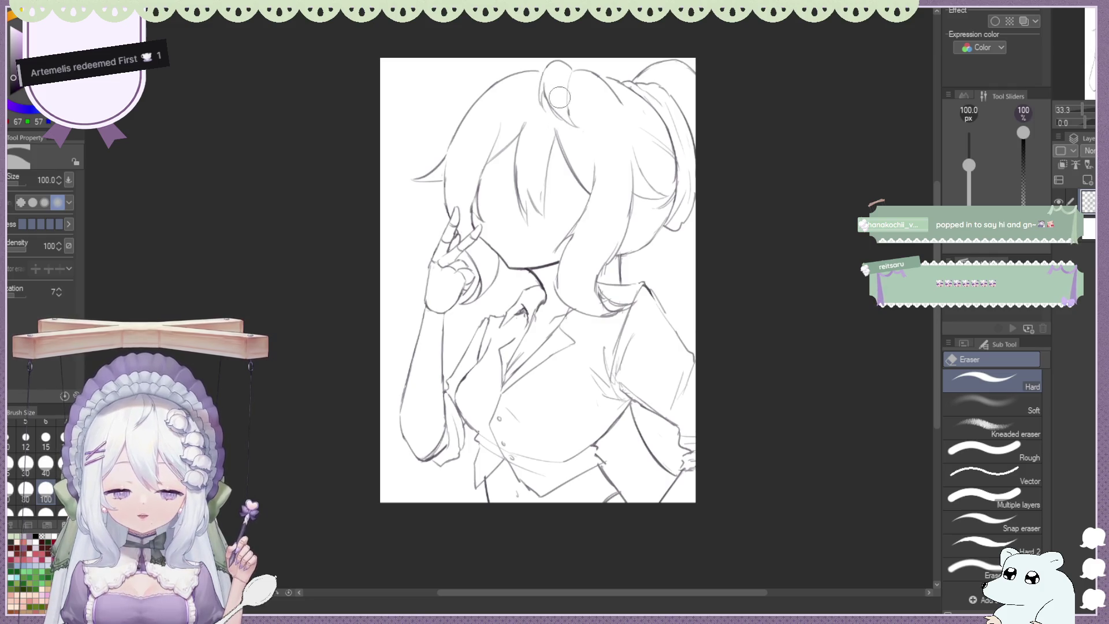
key("b")
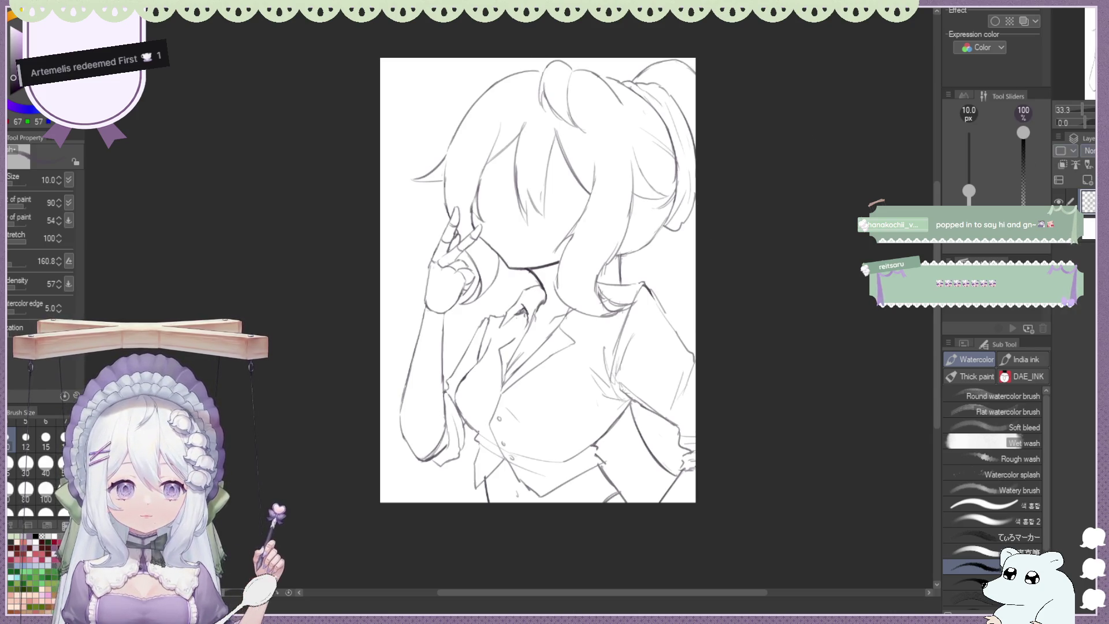
key("h")
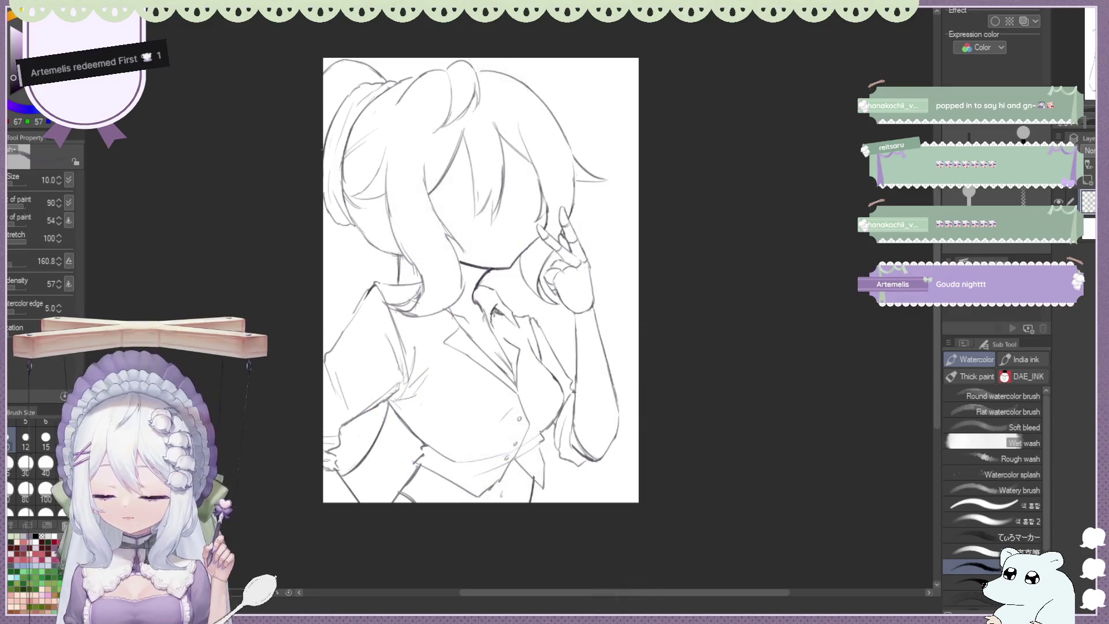
scroll(344, 128, "down", 2)
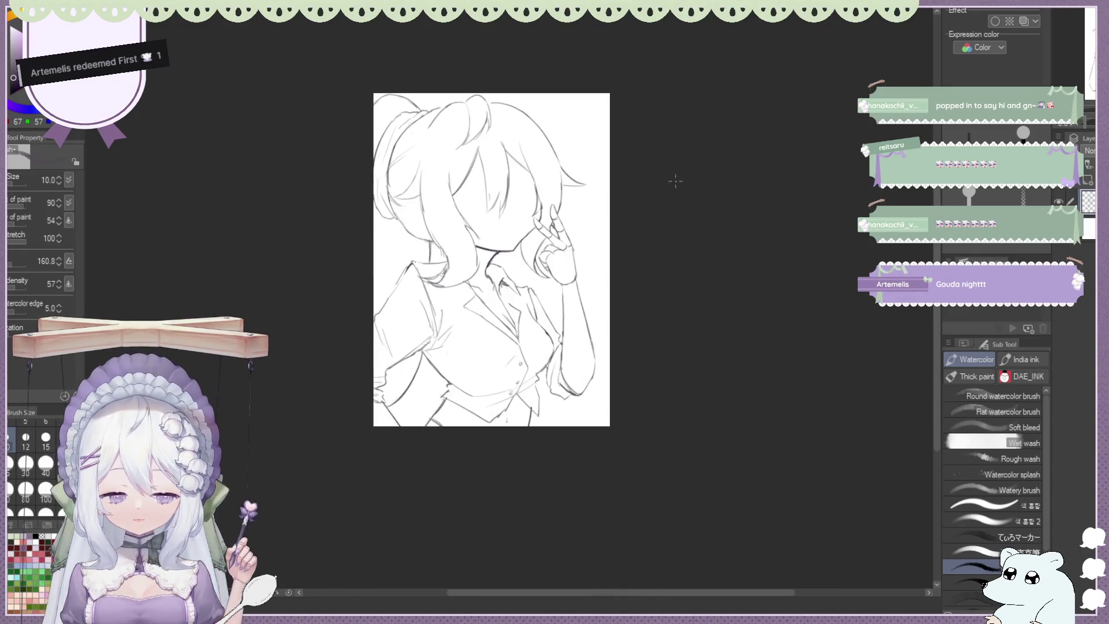
key("h")
scroll(491, 183, "up", 2)
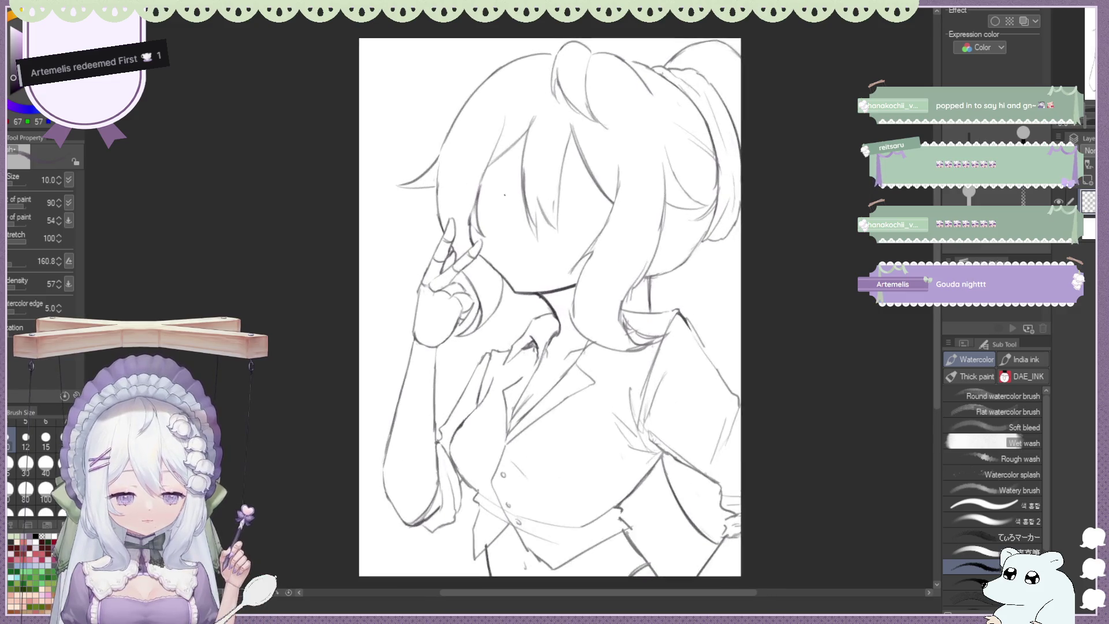
key("h")
scroll(281, 211, "down", 2)
scroll(282, 211, "up", 2)
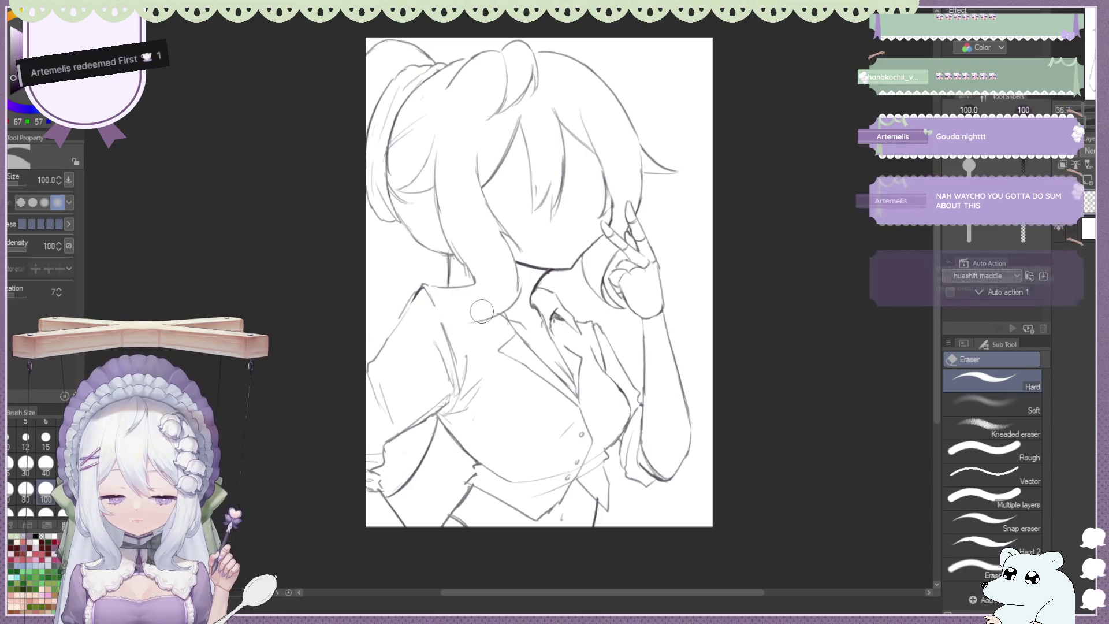
left_click(460, 304)
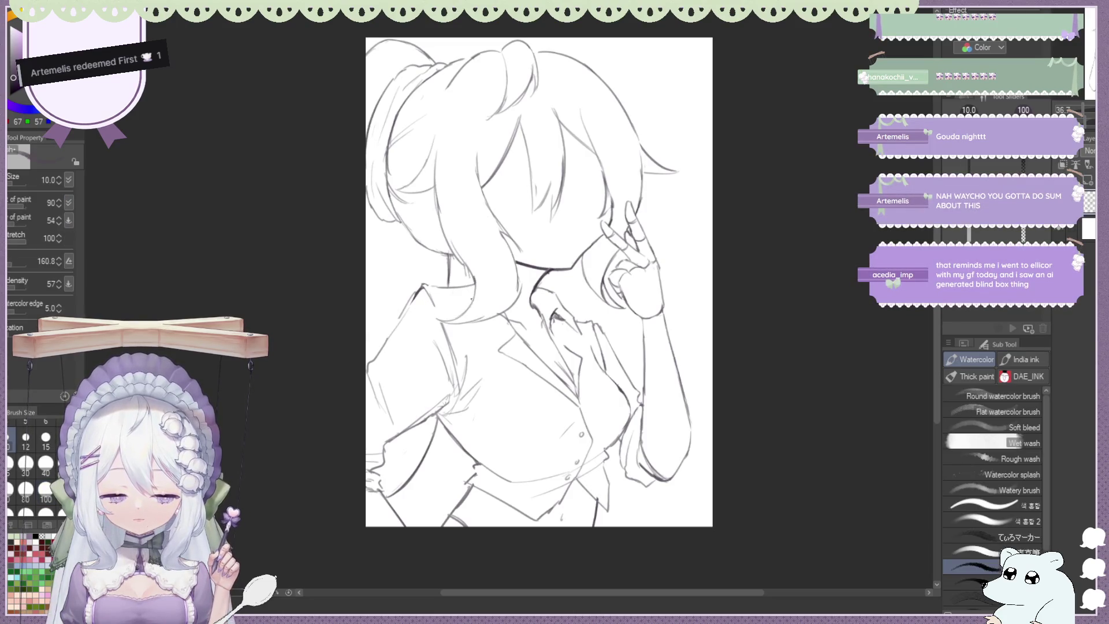
key("e")
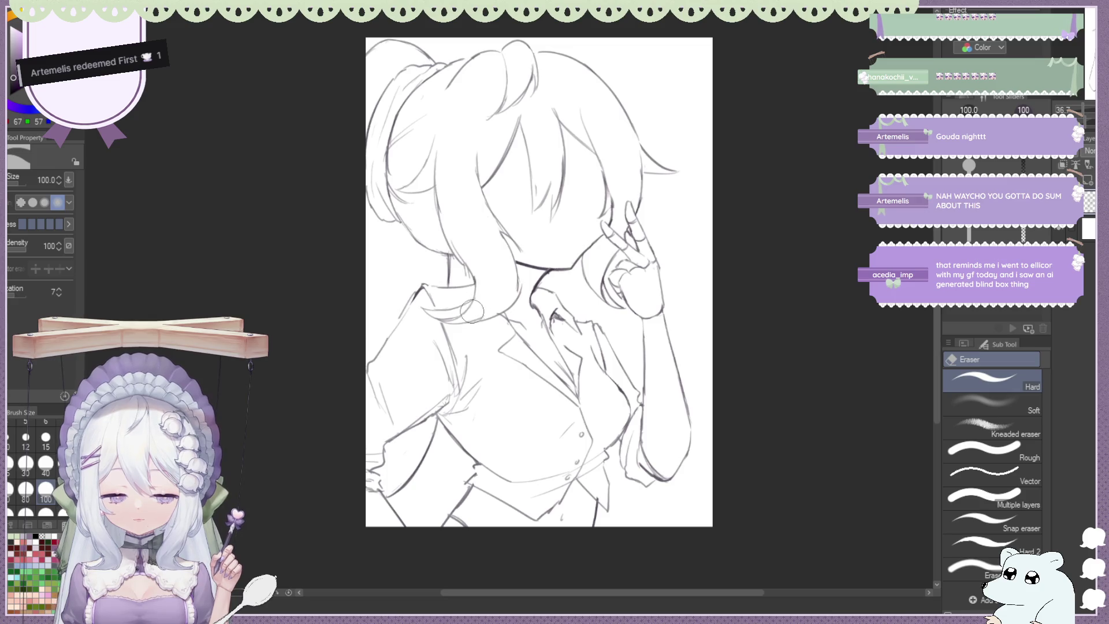
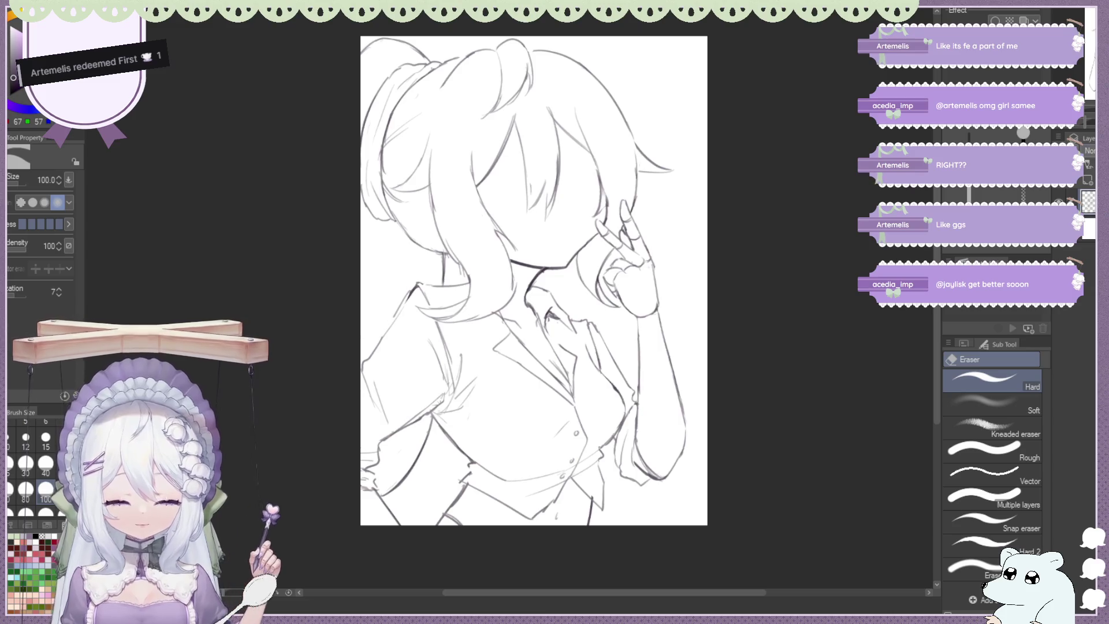
Mirror the canvas to check the drawing, then flip it back to normal
key("h")
scroll(323, 187, "down", 2)
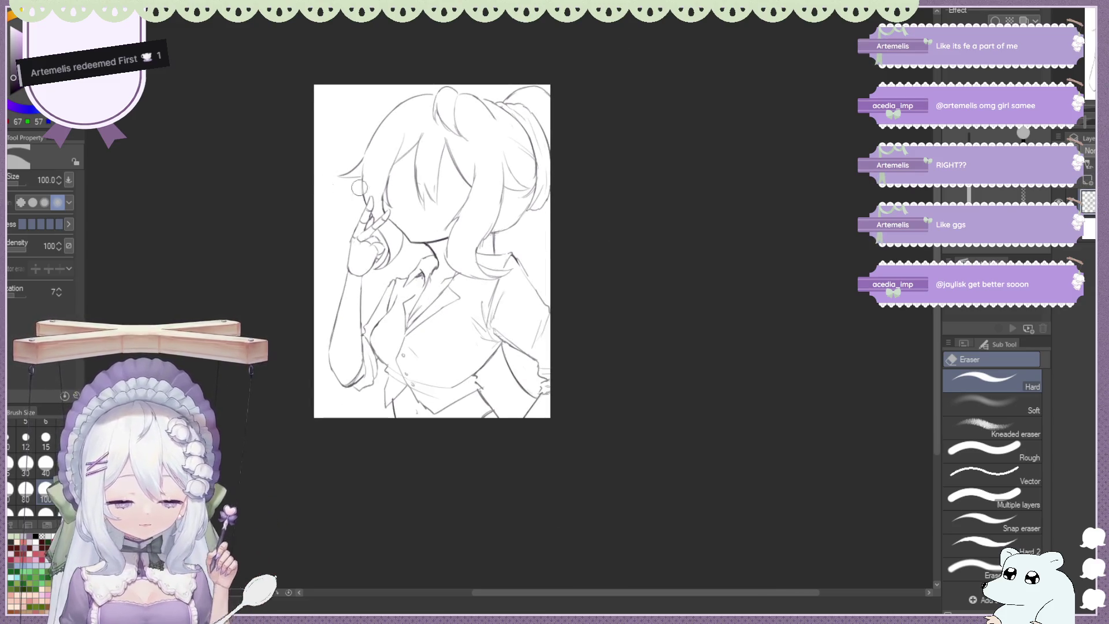
key("h")
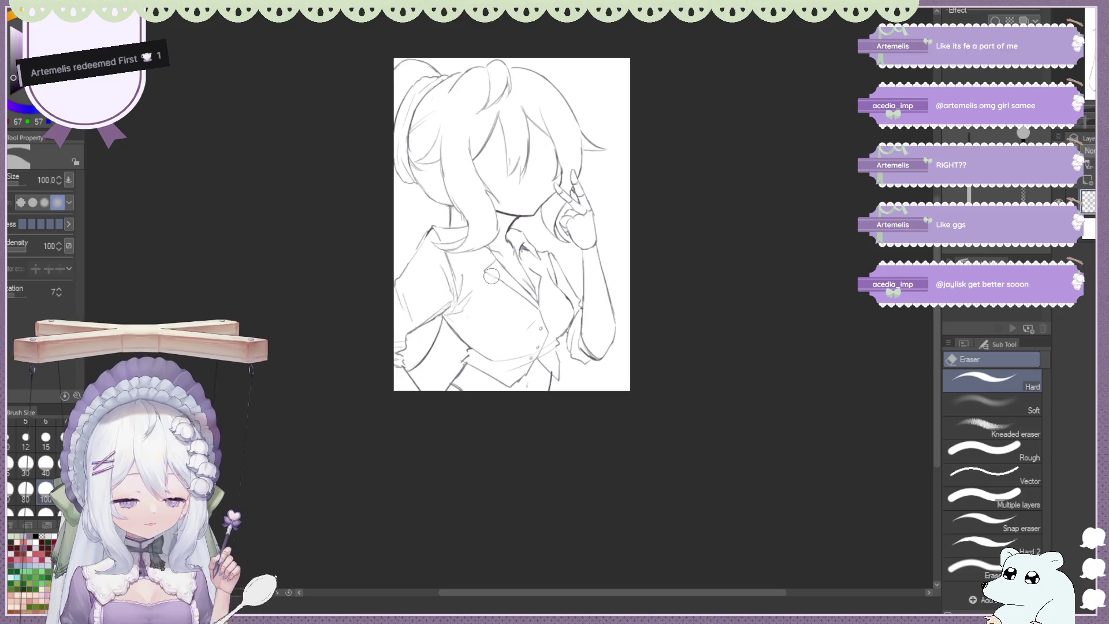
scroll(581, 263, "up", 2)
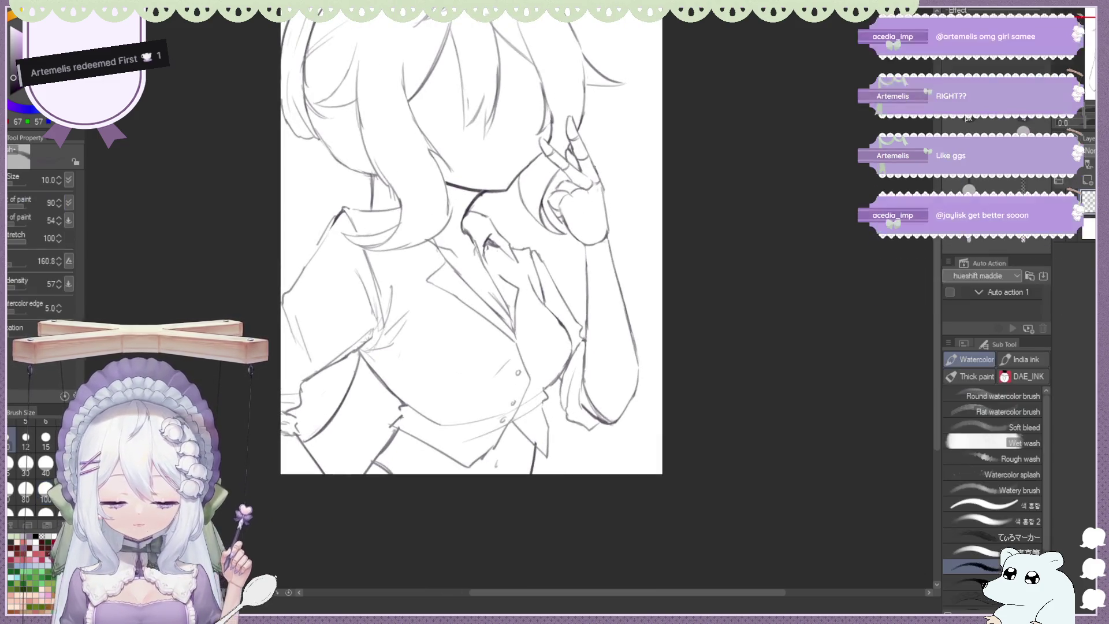
Clean up lines around the raised hand and arm, adding shirt-front lines with the 10 px Watercolor brush
key("b")
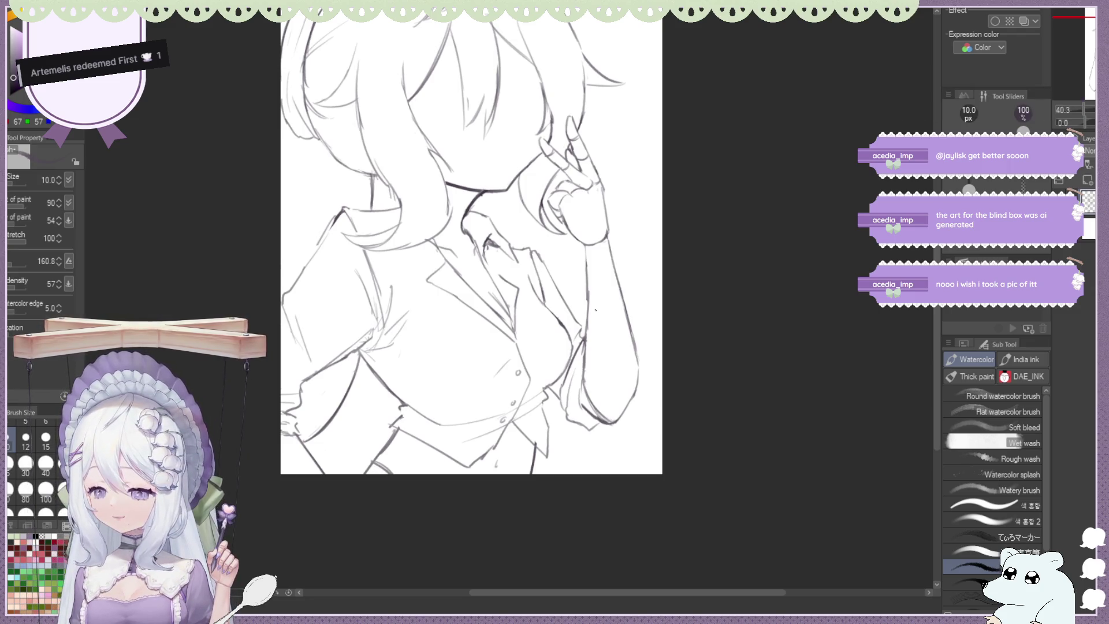
key("e")
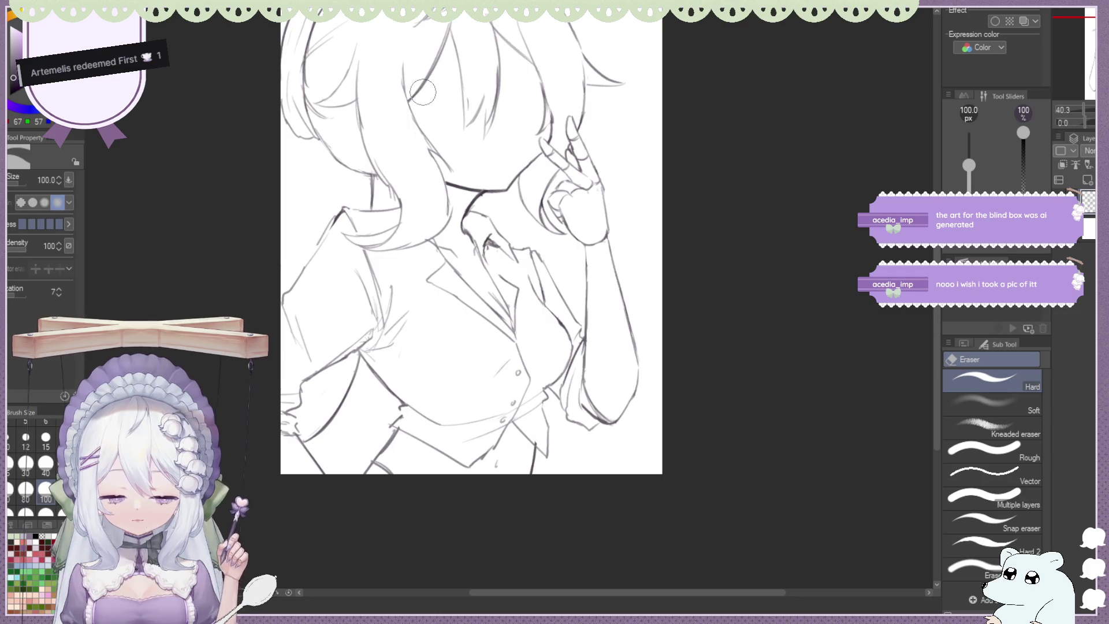
key("b")
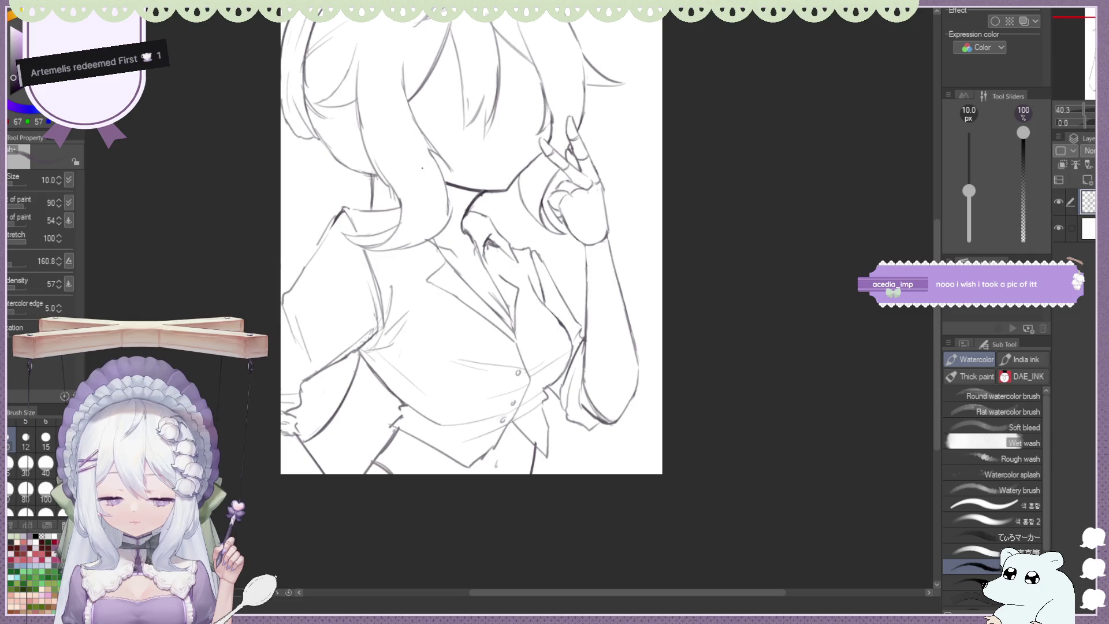
scroll(558, 285, "down", 3)
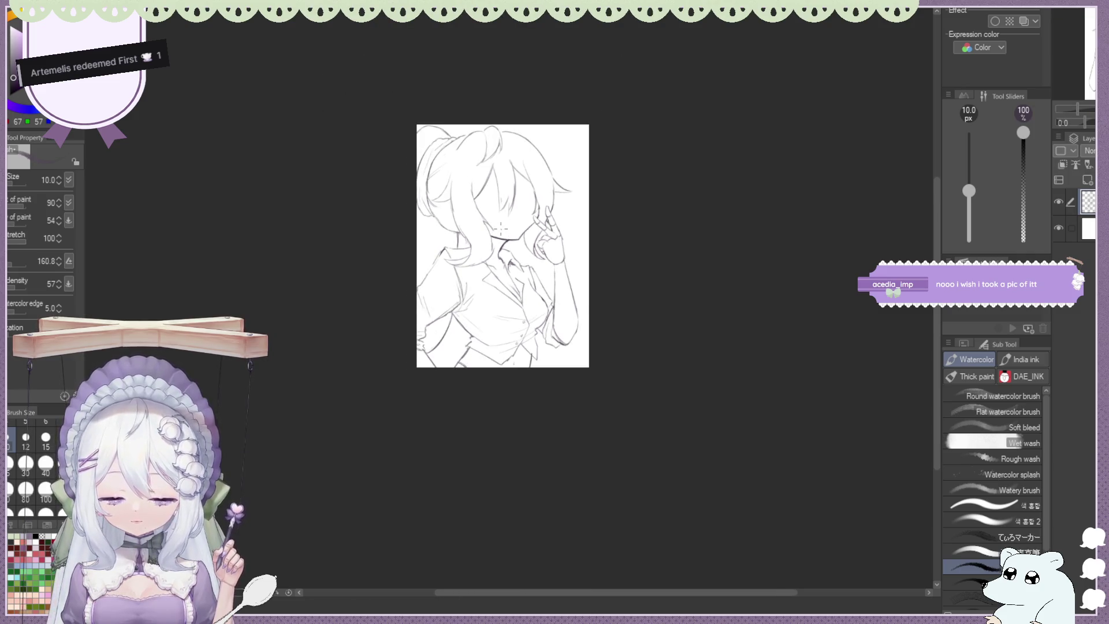
Mirror the view to check proportions, touch up lines with eraser and brush, then unmirror
scroll(501, 228, "up", 1)
scroll(500, 228, "up", 1)
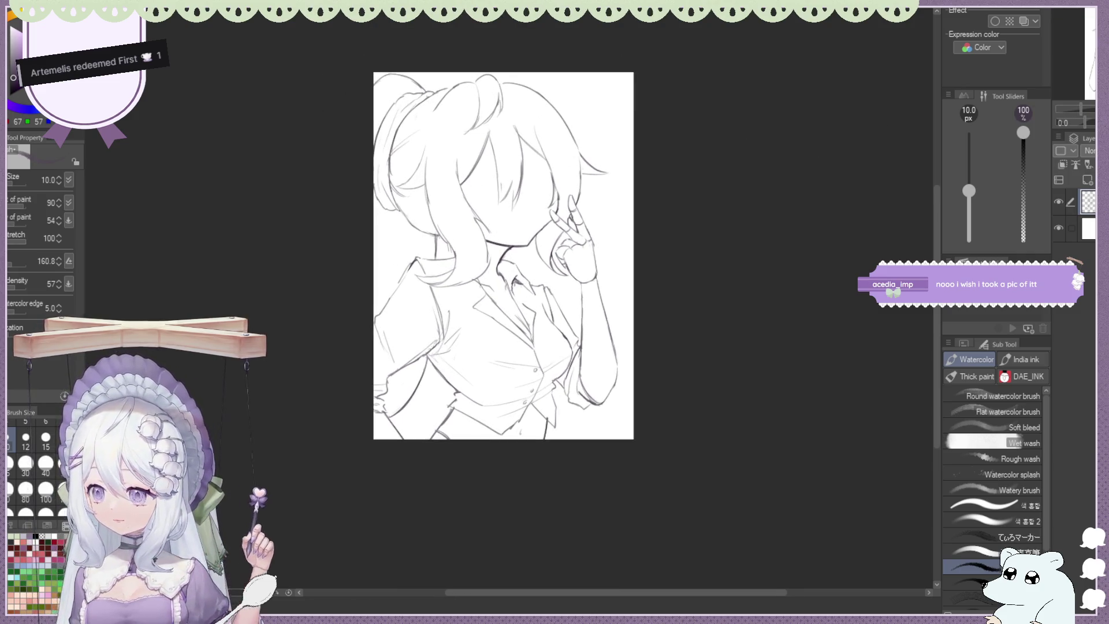
scroll(503, 255, "down", 2)
key("h")
scroll(484, 300, "up", 2)
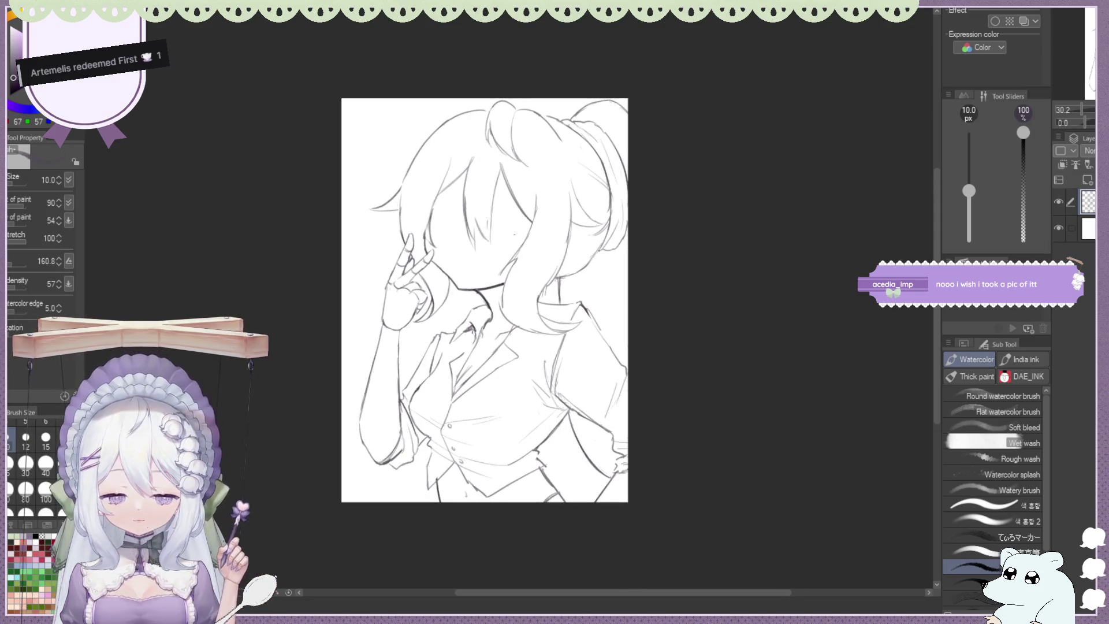
scroll(511, 224, "down", 1)
scroll(524, 268, "up", 2)
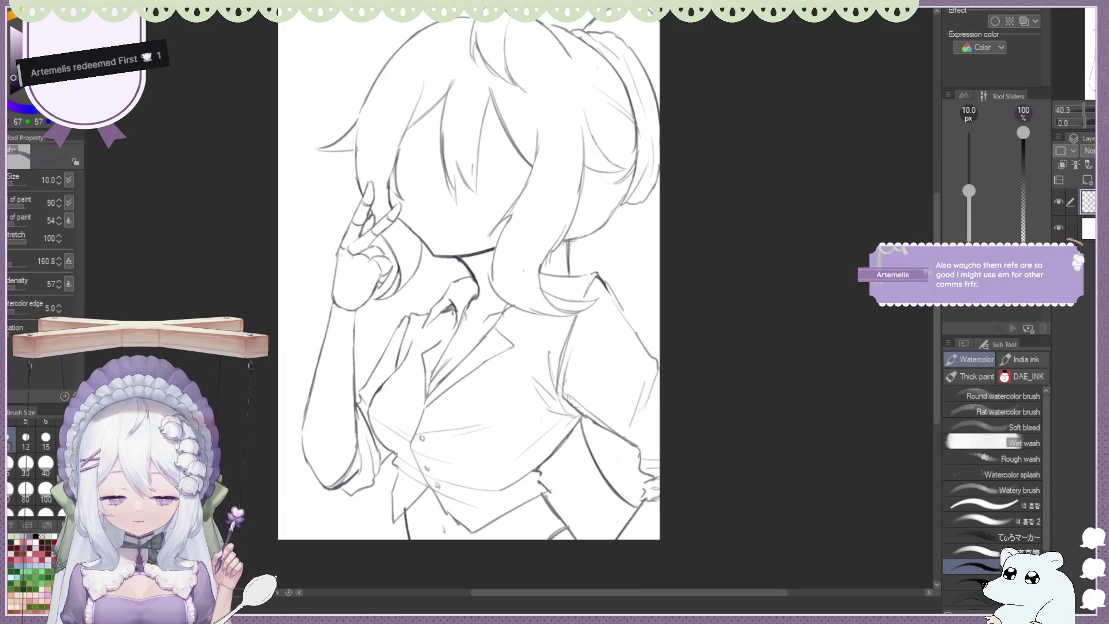
scroll(511, 292, "up", 1)
key("e")
key("b")
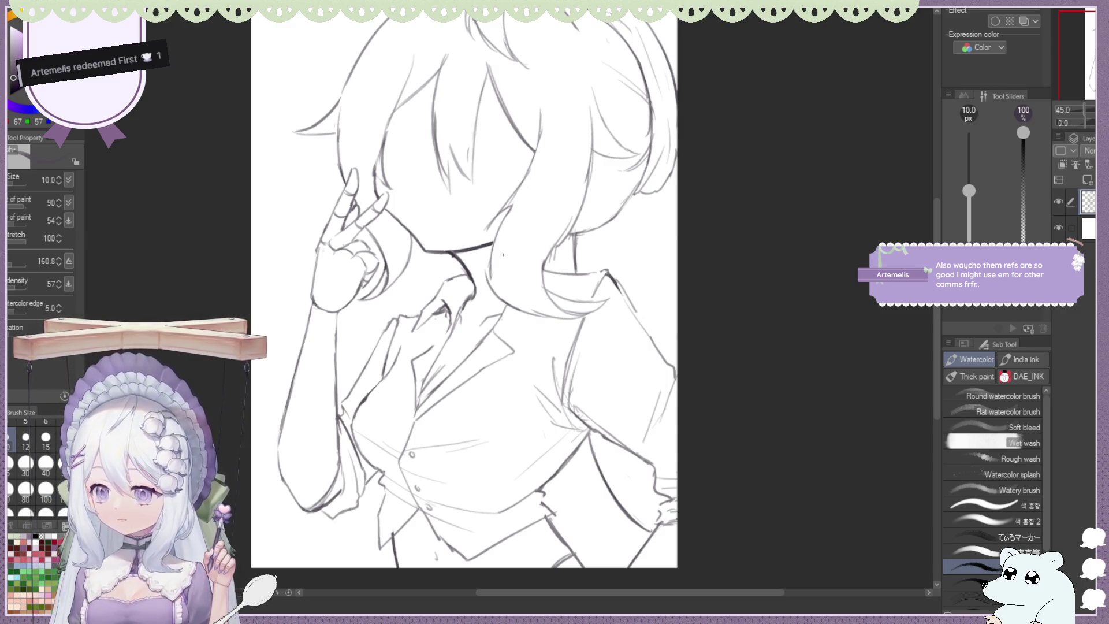
key("h")
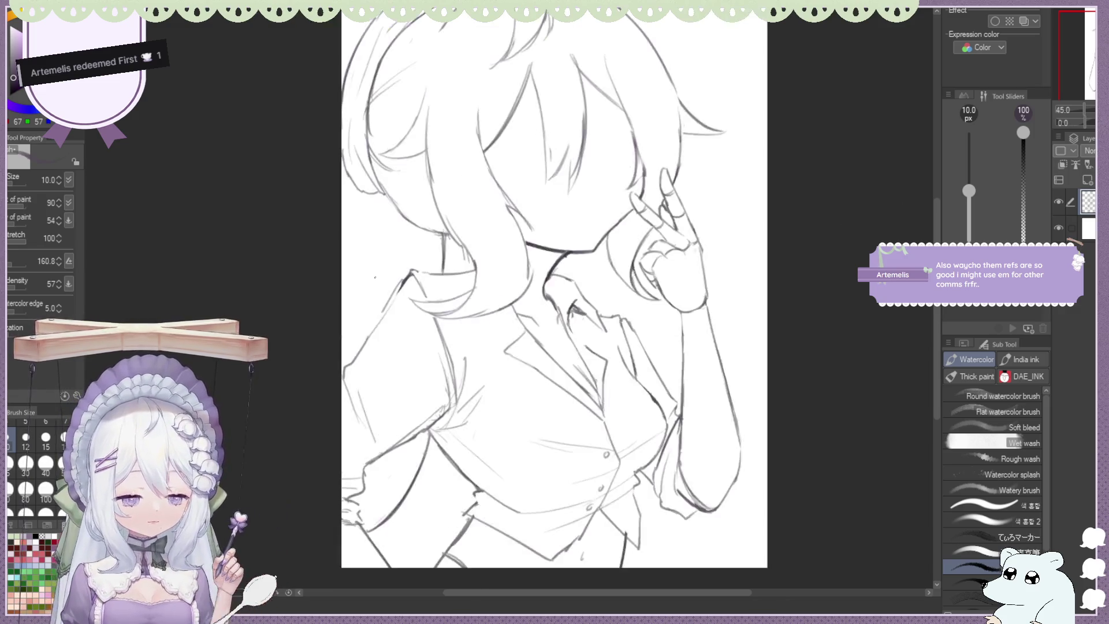
Refine the hair strands by the neck and shoulder, alternating Eraser and Watercolor brush
scroll(384, 273, "up", 1)
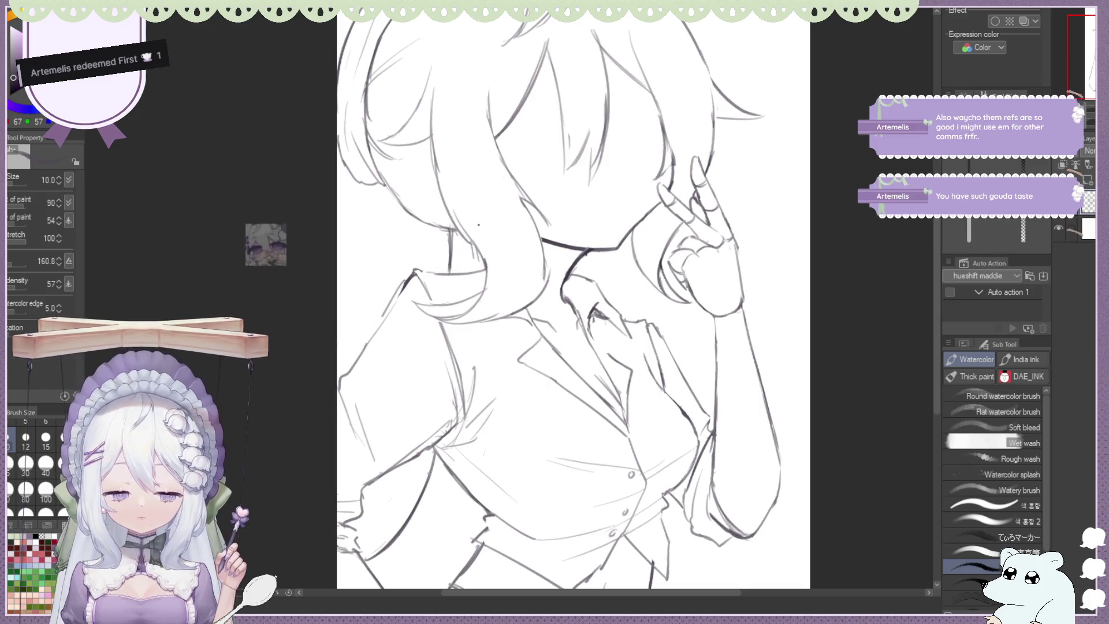
scroll(479, 225, "down", 1)
scroll(479, 224, "down", 1)
scroll(489, 165, "up", 1)
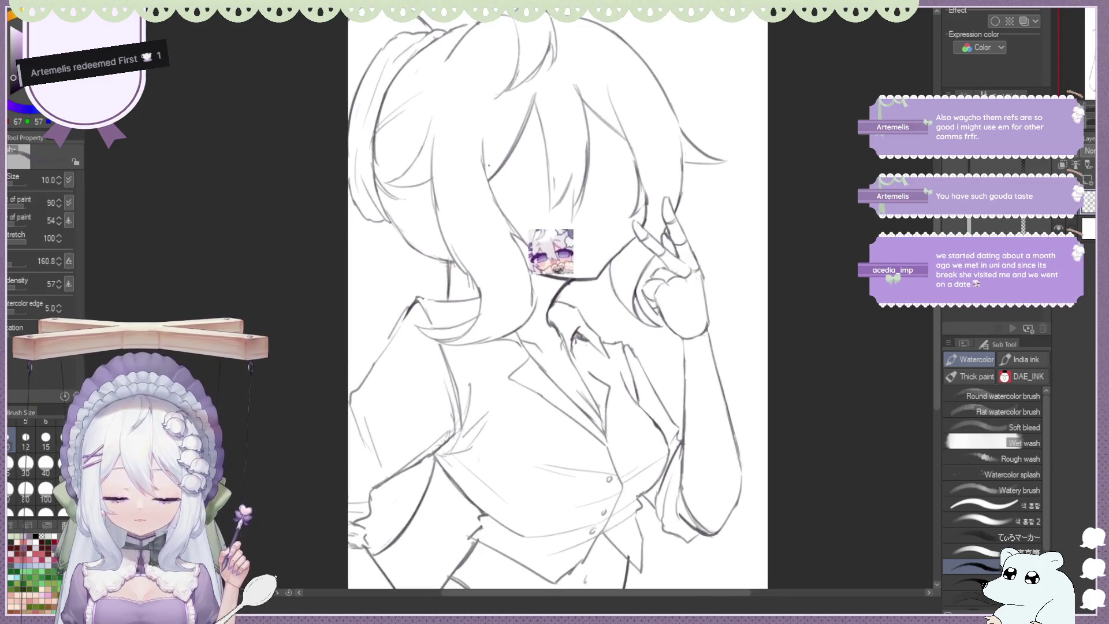
key("e")
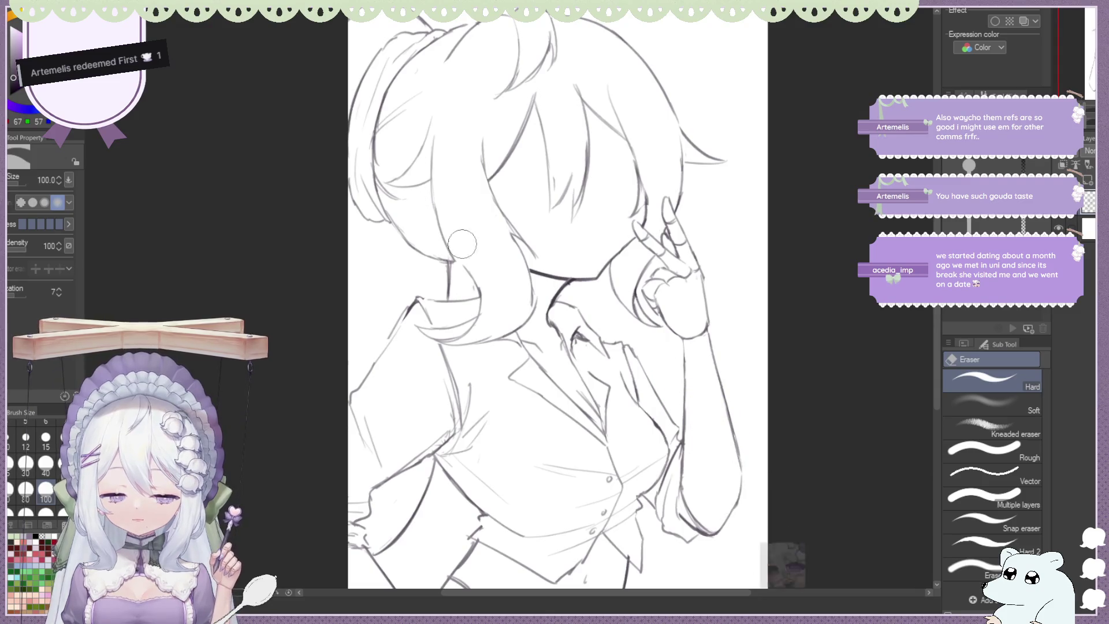
key("b")
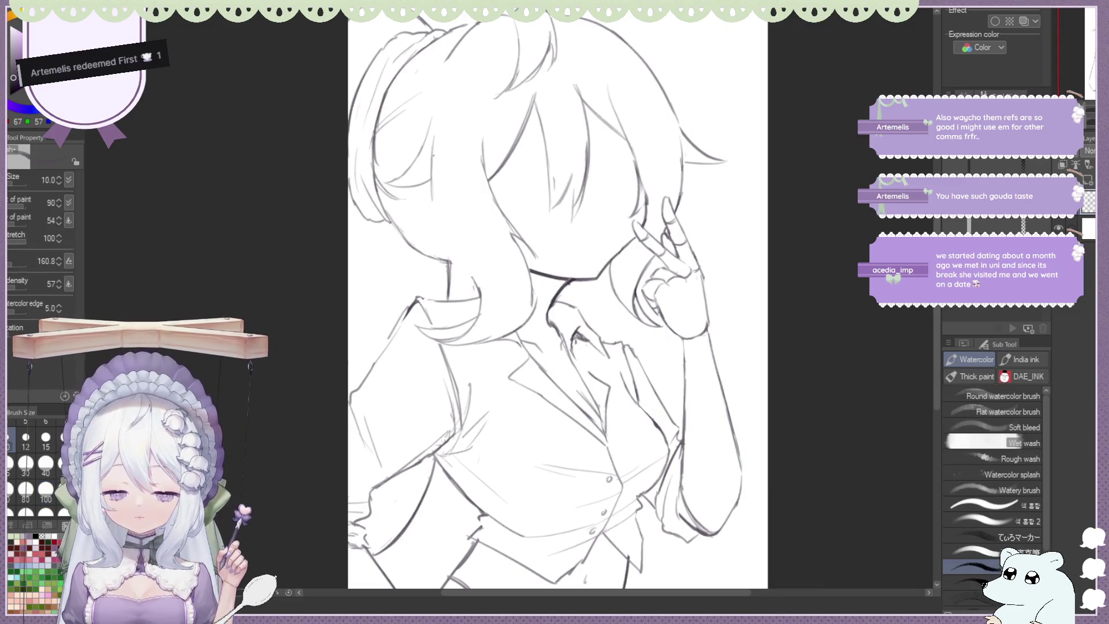
key("e")
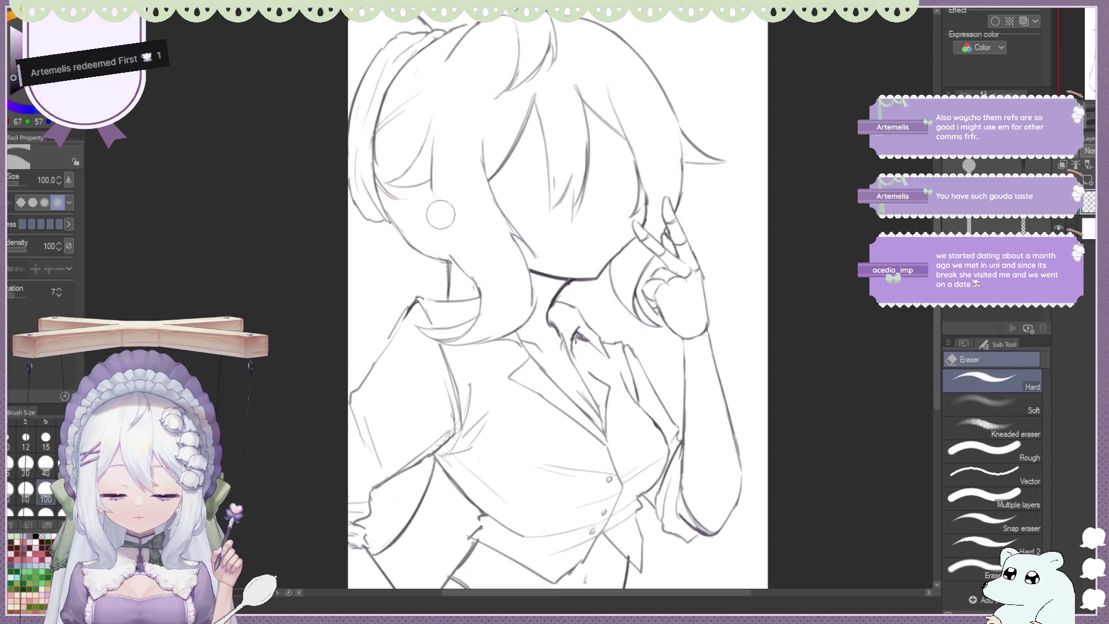
key("b")
key("e")
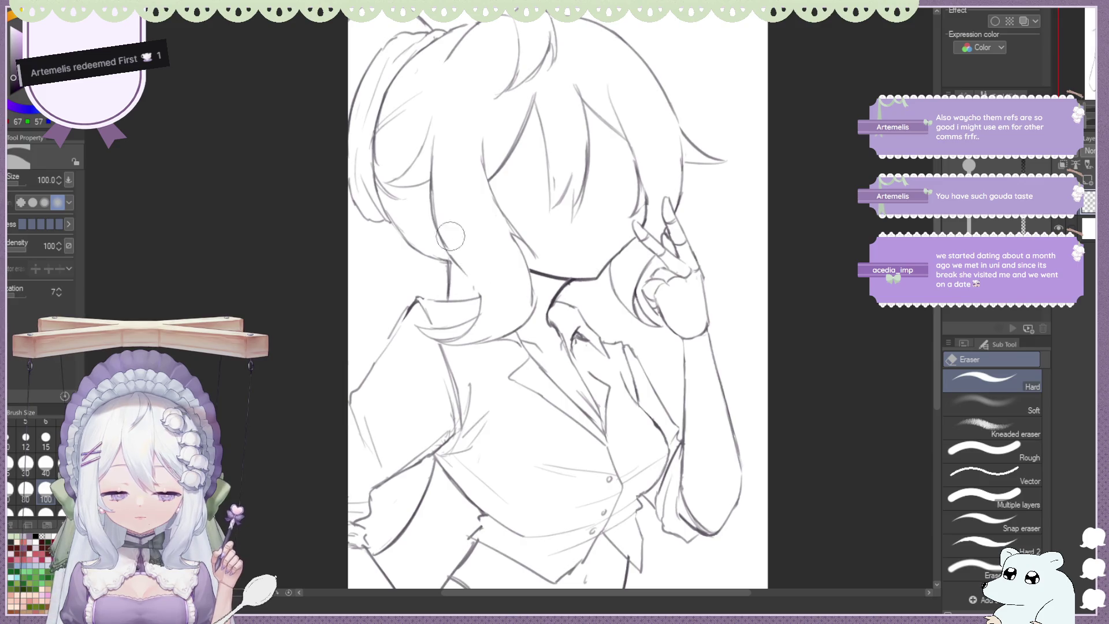
key("b")
key("e")
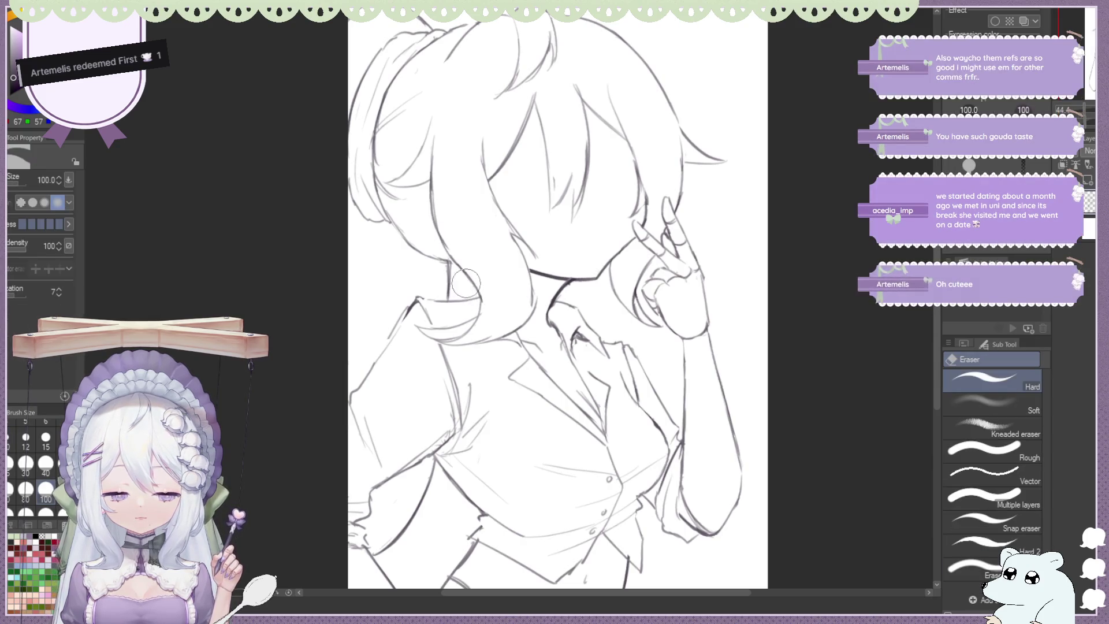
key("b")
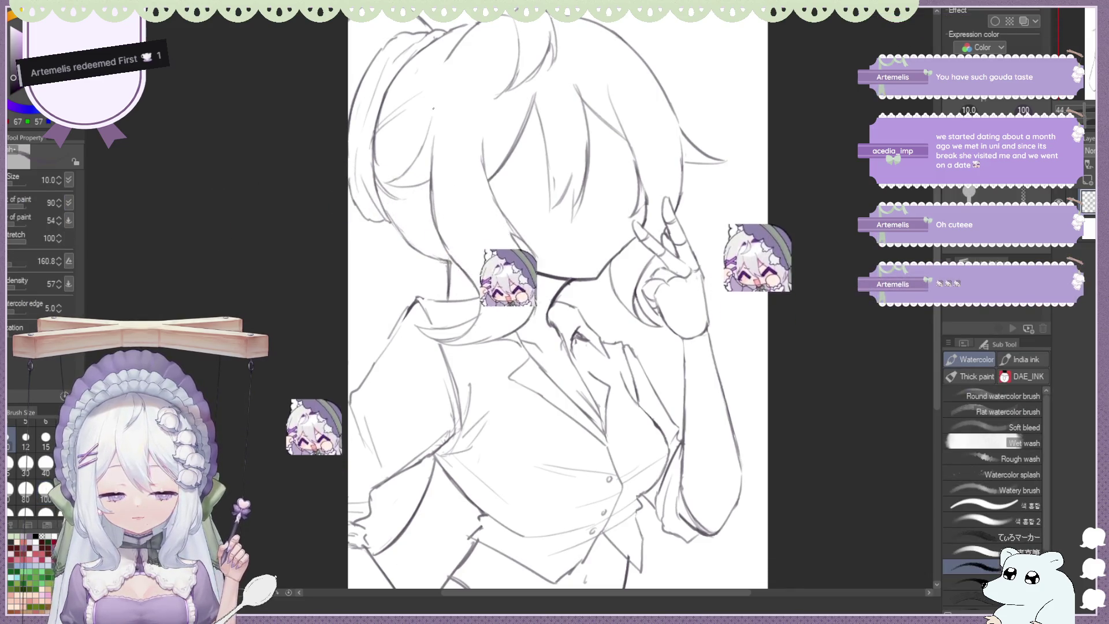
Mirror-check the sketch again, flip it back, and switch to the Liquify tool
key("h")
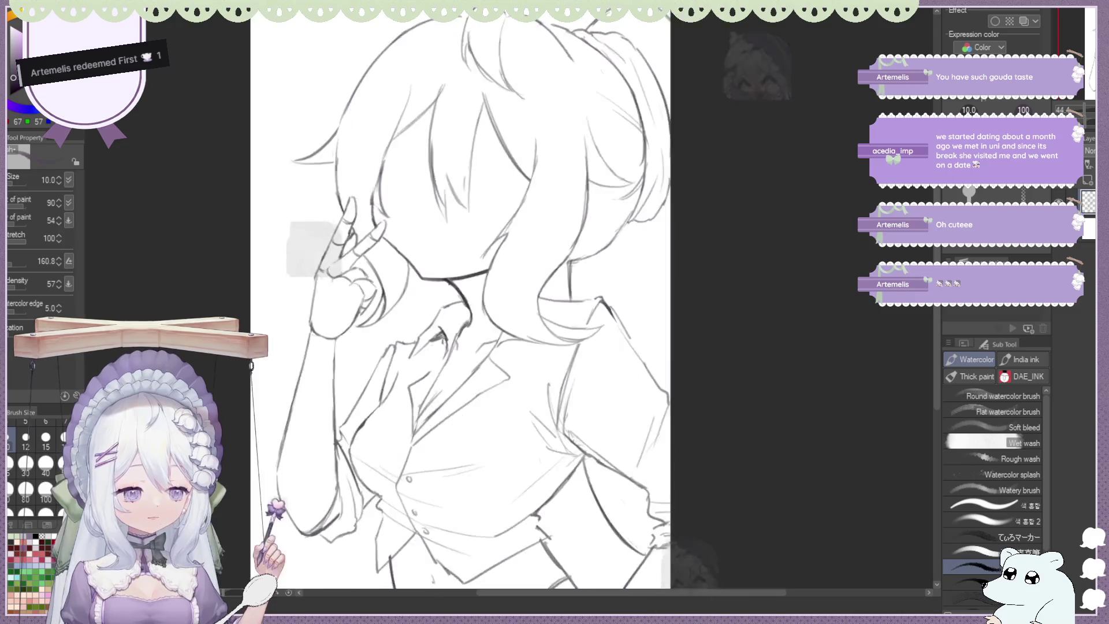
scroll(547, 87, "down", 3)
scroll(537, 86, "down", 2)
scroll(740, 124, "up", 2)
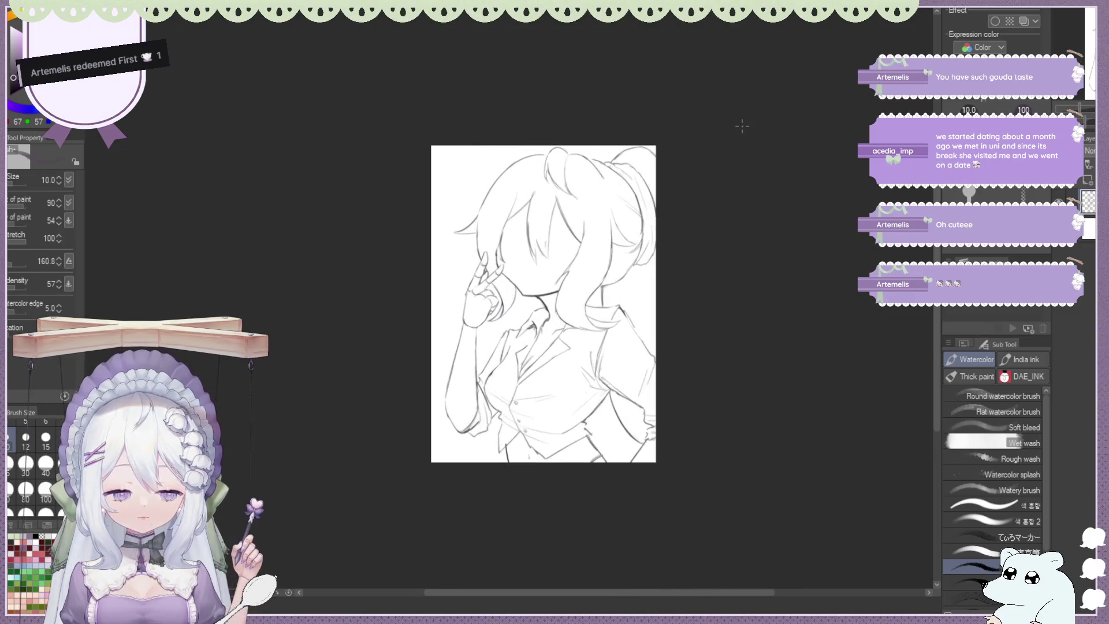
scroll(698, 122, "up", 1)
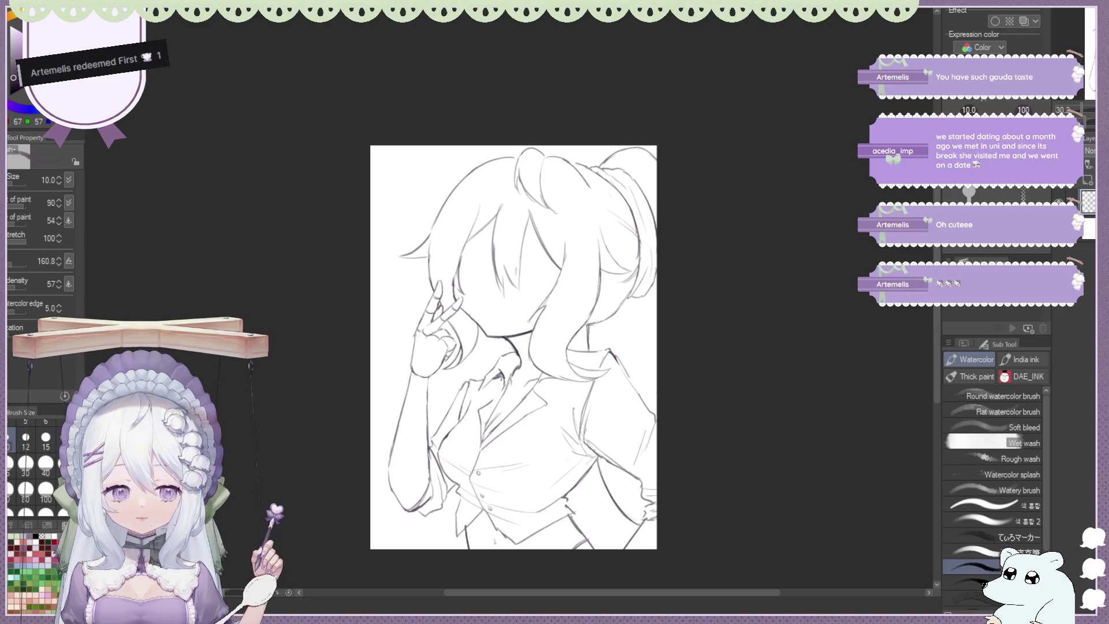
key("h")
scroll(549, 335, "down", 2)
scroll(549, 335, "up", 2)
scroll(464, 152, "up", 1)
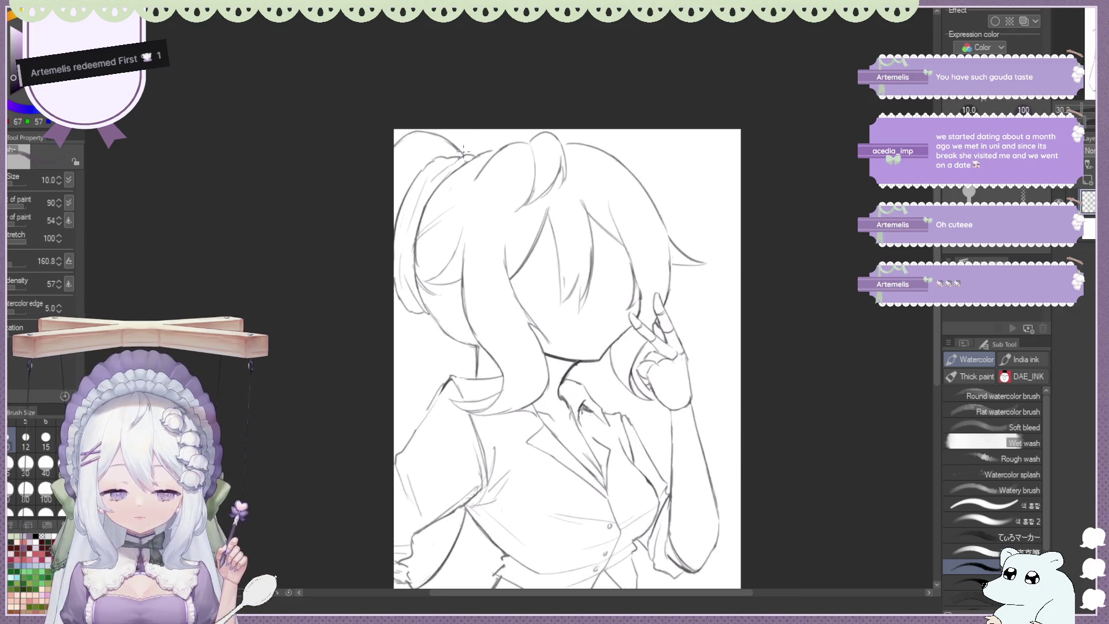
key("j")
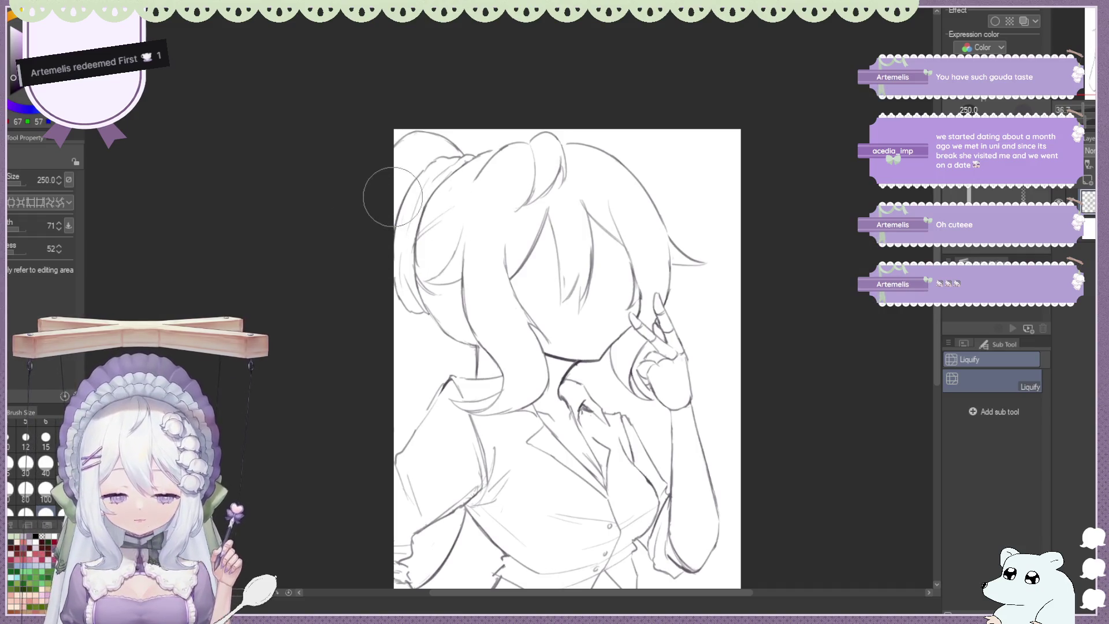
Enlarge the Liquify brush to 700 px and reshape the face and jaw contour
scroll(29, 462, "down", 2)
left_click(45, 506)
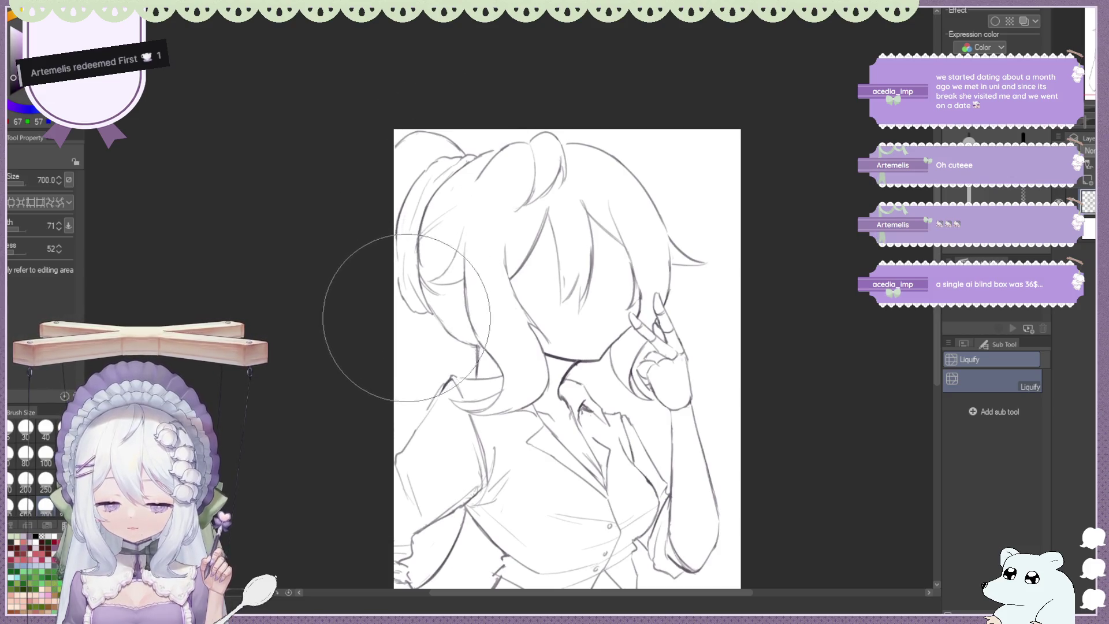
scroll(470, 144, "down", 3)
scroll(496, 130, "down", 1)
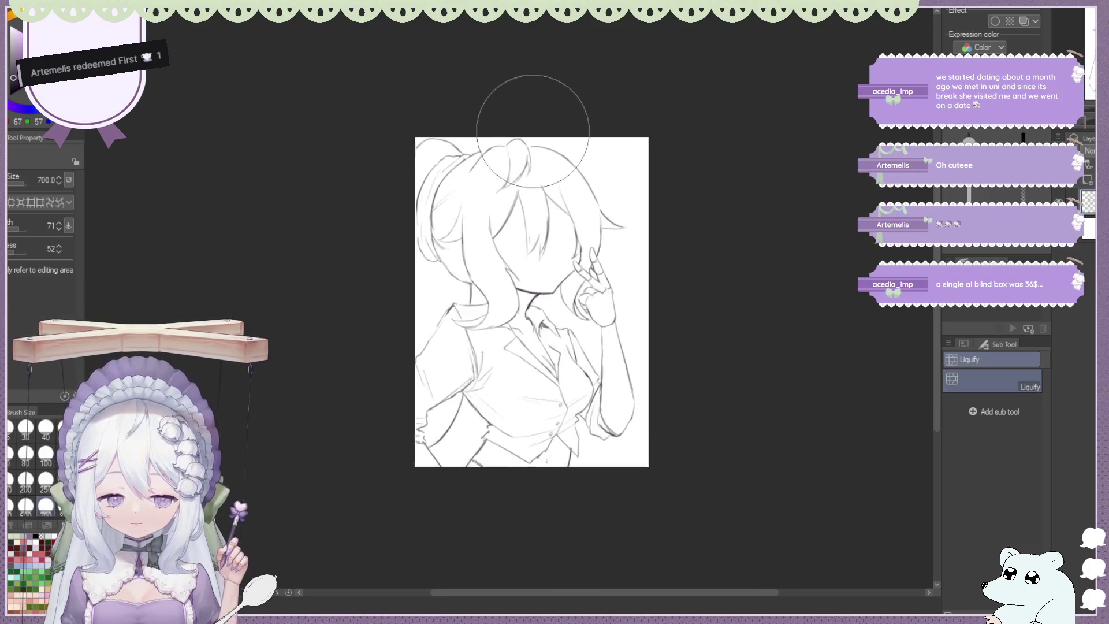
scroll(533, 131, "up", 2)
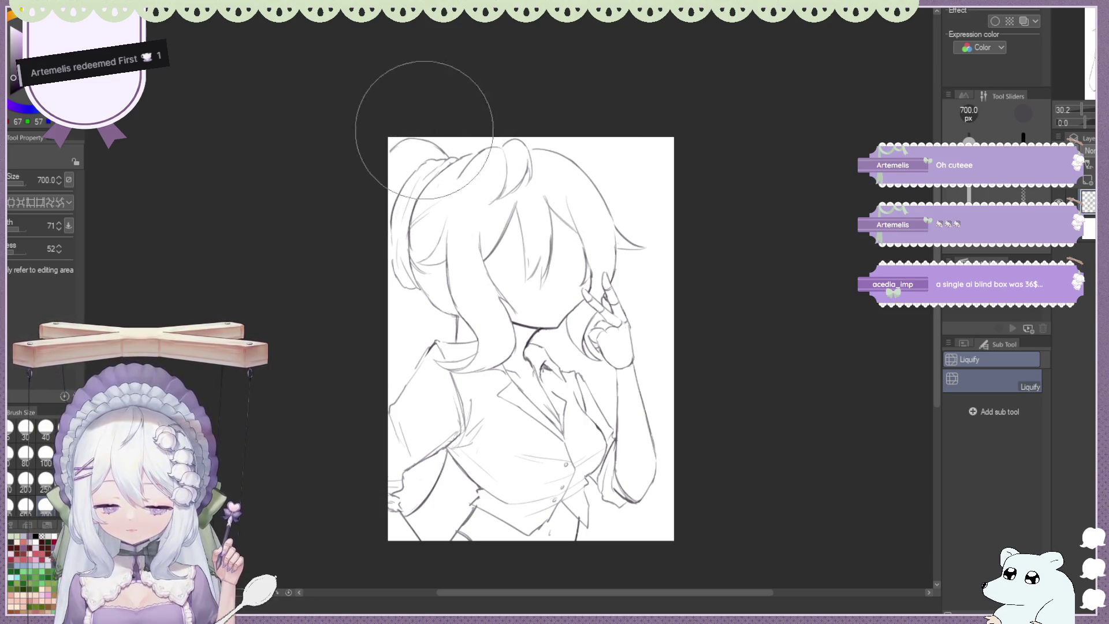
scroll(502, 171, "down", 1)
scroll(502, 171, "down", 1)
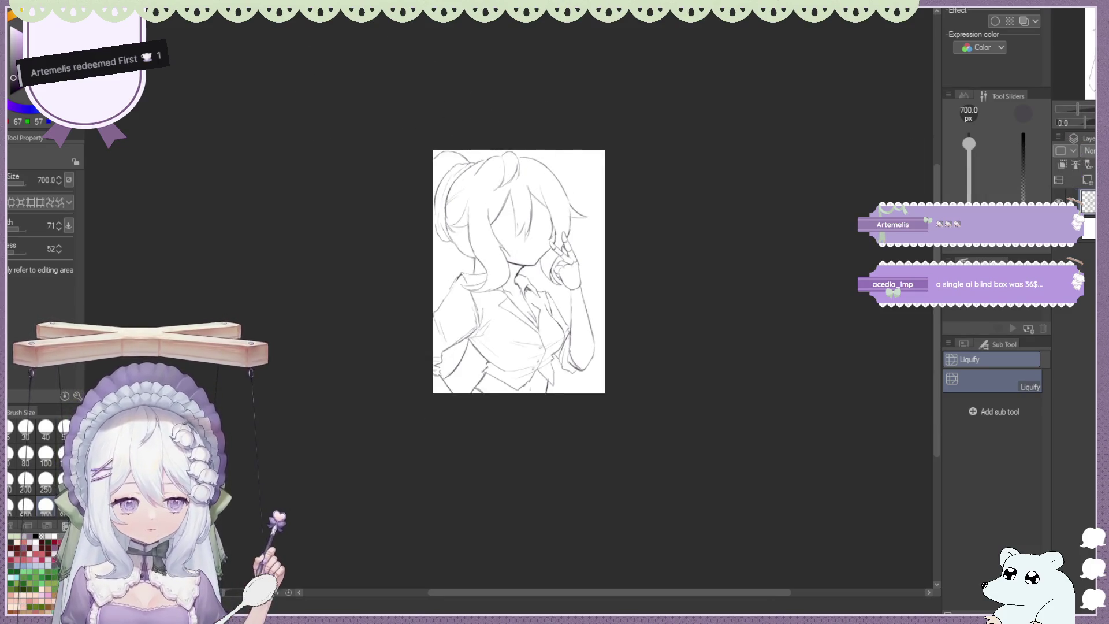
scroll(376, 192, "down", 1)
Mirror the view, set the warp brush to 600 px, then unmirror with the Watercolor brush ready
key("h")
scroll(465, 198, "up", 4)
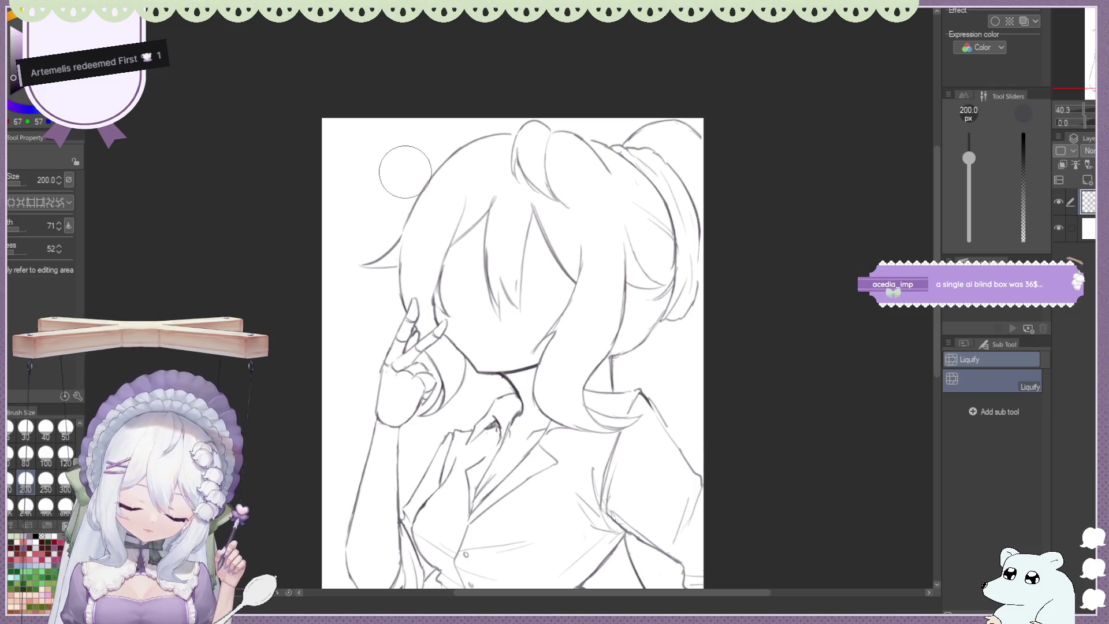
left_click(36, 506)
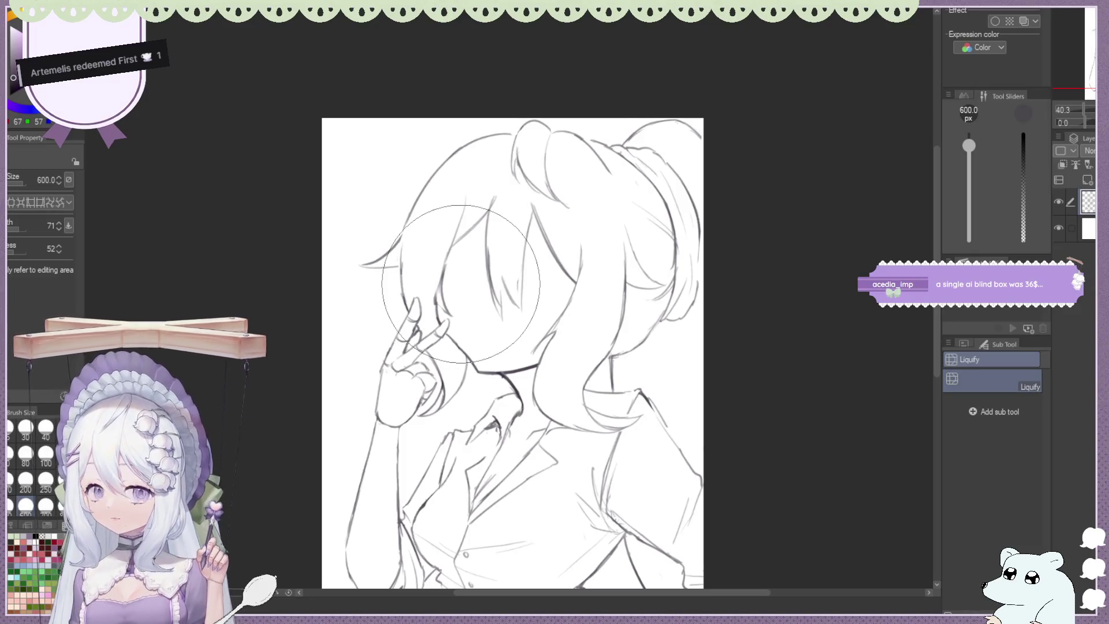
scroll(530, 134, "down", 3)
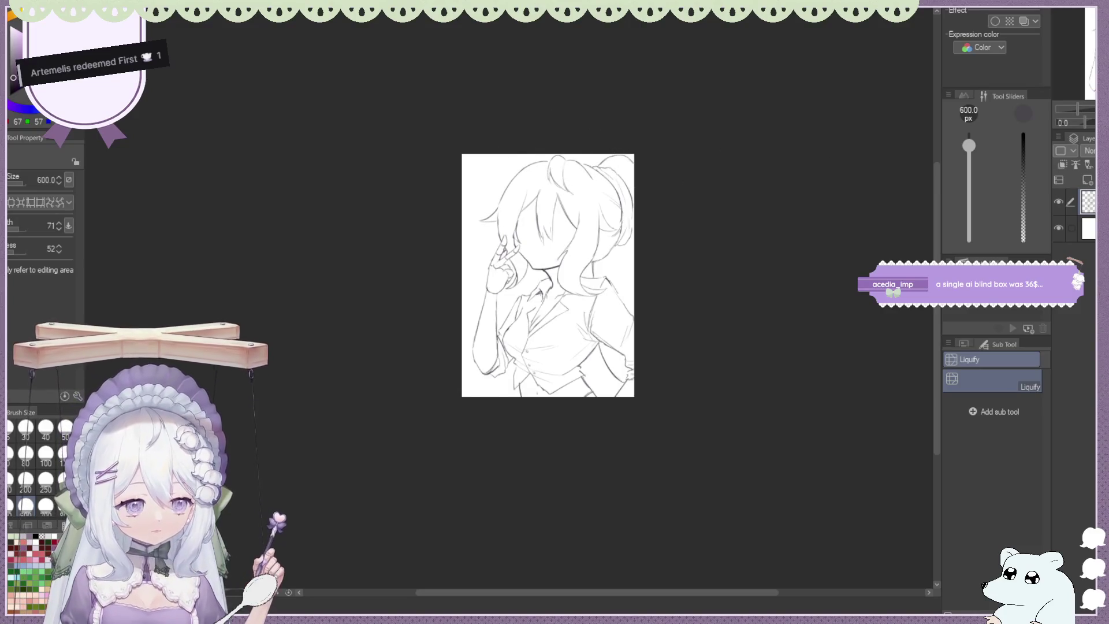
key("h")
scroll(372, 347, "up", 3)
key("b")
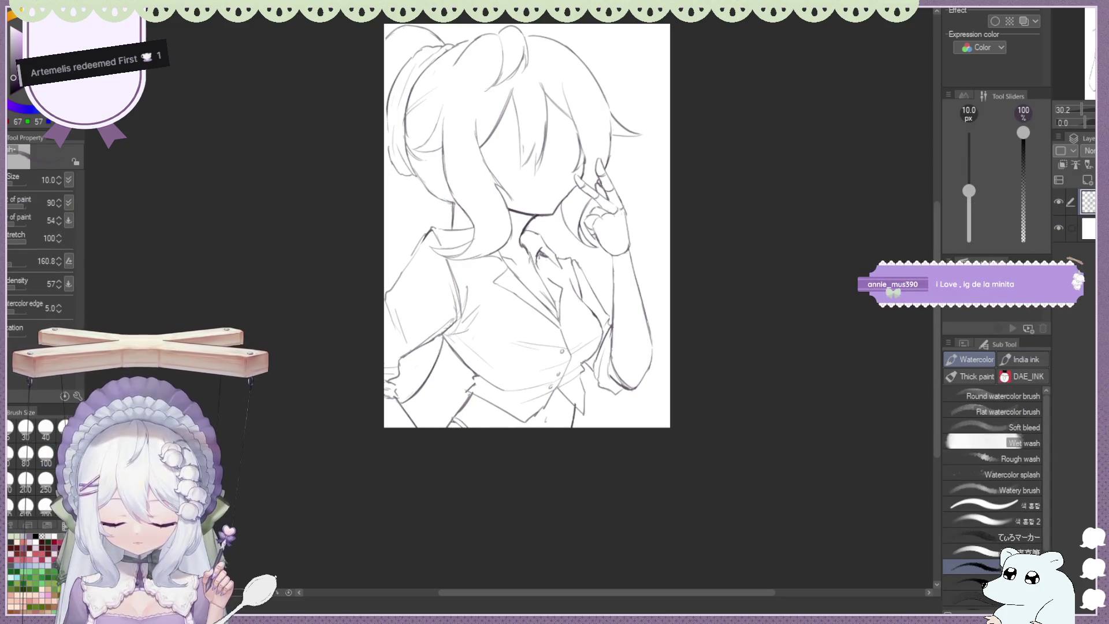
Switch to Liquify, mirror the view and zoom in on the chest area
scroll(453, 417, "up", 1)
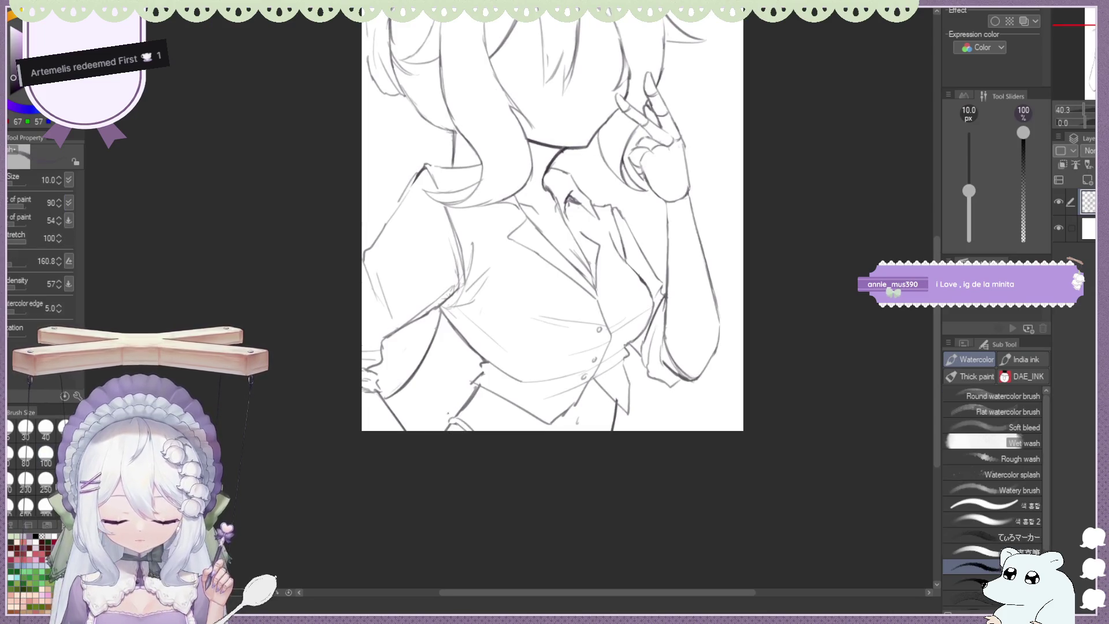
scroll(555, 246, "down", 2)
scroll(555, 246, "down", 1)
scroll(555, 246, "down", 1)
scroll(551, 245, "up", 2)
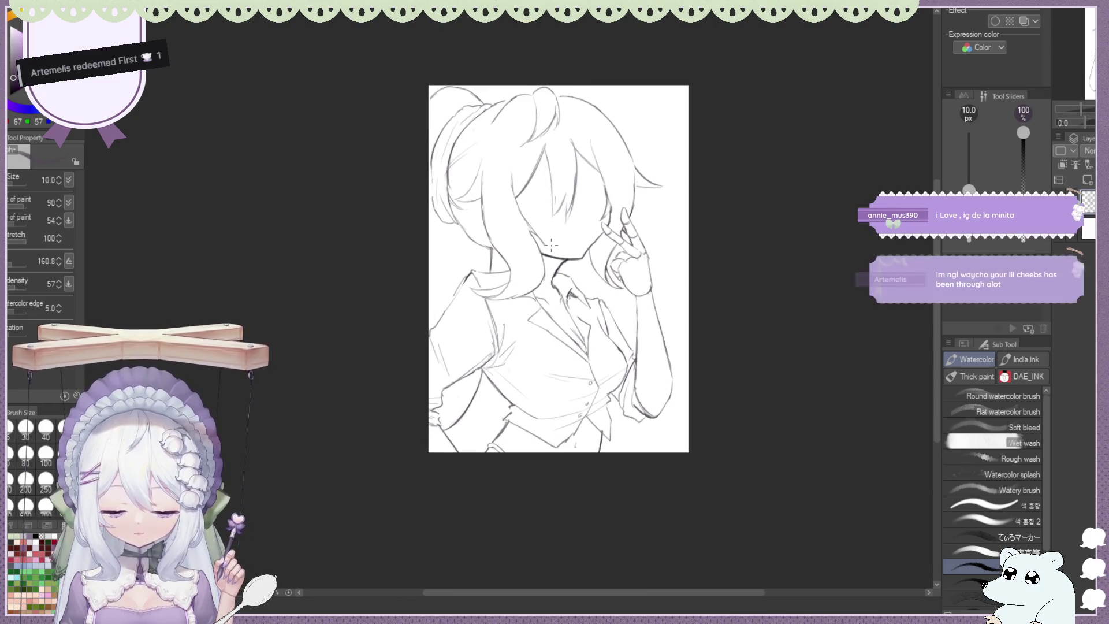
key("j")
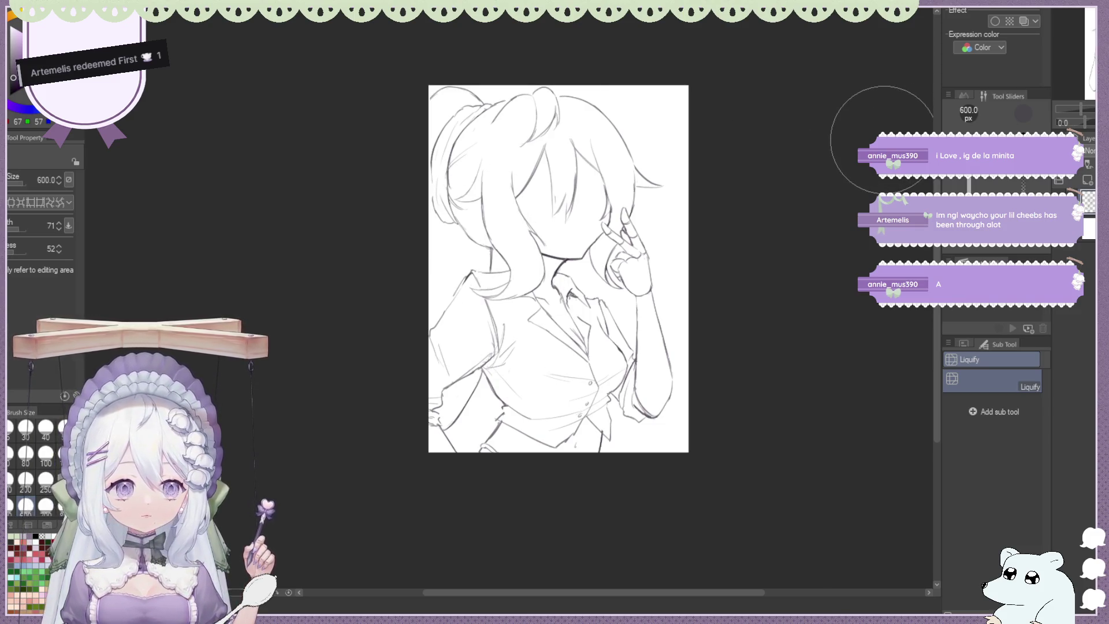
key("h")
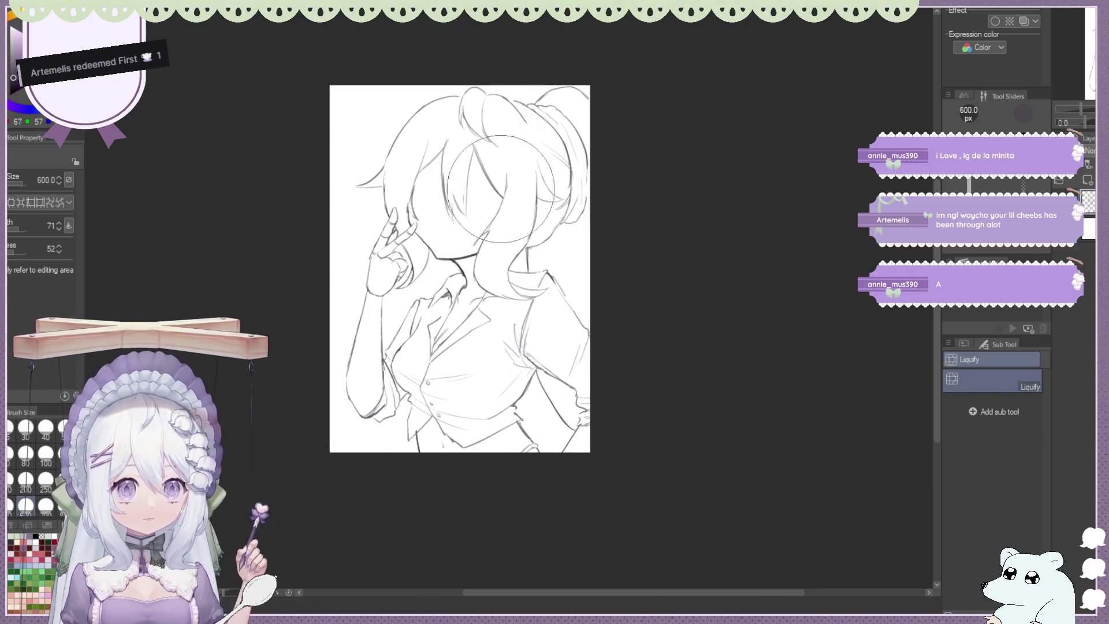
key("ctrl+minus")
key("ctrl+plus")
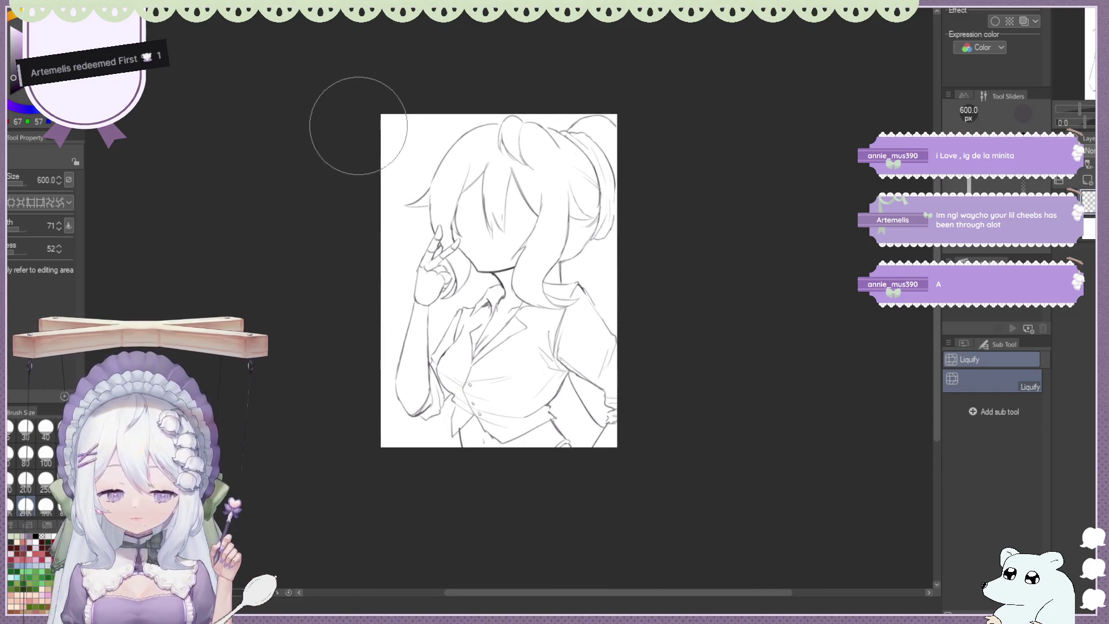
key("ctrl+plus")
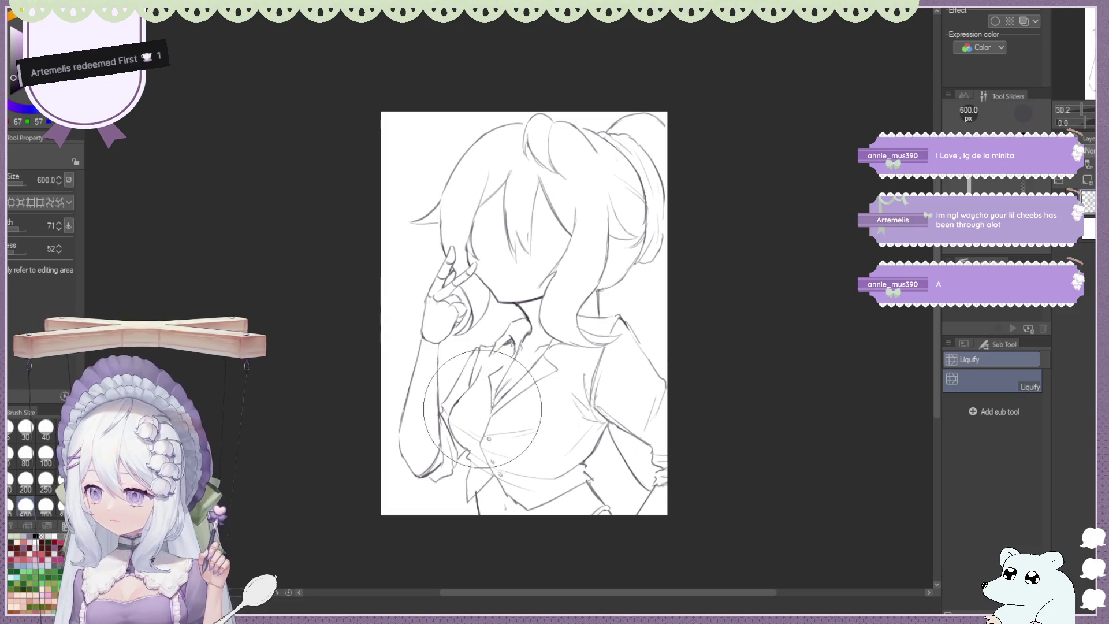
Warp the chest and collar lines, undo stray warps, and shrink the Liquify brush to 250 px
left_click_drag(482, 408, 485, 373)
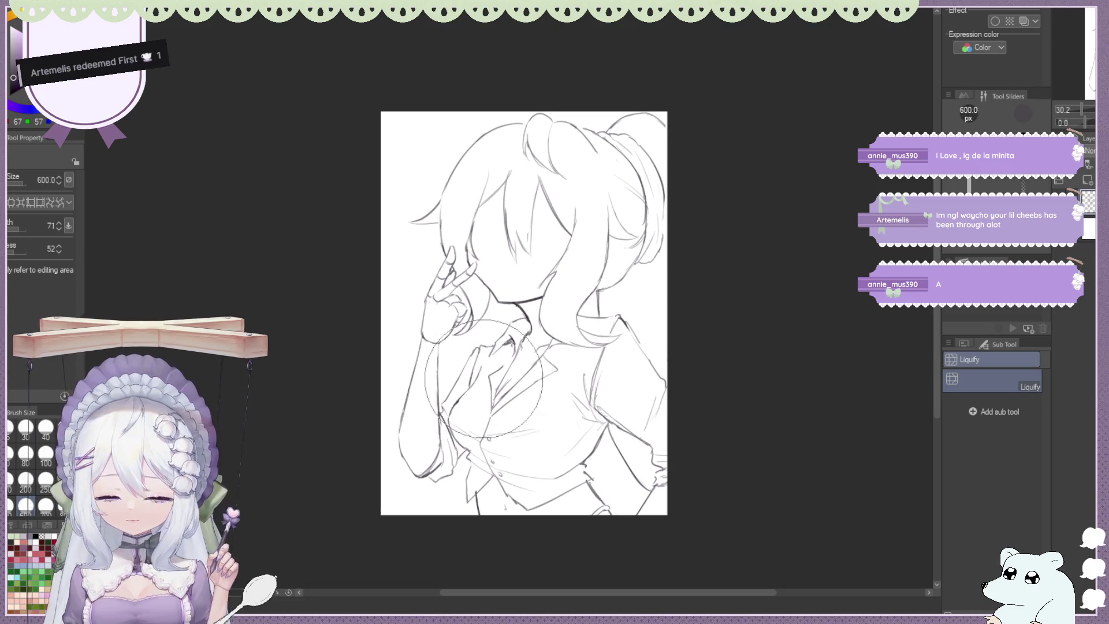
mouse_move(486, 374)
left_mouse_down()
mouse_move(483, 394)
mouse_move(489, 382)
mouse_move(463, 347)
mouse_move(469, 458)
mouse_move(440, 462)
mouse_move(494, 317)
mouse_move(528, 390)
mouse_move(523, 419)
mouse_move(507, 404)
mouse_move(445, 506)
mouse_move(466, 457)
mouse_move(479, 254)
mouse_move(532, 450)
mouse_move(513, 386)
mouse_move(503, 448)
mouse_move(456, 477)
mouse_move(442, 247)
left_mouse_up()
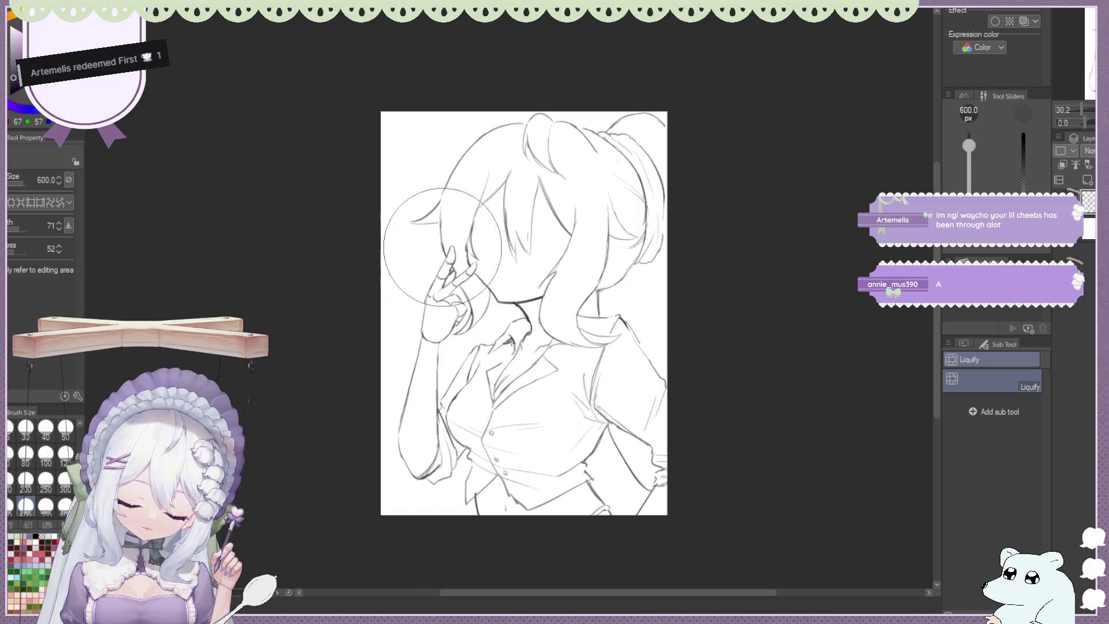
key("ctrl+z")
key("ctrl+z")
key("ctrl+z")
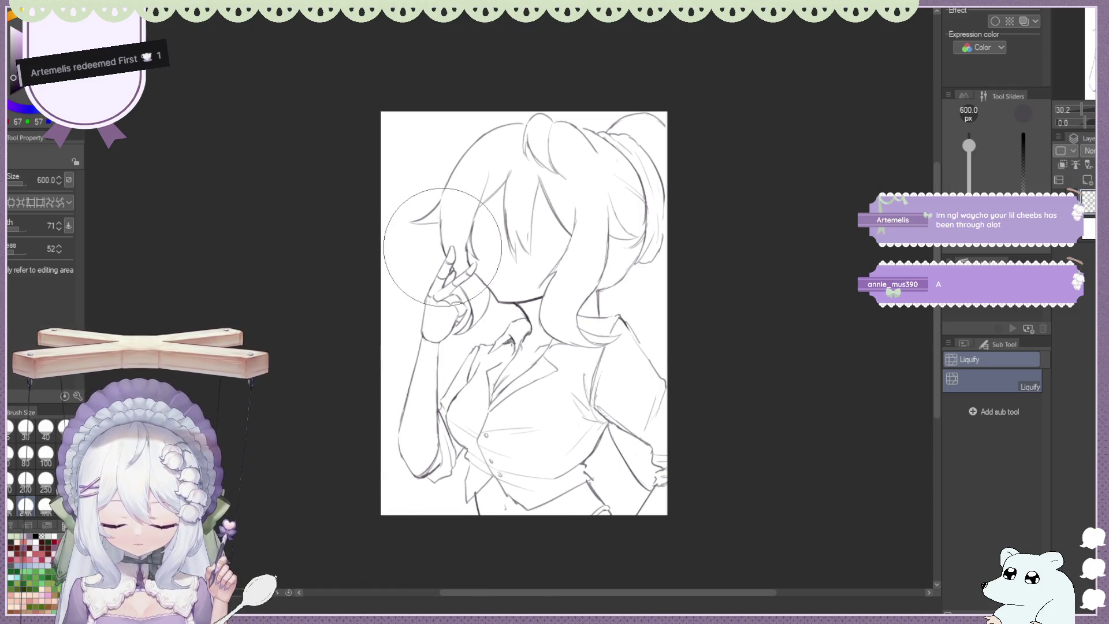
key("ctrl+z")
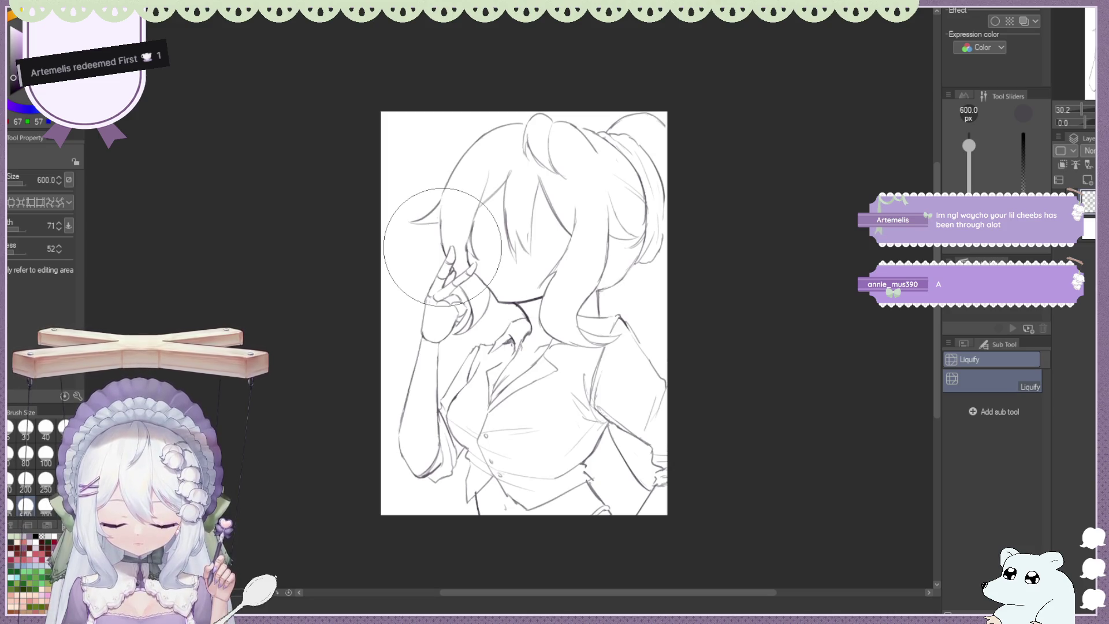
key("ctrl+z")
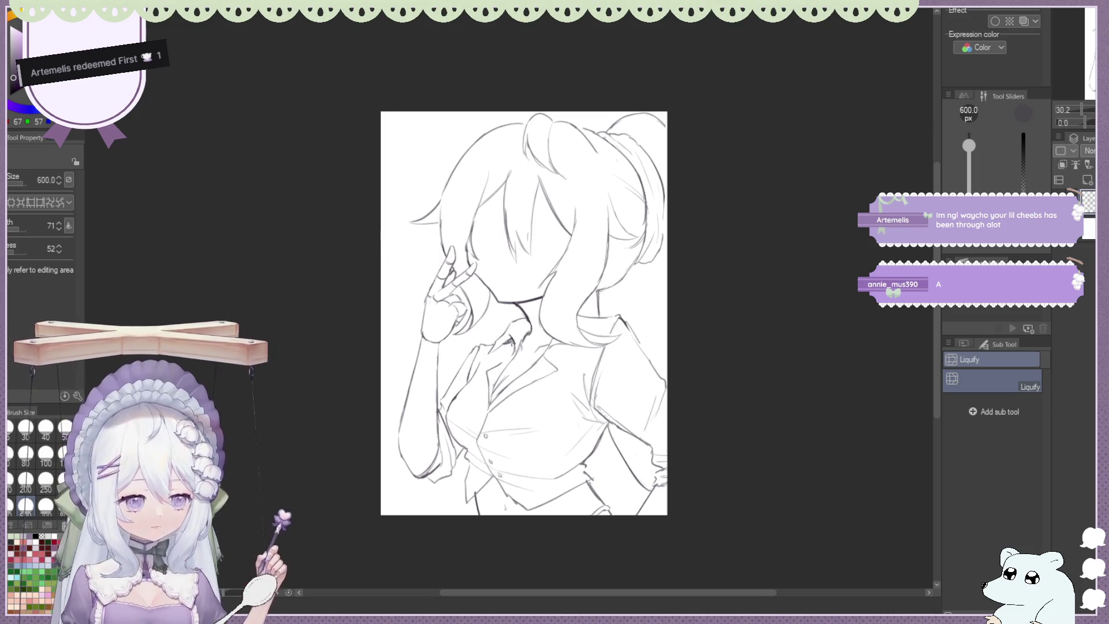
key("h")
key("bracketleft")
key("bracketleft")
key("bracketleft")
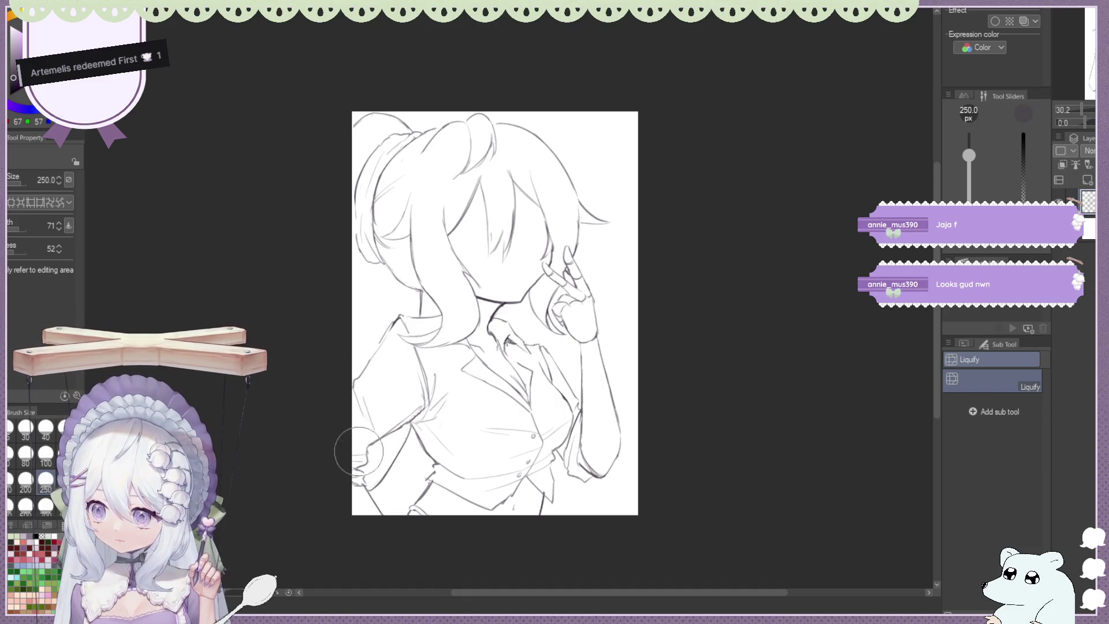
key("b")
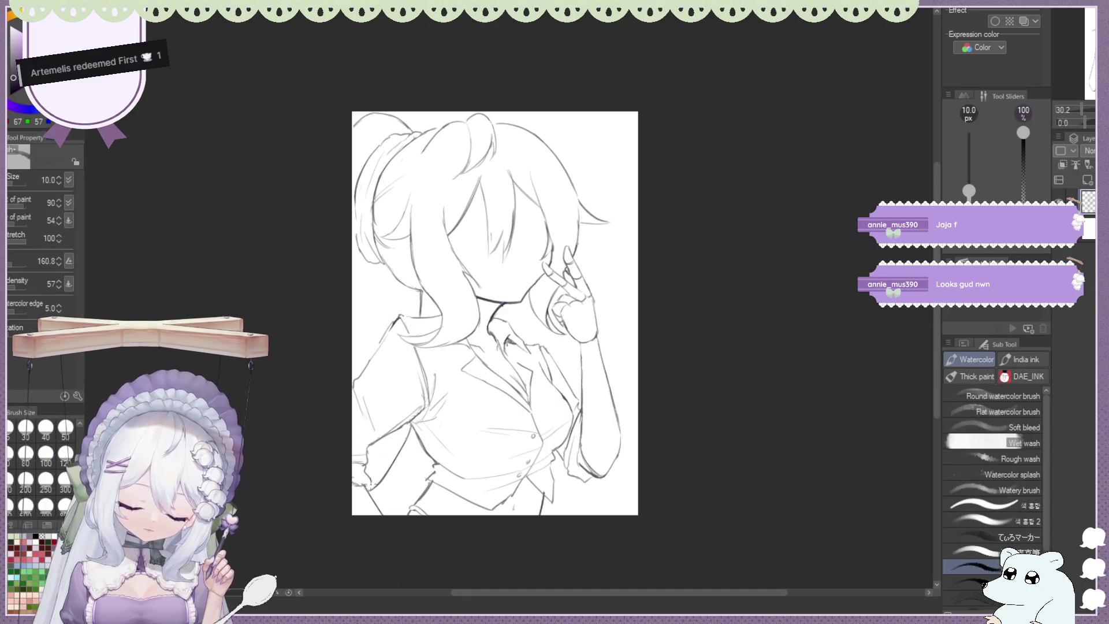
Touch up the hair by the neck, alternating the hard eraser and drawing brush
key("e")
key("b")
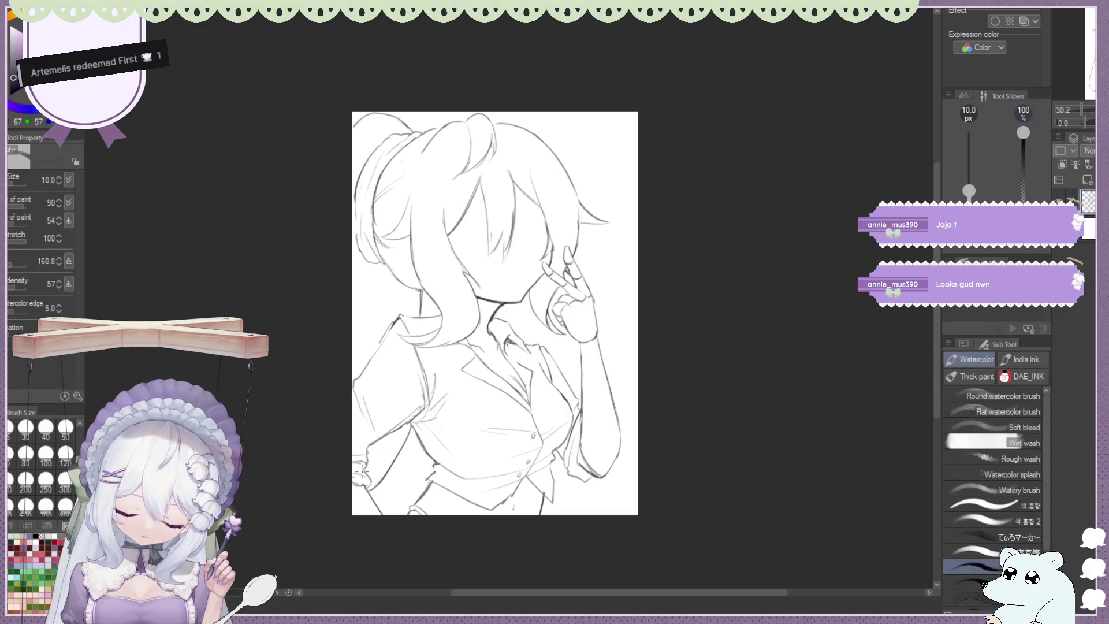
key("e")
key("b")
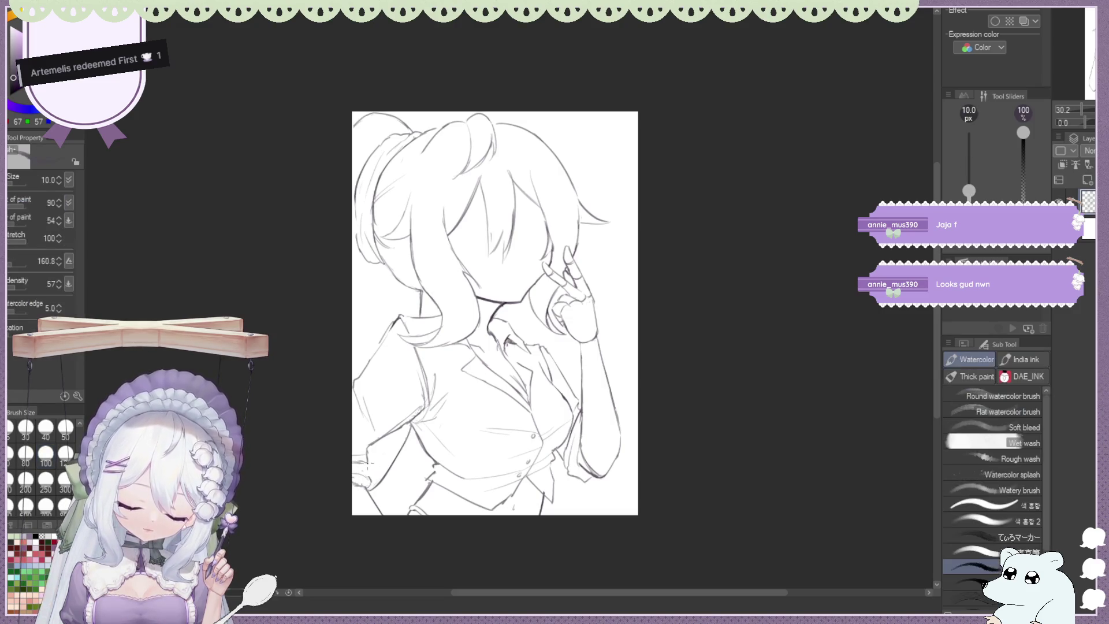
scroll(330, 388, "down", 2)
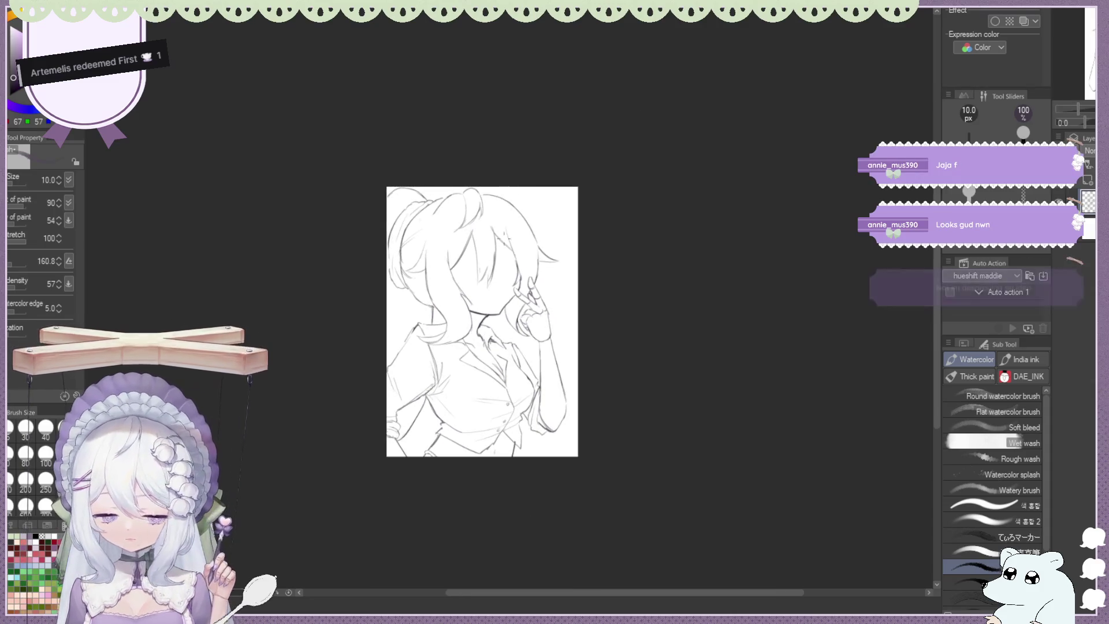
scroll(330, 389, "up", 1)
scroll(330, 389, "up", 1)
Mirror the view, undo the last neck strokes, and draw a circle trimmed into a small hoop earring
key("h")
scroll(524, 267, "up", 1)
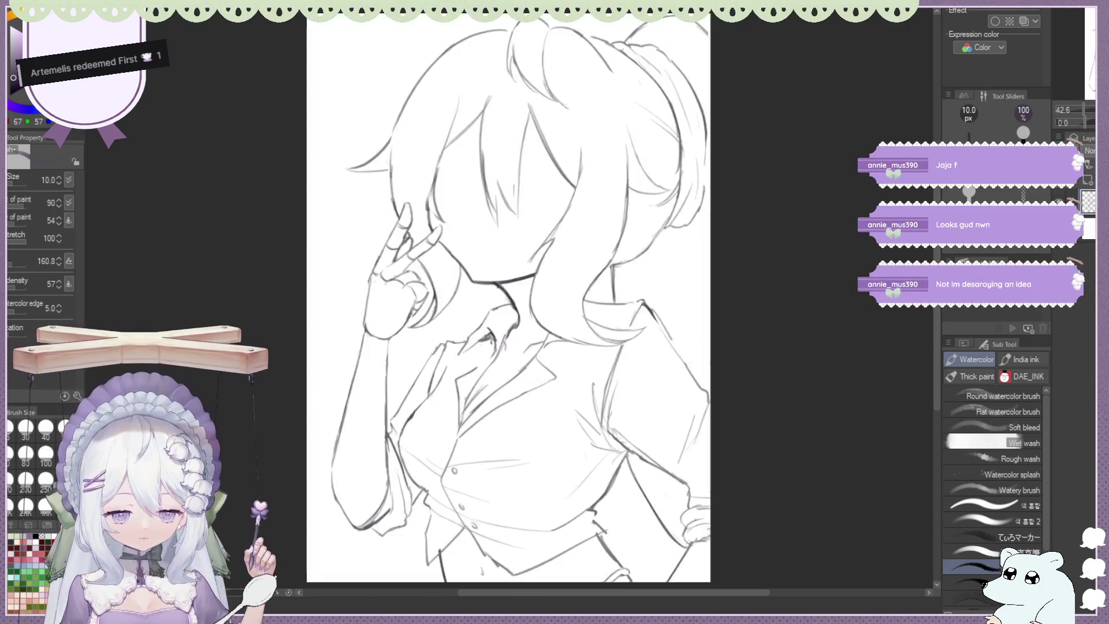
scroll(524, 267, "down", 1)
scroll(524, 267, "down", 1)
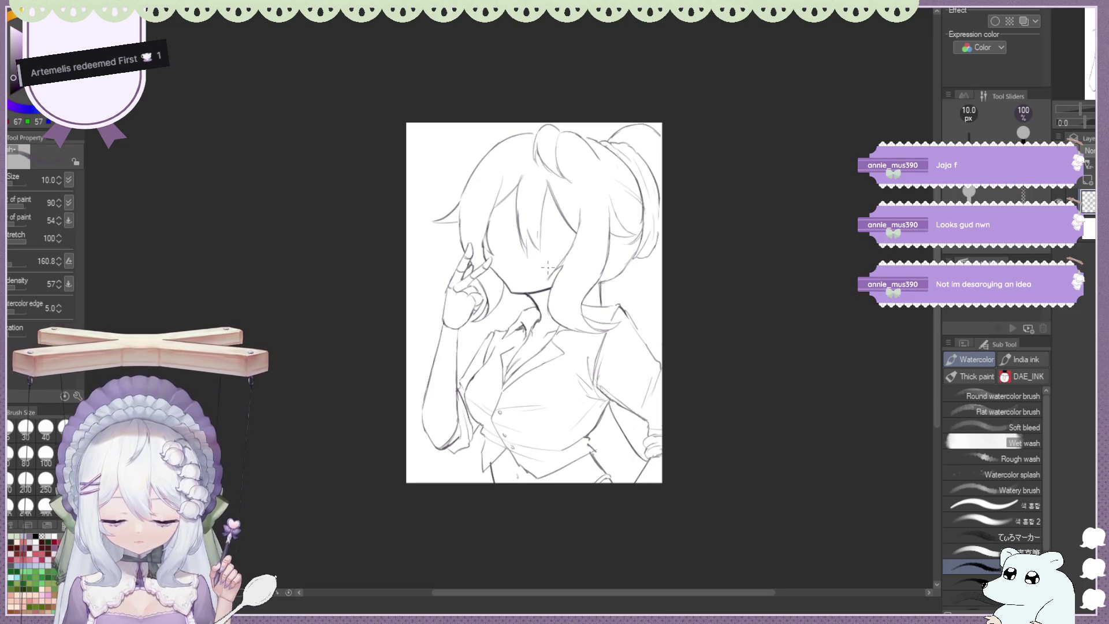
scroll(549, 267, "down", 1)
scroll(548, 267, "up", 2)
scroll(572, 244, "up", 1)
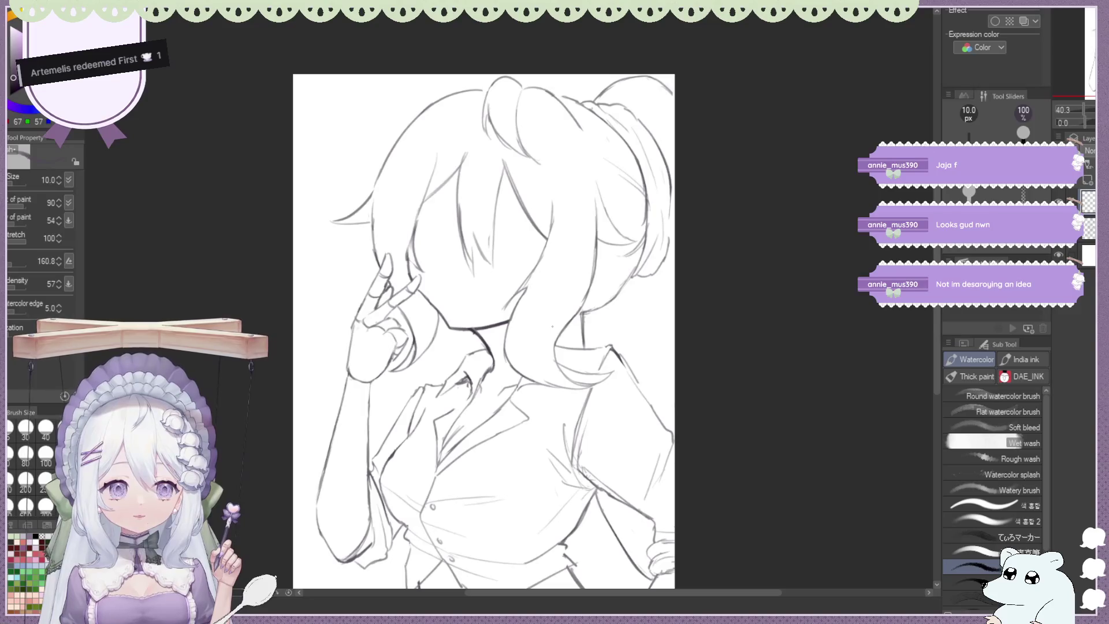
key("ctrl+z")
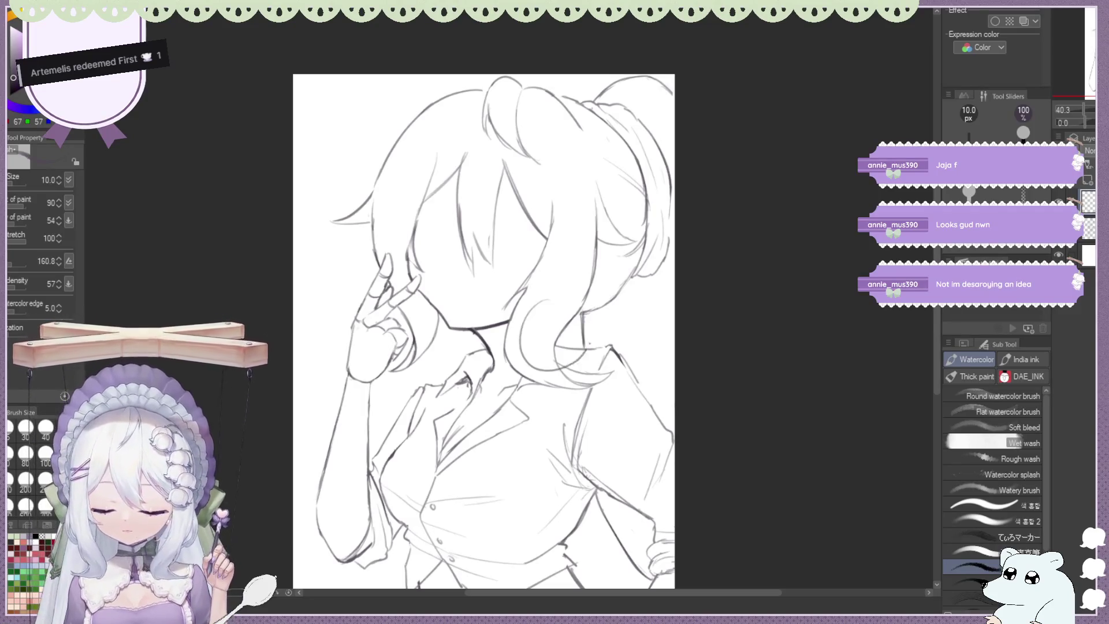
left_click_drag(585, 345, 554, 295)
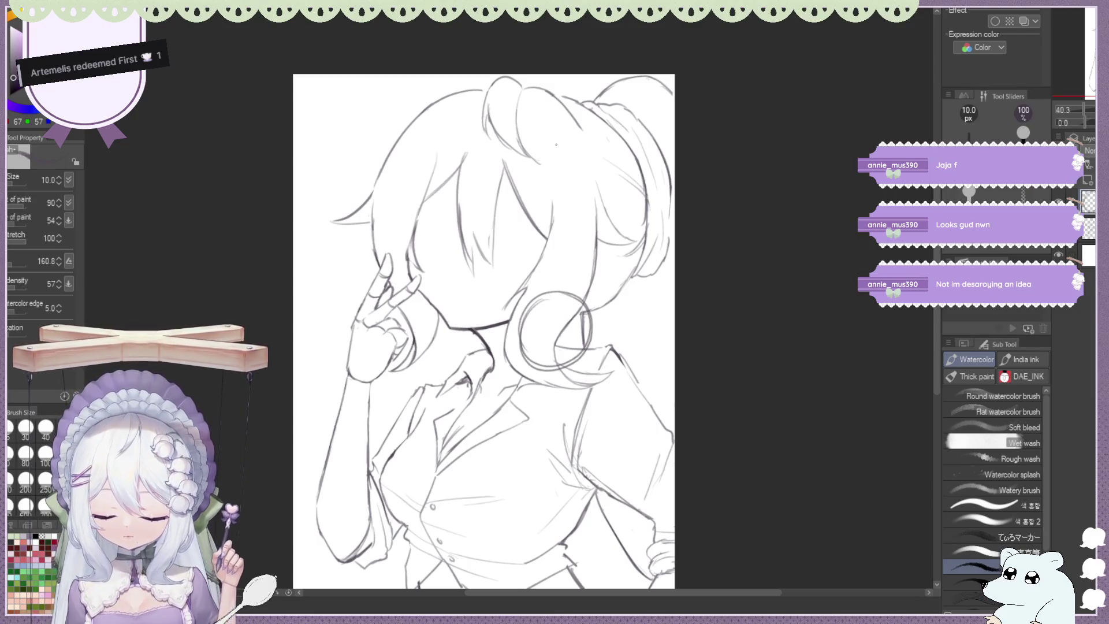
key("e")
left_click_drag(528, 335, 572, 298)
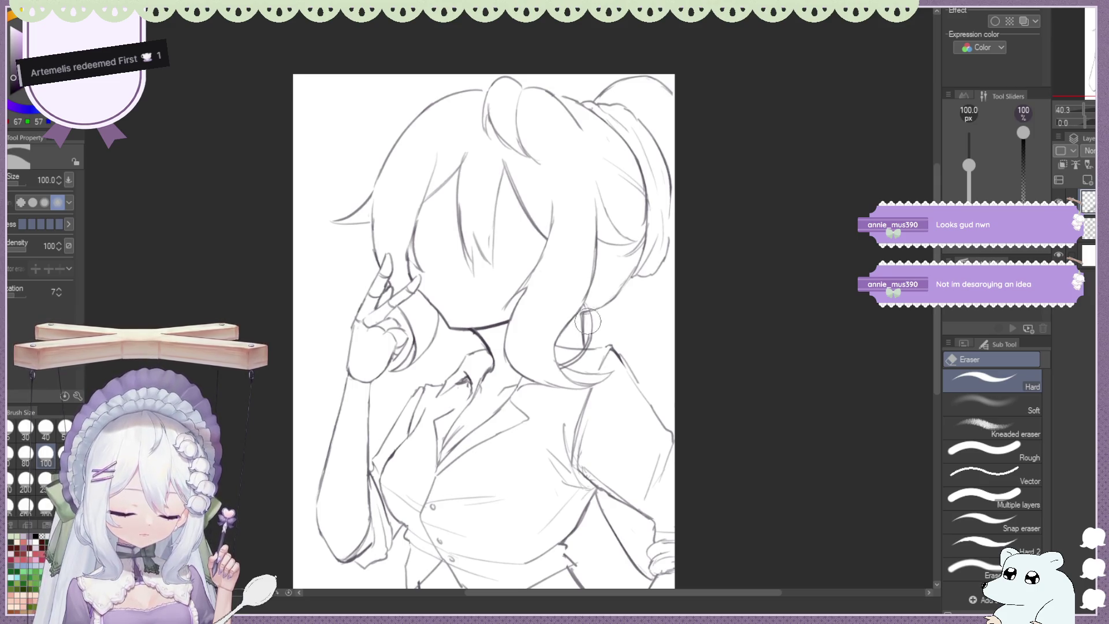
Select the layer below the top one and switch to the hard eraser
key("b")
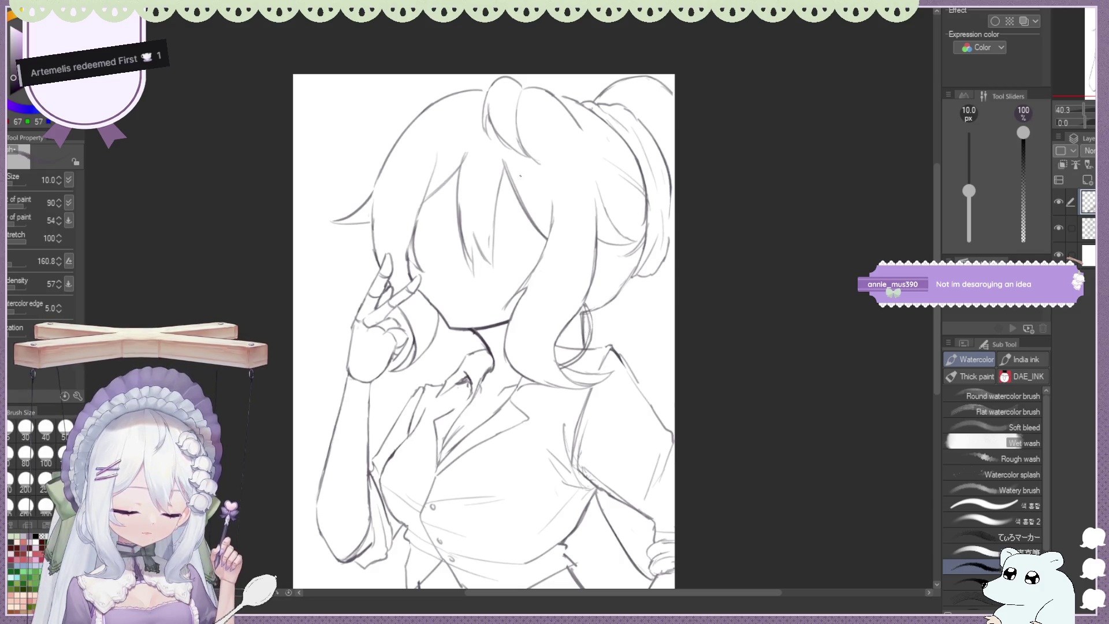
left_click(1089, 227)
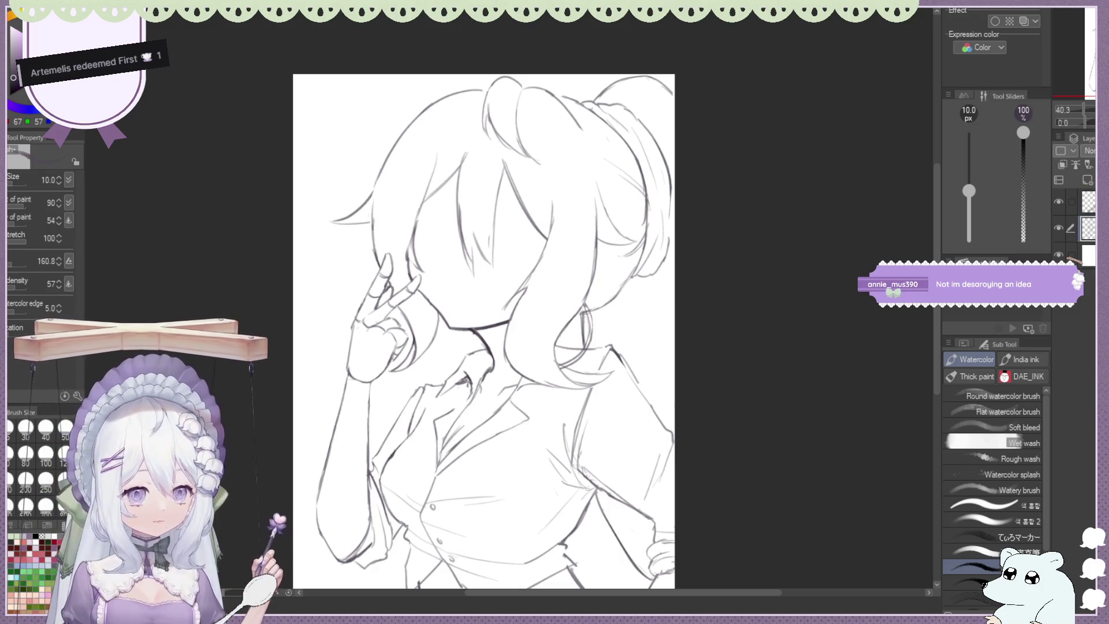
key("e")
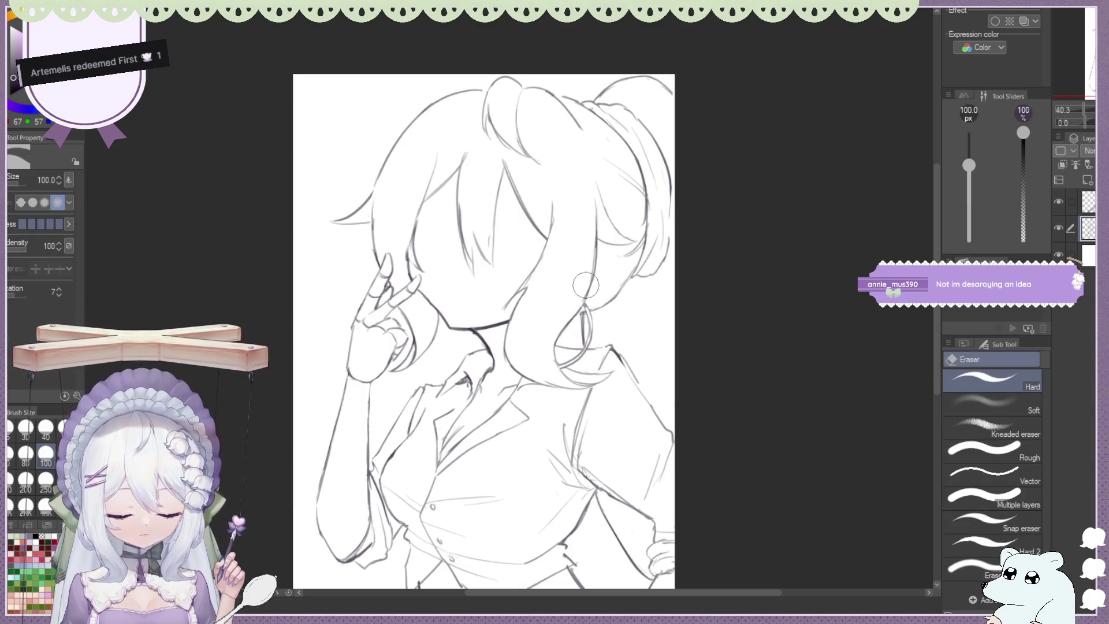
Zoom out and flip the canvas horizontally, fitting the whole figure with the hand on the right
scroll(587, 277, "down", 3)
scroll(587, 277, "down", 2)
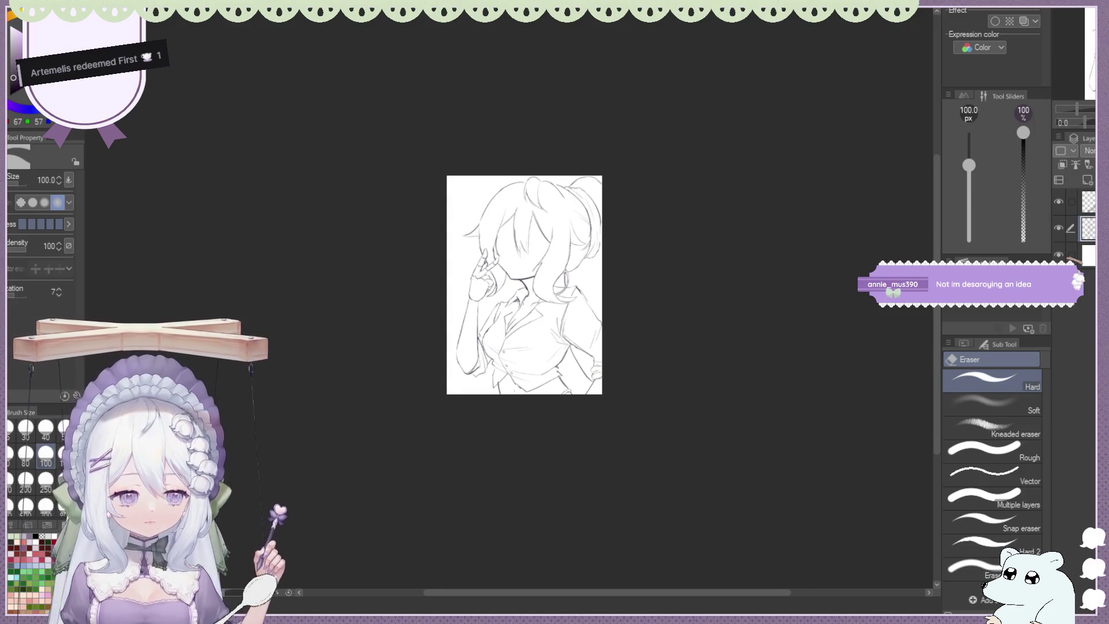
key("h")
scroll(412, 241, "up", 5)
scroll(412, 240, "down", 1)
scroll(412, 241, "up", 2)
scroll(601, 231, "down", 2)
scroll(485, 220, "down", 1)
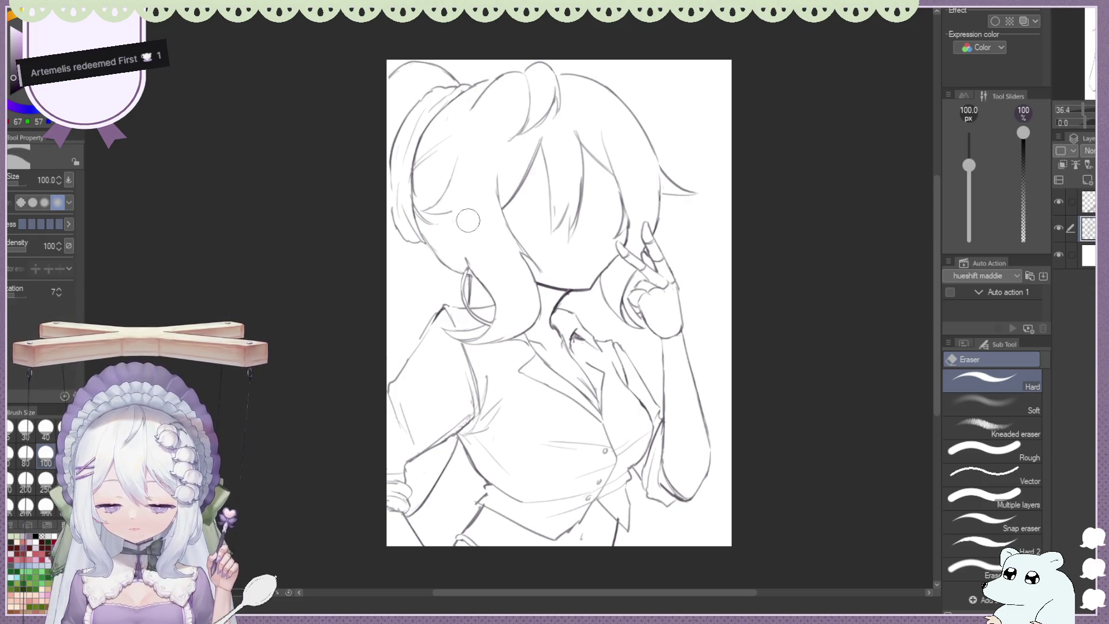
Redraw the ear and hair strokes beside the face, erasing stray lines around the ear
key("b")
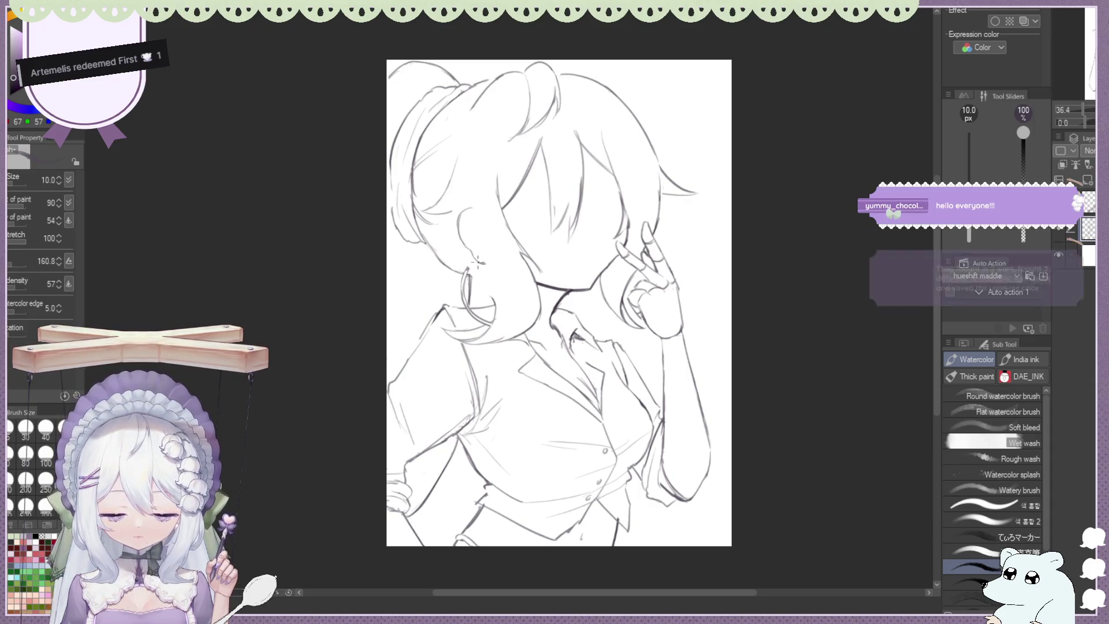
mouse_move(467, 196)
left_mouse_down()
mouse_move(486, 266)
mouse_move(477, 247)
left_mouse_up()
key("ctrl+z")
left_click_drag(462, 196, 494, 288)
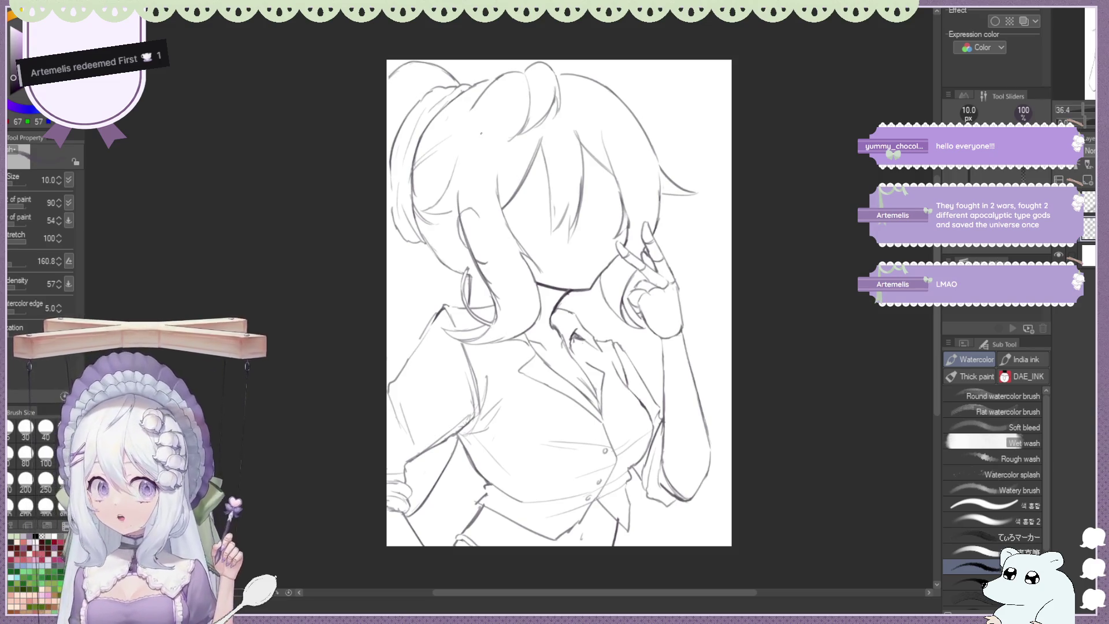
key("e")
left_click_drag(462, 191, 506, 315)
key("b")
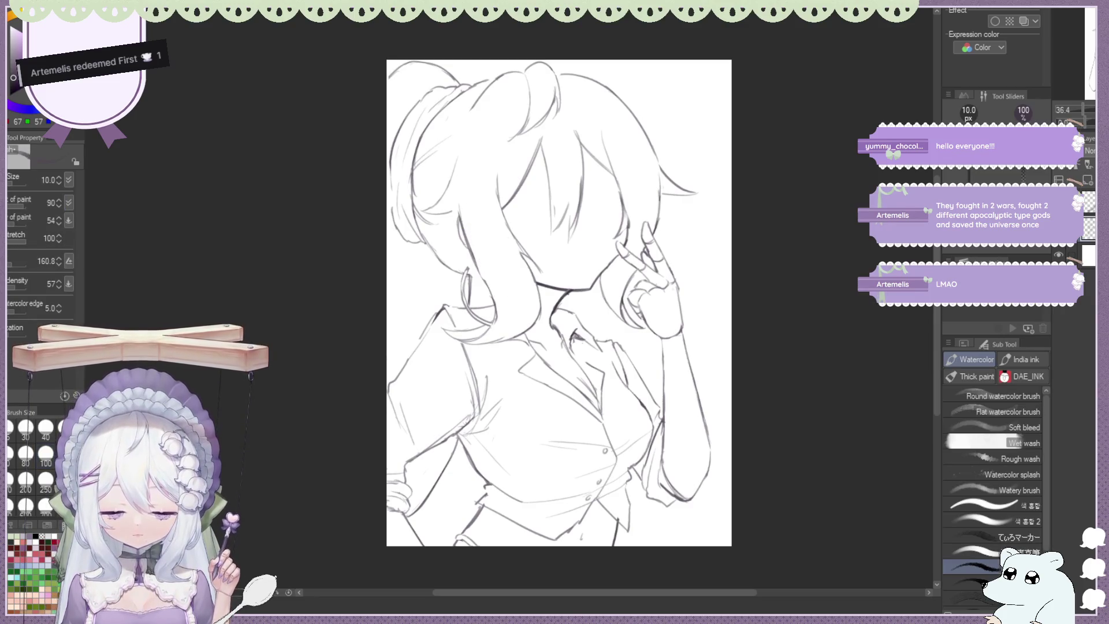
left_click_drag(486, 266, 484, 312)
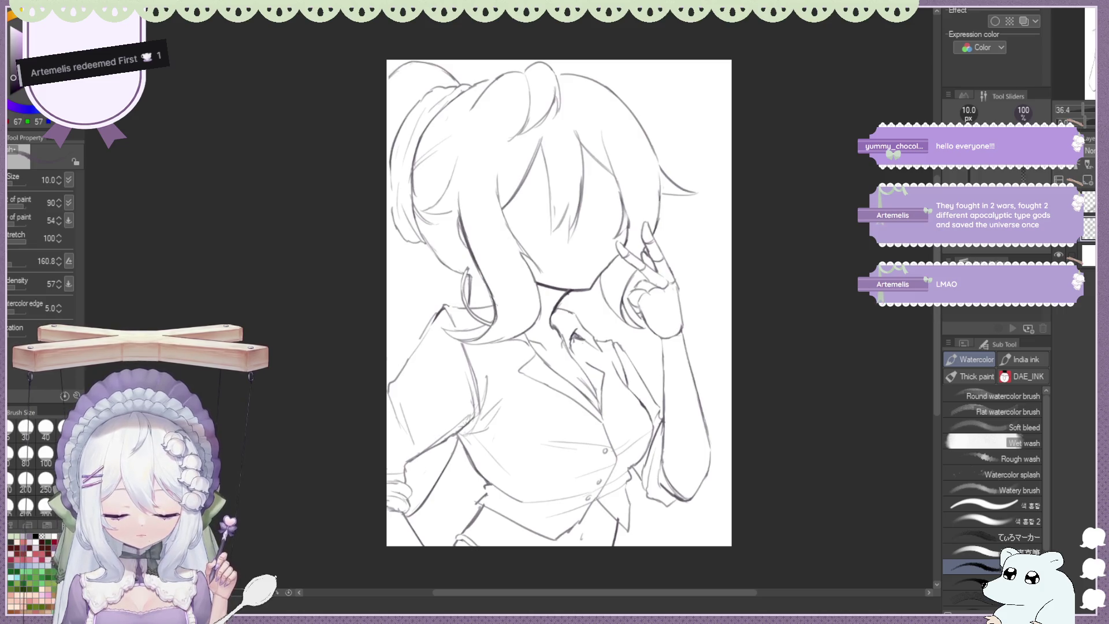
key("e")
key("b")
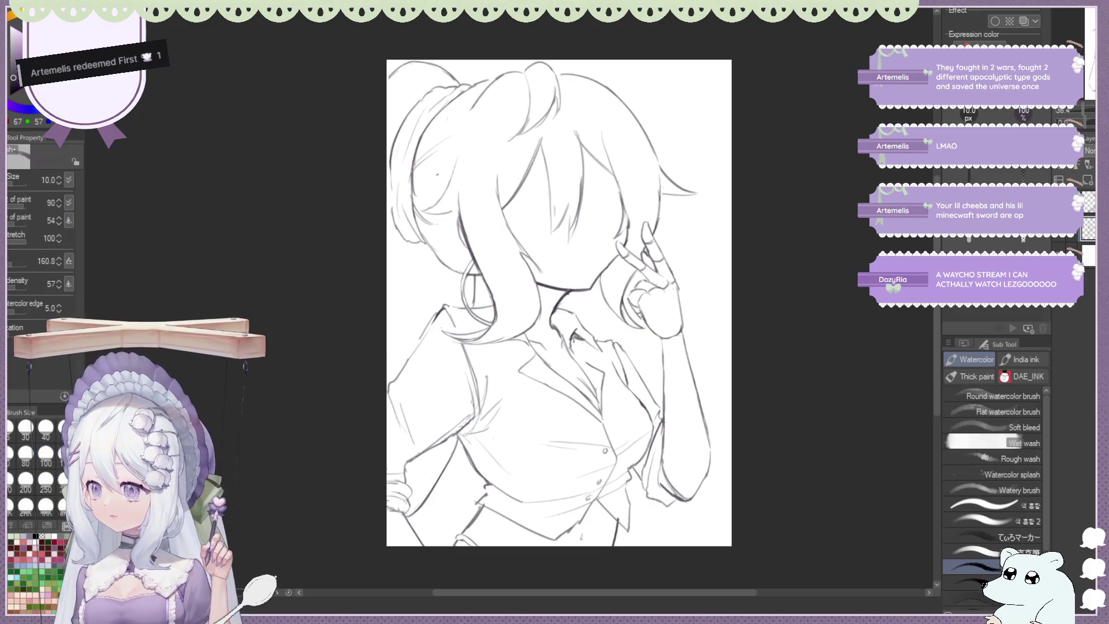
key("e")
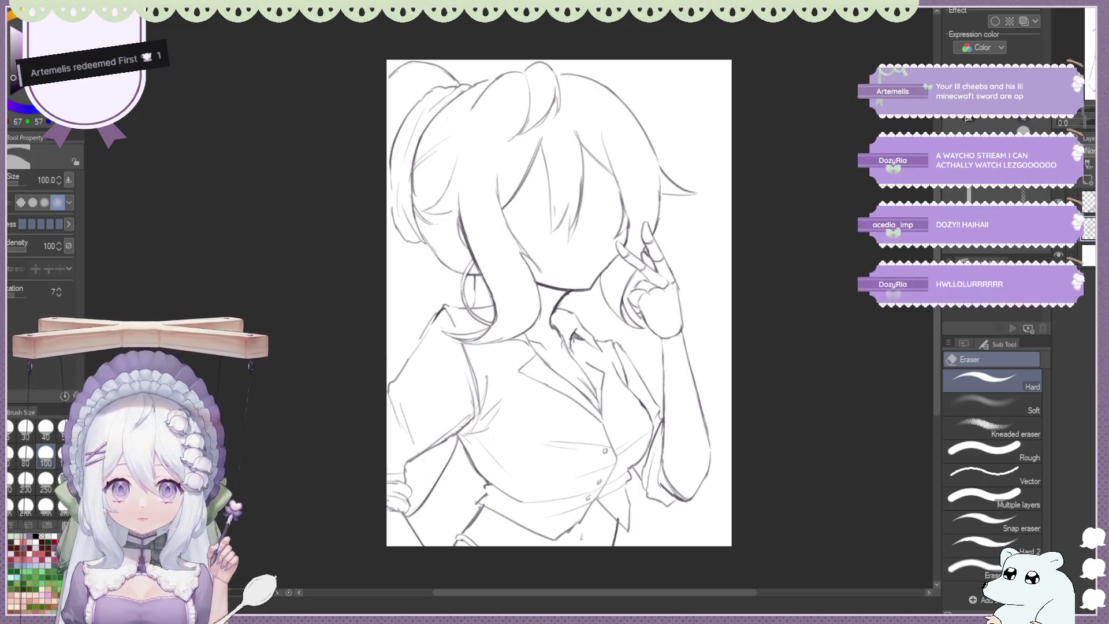
Flip the canvas until the peace-sign hand sits on the left, then zoom in on the face
scroll(442, 127, "down", 2)
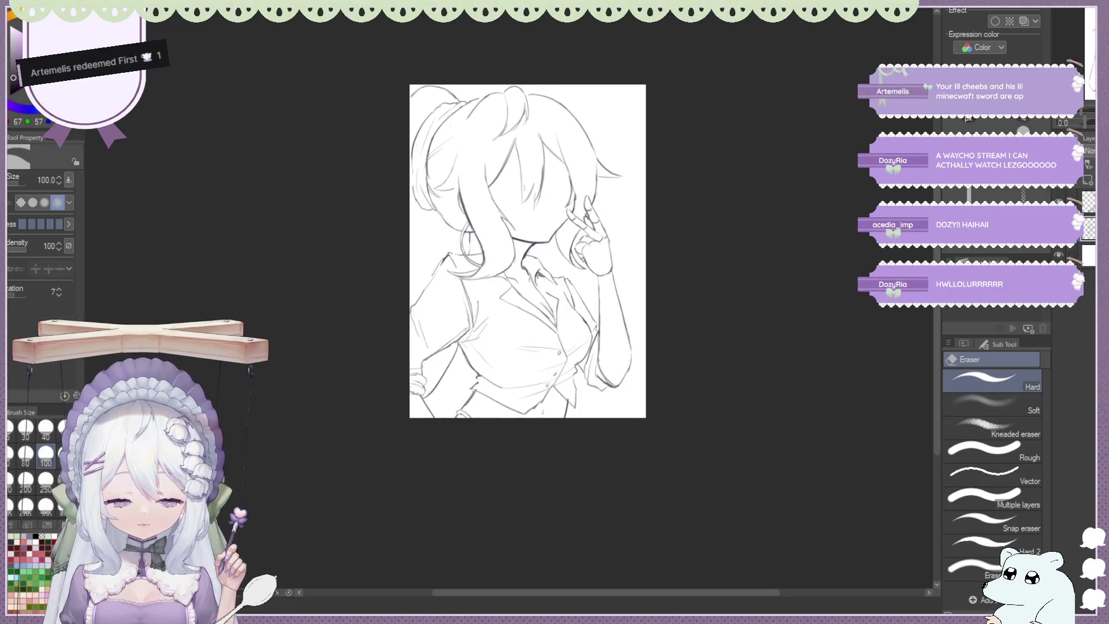
scroll(479, 363, "up", 1)
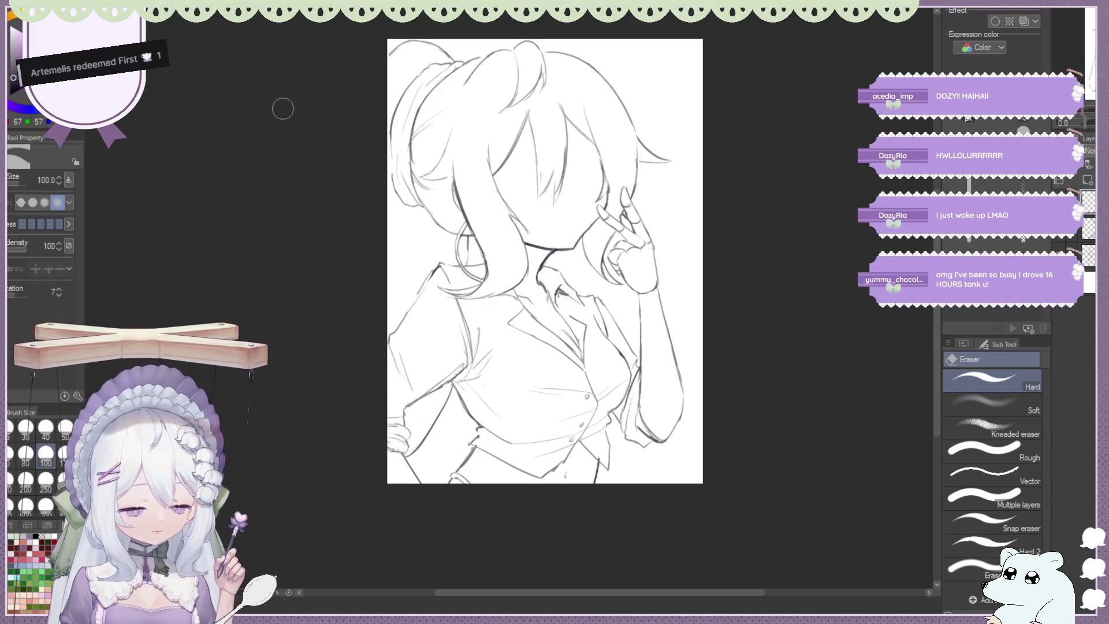
key("ctrl+shift+h")
scroll(283, 106, "down", 2)
scroll(282, 107, "up", 1)
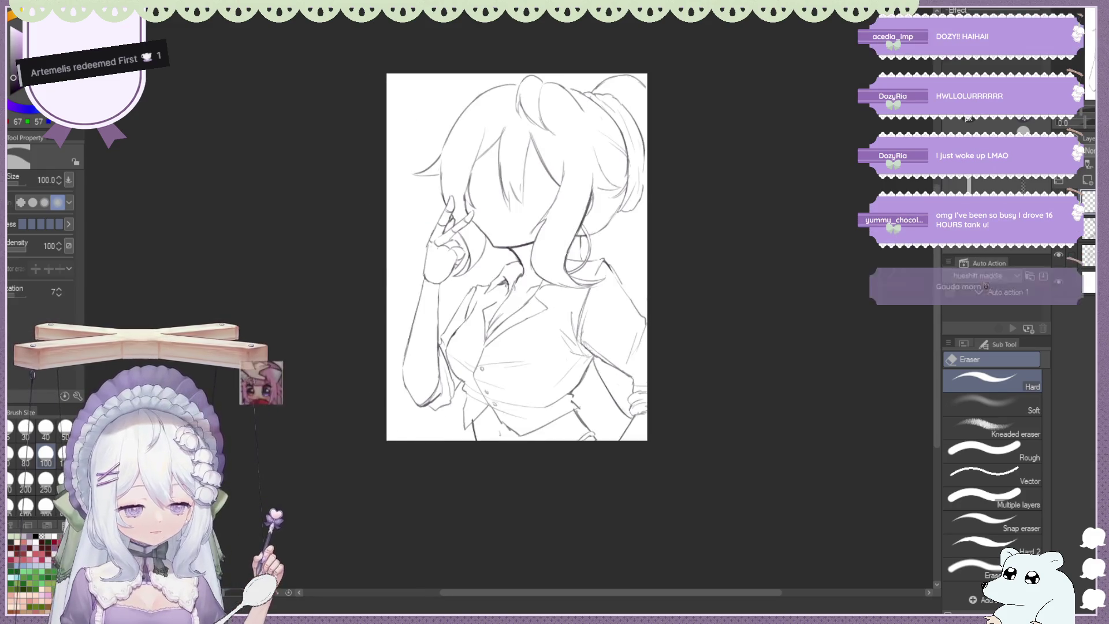
key("ctrl+equal")
key("ctrl+shift+h")
scroll(457, 161, "down", 1)
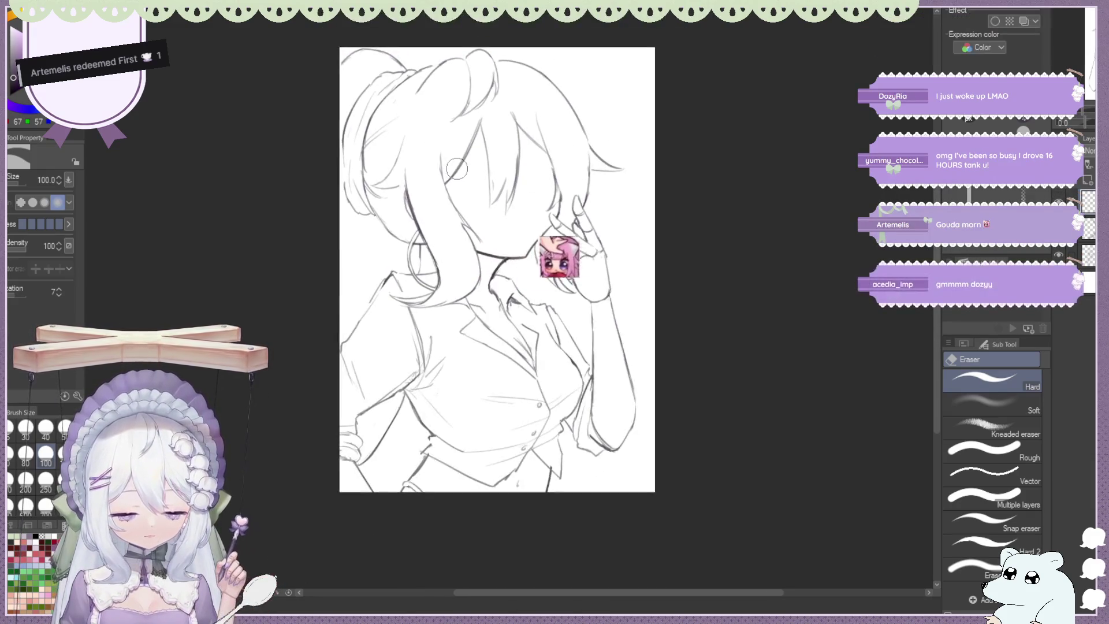
scroll(457, 162, "down", 1)
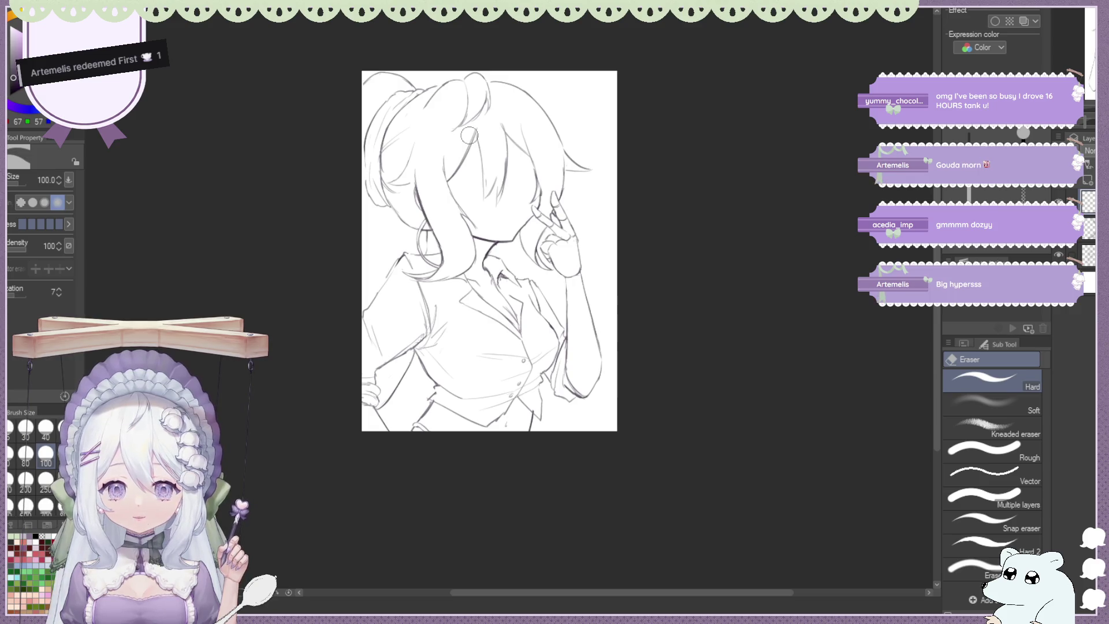
key("h")
key("ctrl+plus")
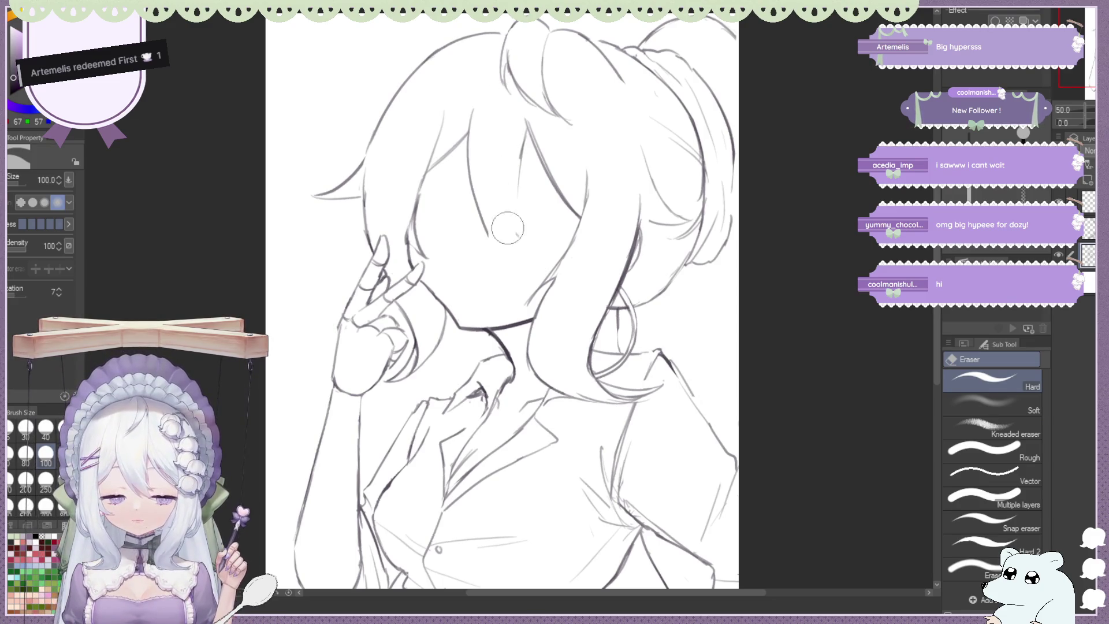
Draw a small test mark on the girl's cheek with the pencil brush
key("b")
key("e")
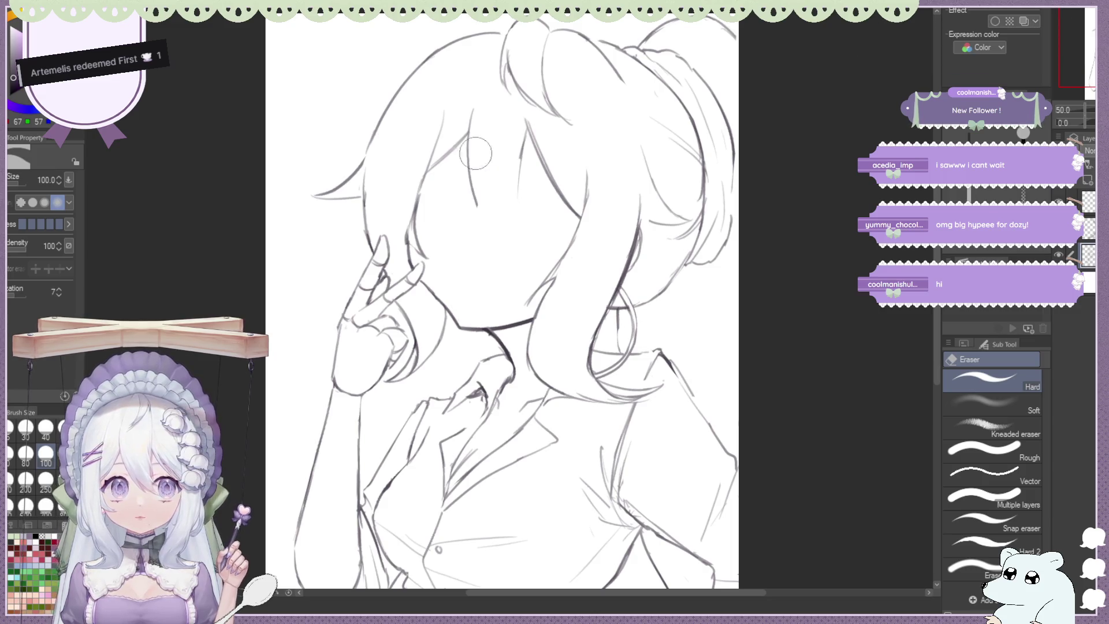
key("b")
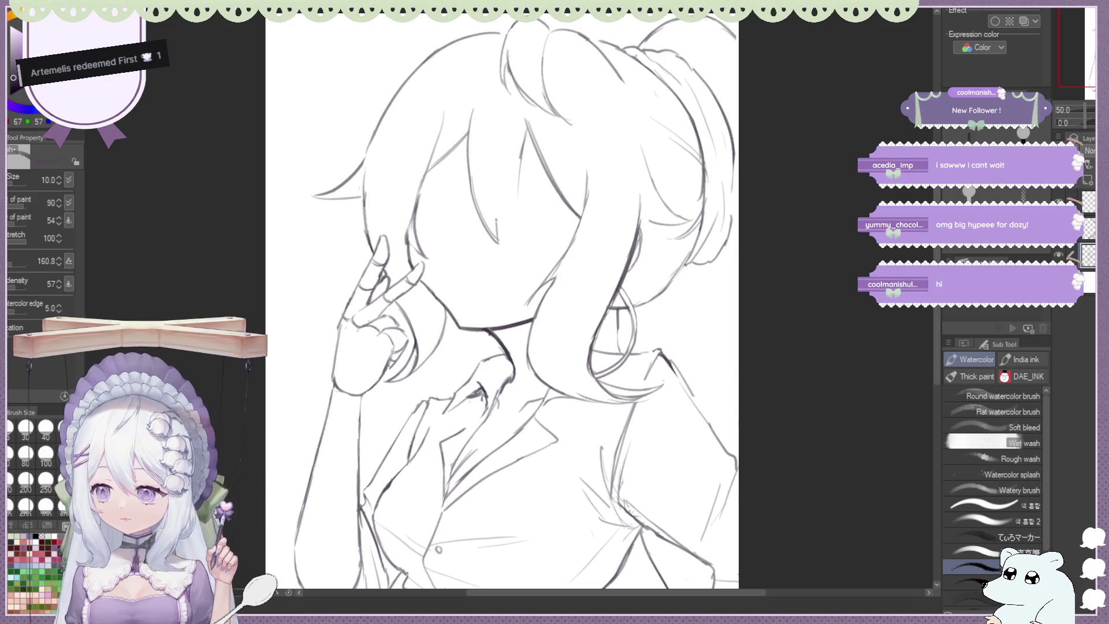
left_click_drag(499, 213, 528, 237)
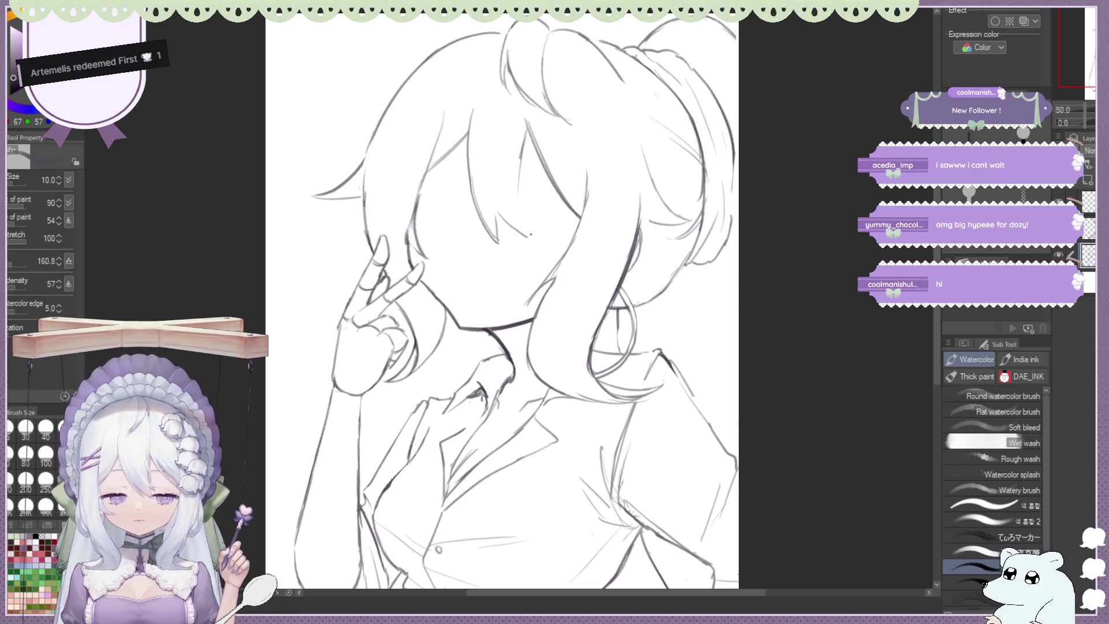
key("e")
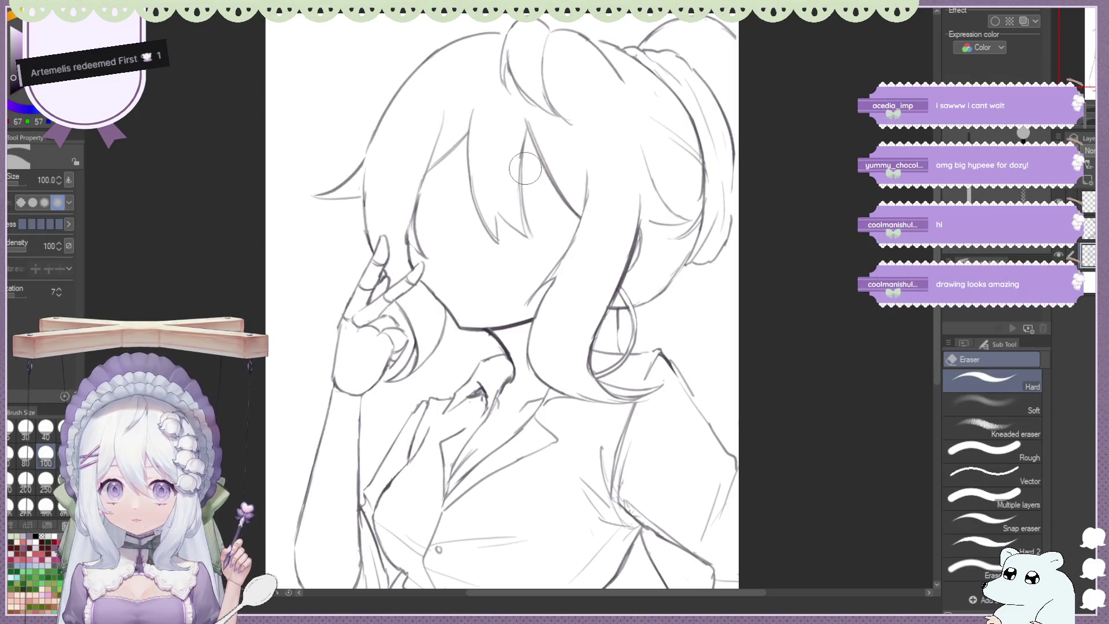
key("p")
key("b")
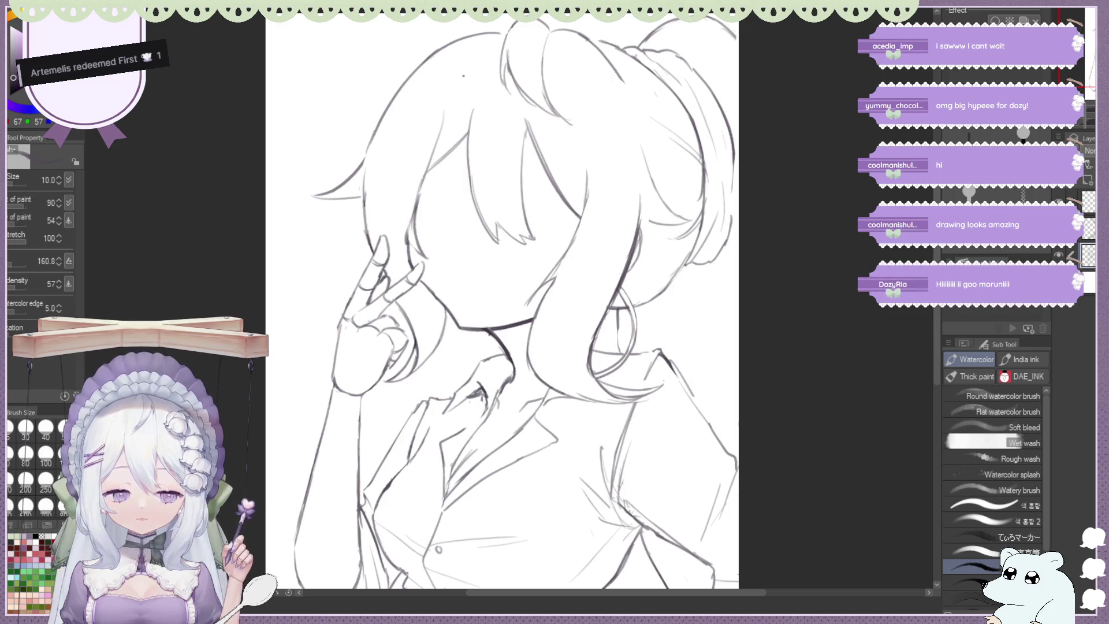
Check the sketch mirrored, fit the page, and frame the head and shoulders
scroll(463, 76, "down", 1)
scroll(473, 87, "down", 1)
scroll(491, 97, "down", 1)
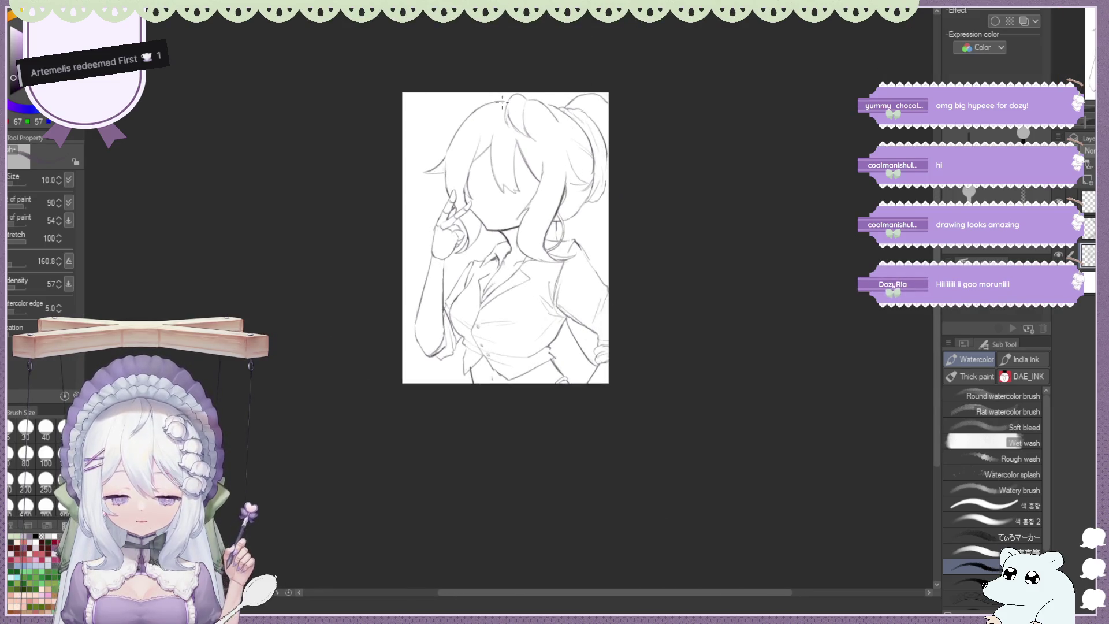
key("h")
key("ctrl+0")
key("h")
key("h")
key("h")
scroll(432, 86, "down", 1)
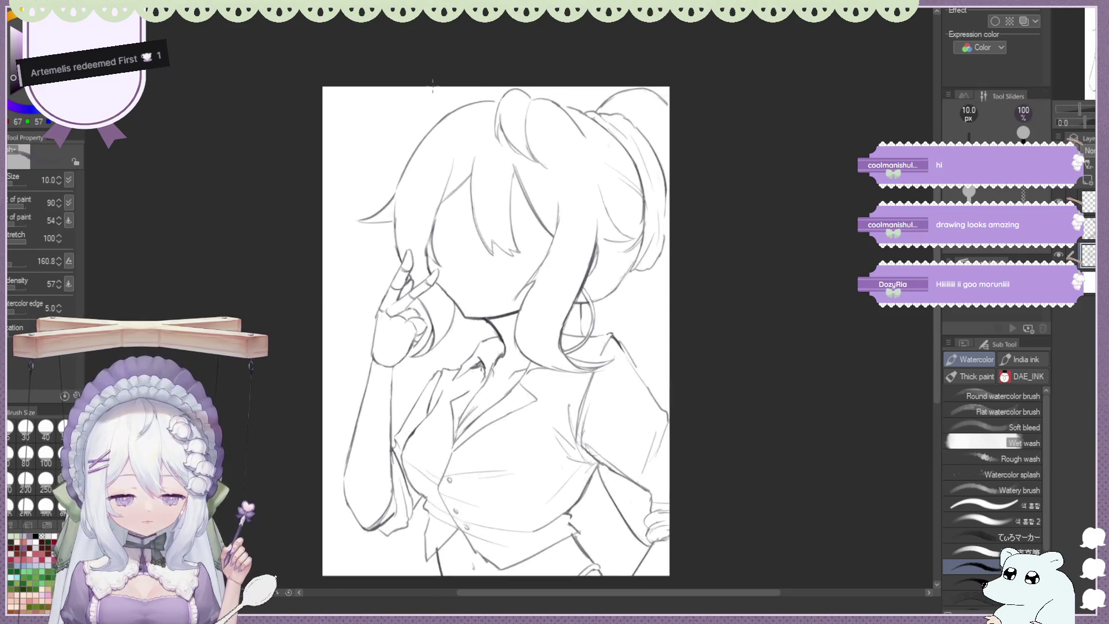
scroll(432, 85, "up", 1)
left_click_drag(203, 91, 340, 128)
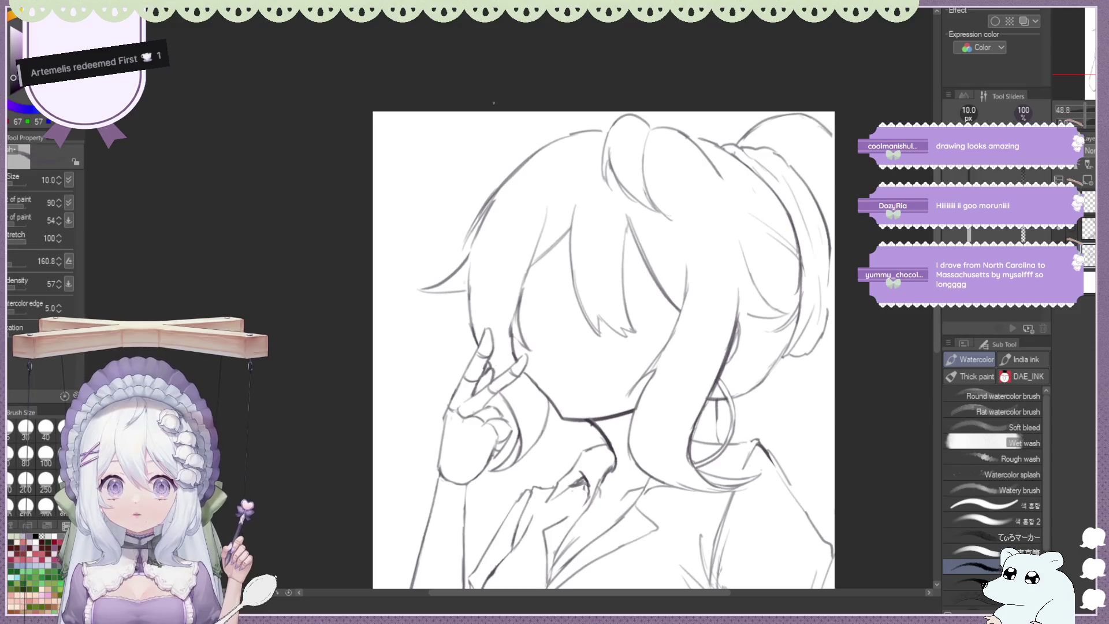
left_click_drag(493, 103, 342, 20)
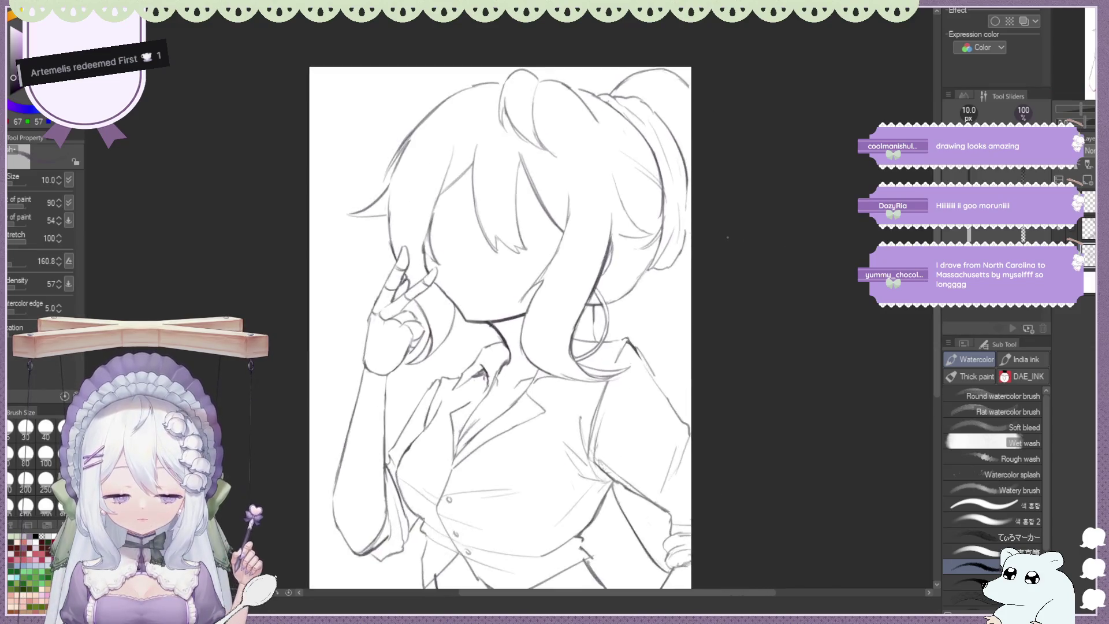
Erase back the hair strand beside the face and redraw it as a curved stroke
key("e")
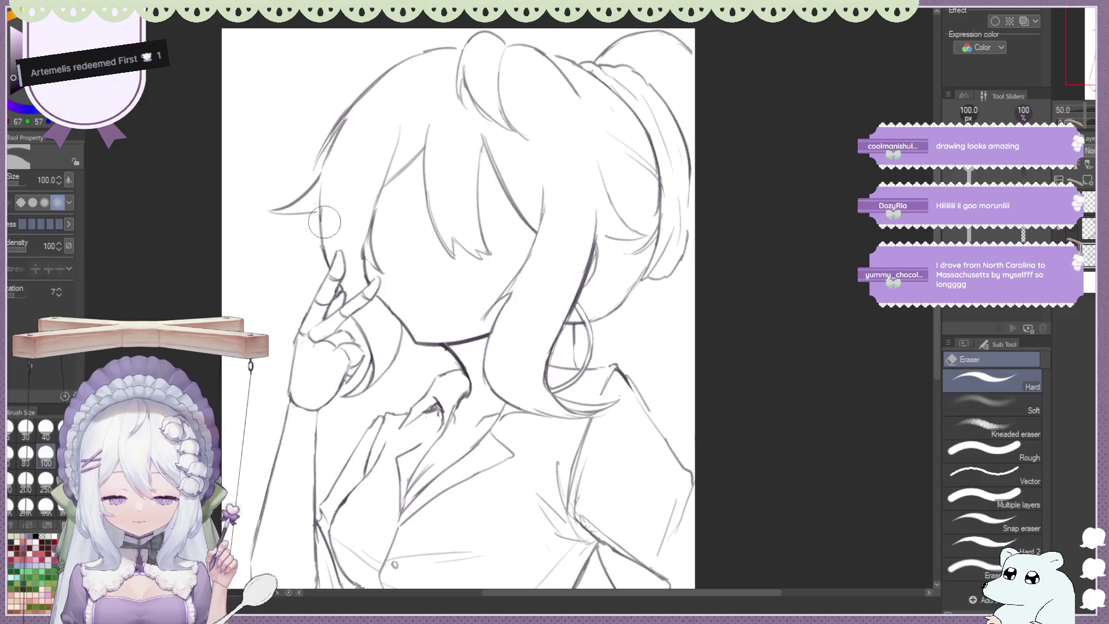
key("b")
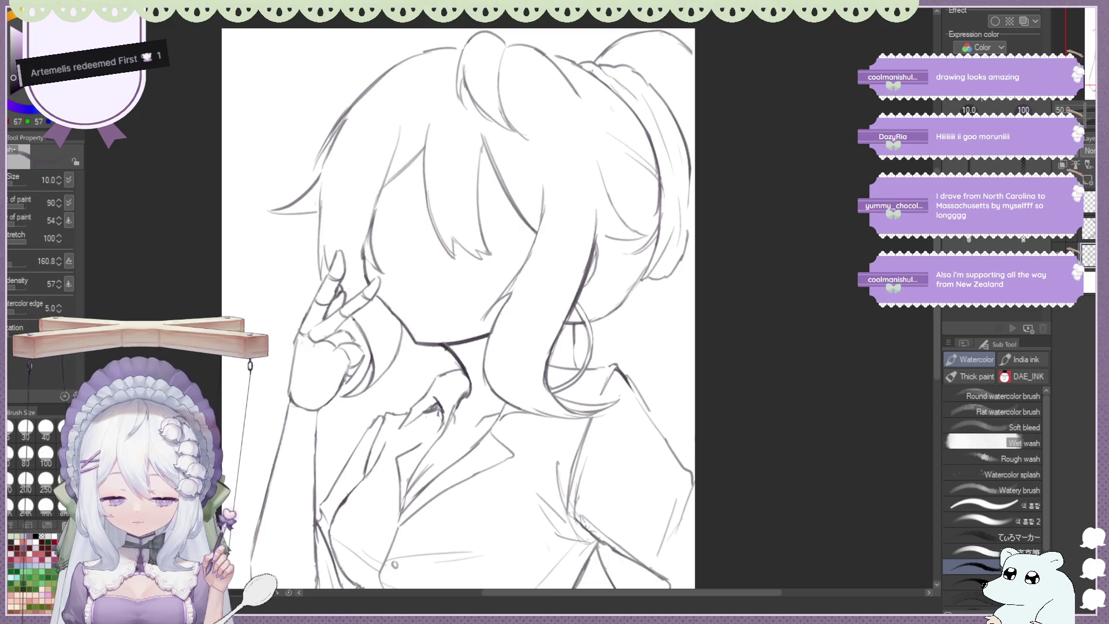
key("e")
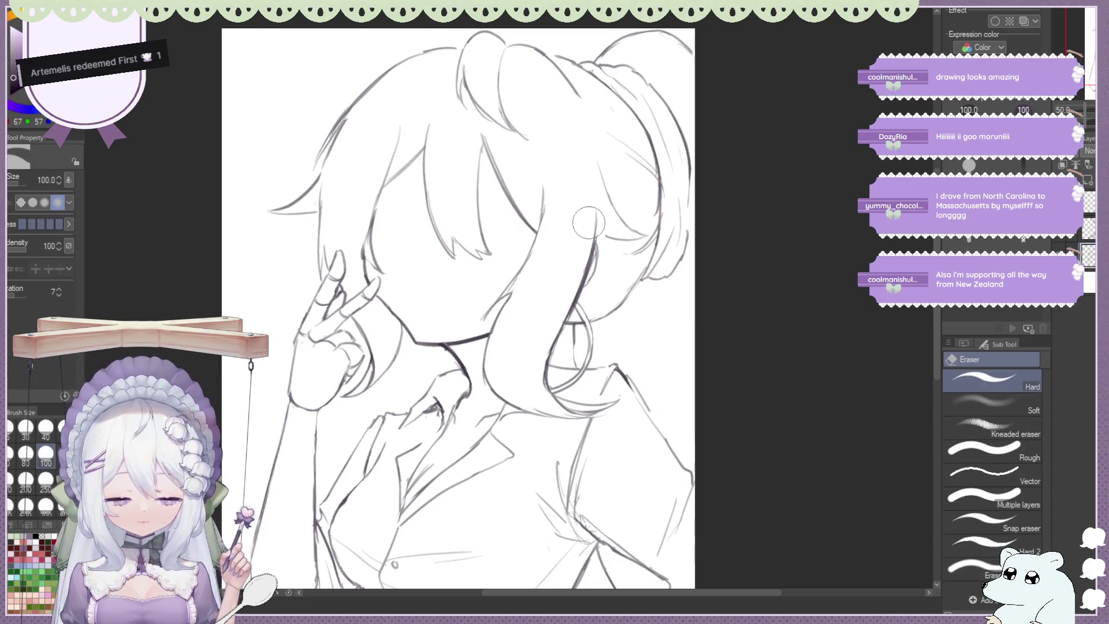
key("b")
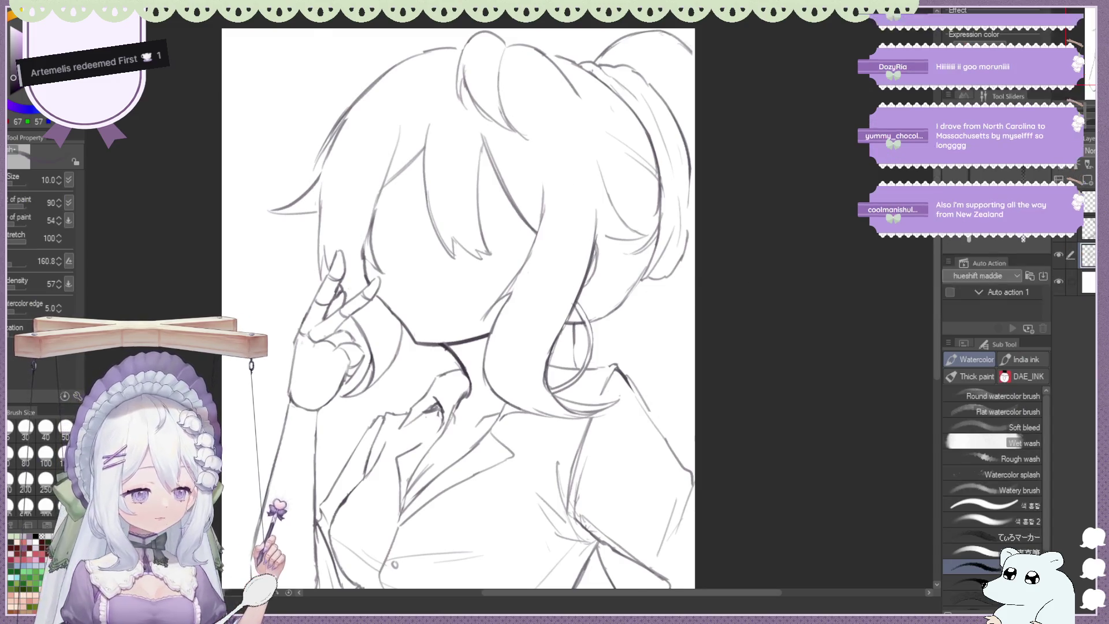
key("h")
key("ctrl+plus")
key("e")
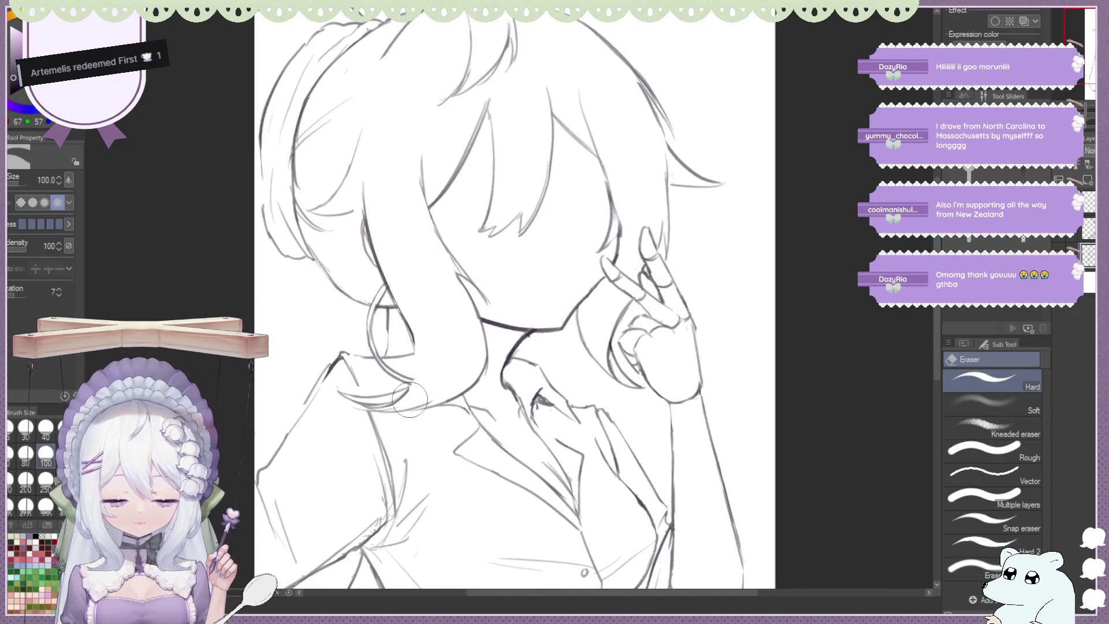
left_click_drag(408, 386, 379, 408)
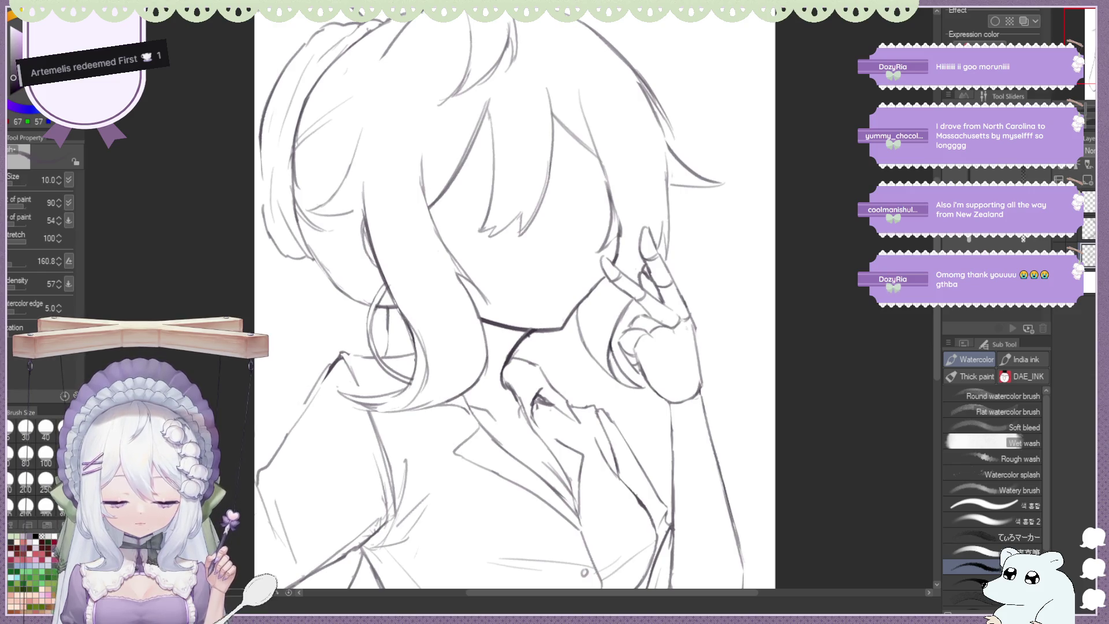
key("e")
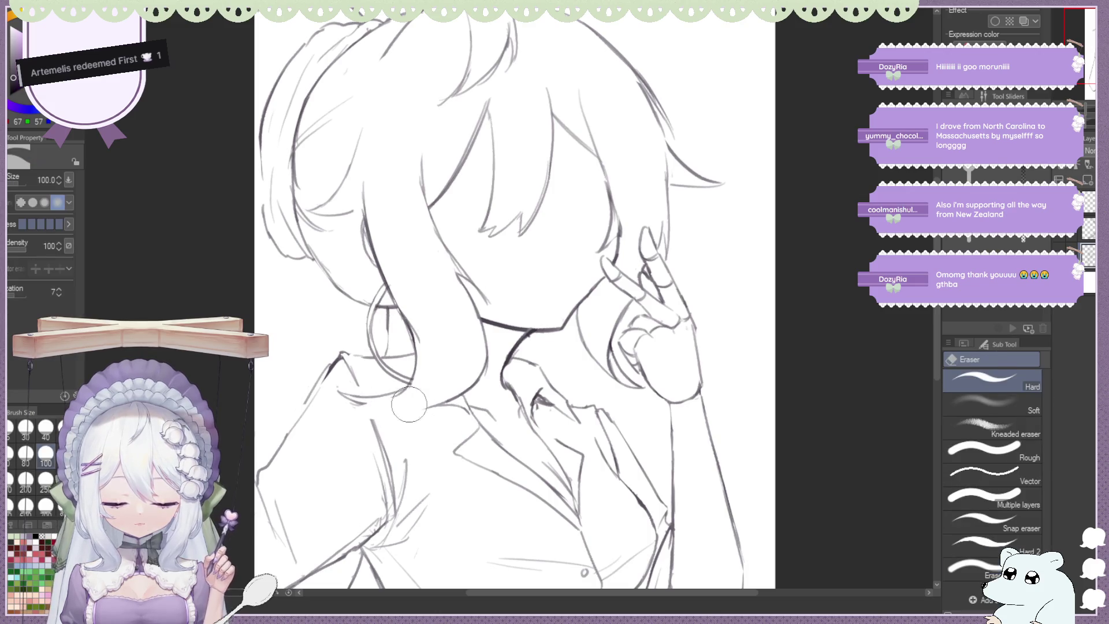
key("b")
left_click_drag(407, 323, 429, 387)
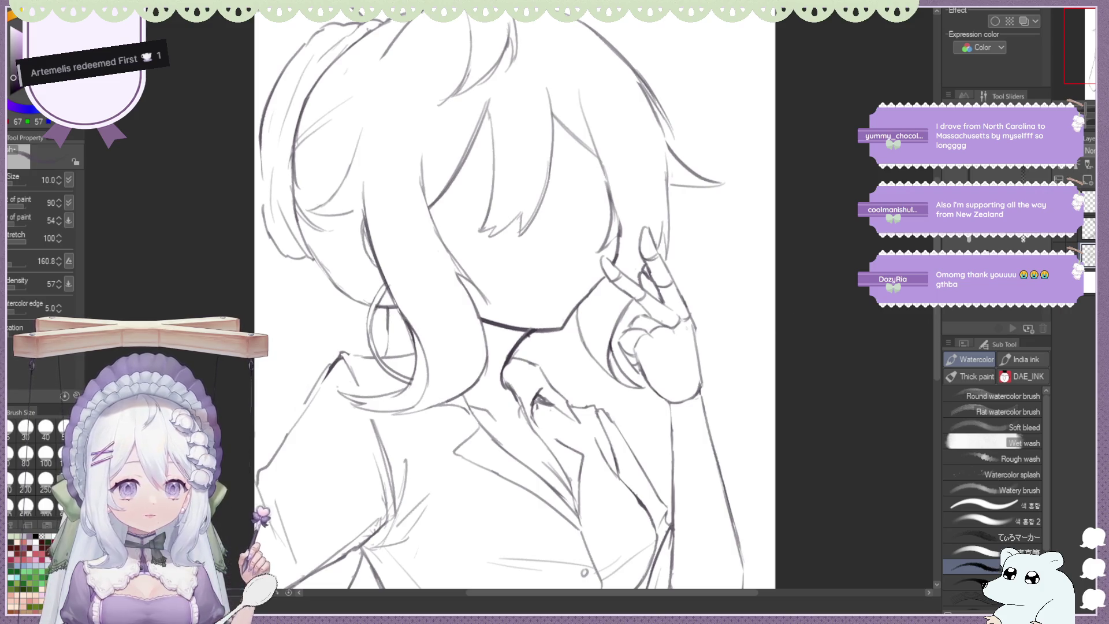
Compare the redrawn strand in mirrored and normal views, zooming in on the face
key("h")
key("ctrl+minus")
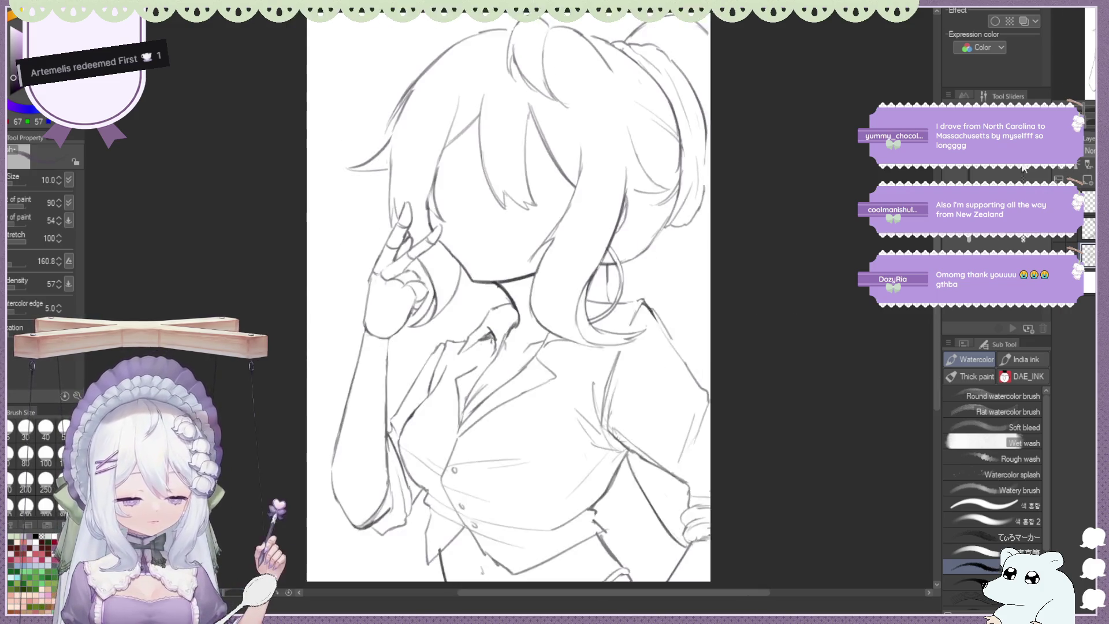
key("ctrl+minus")
key("h")
key("h")
key("h")
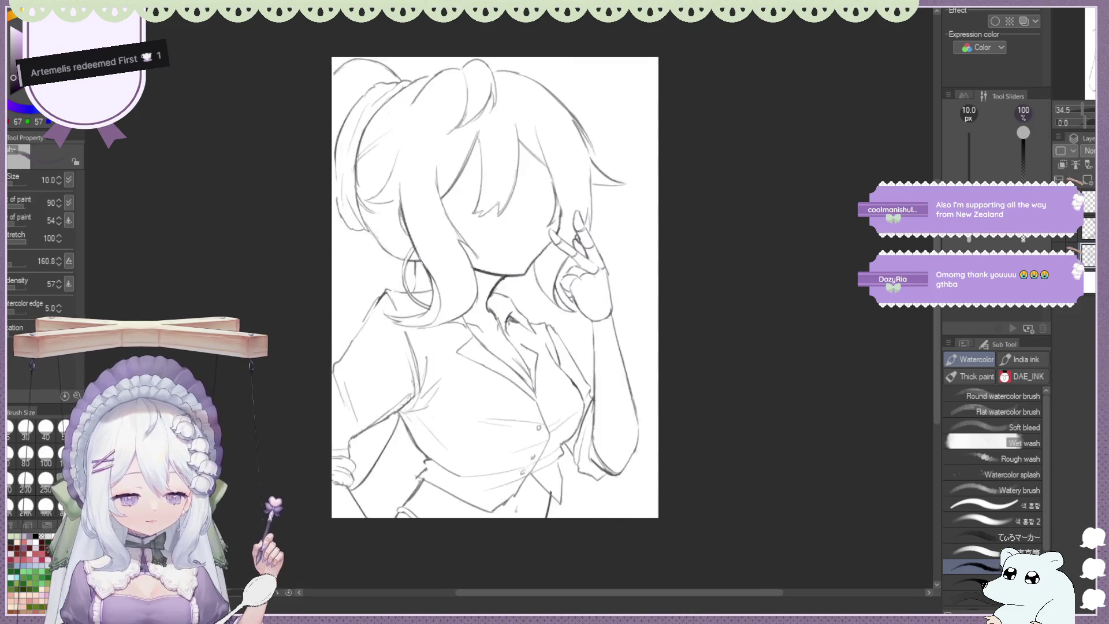
key("h")
key("ctrl+plus")
key("ctrl+plus")
key("e")
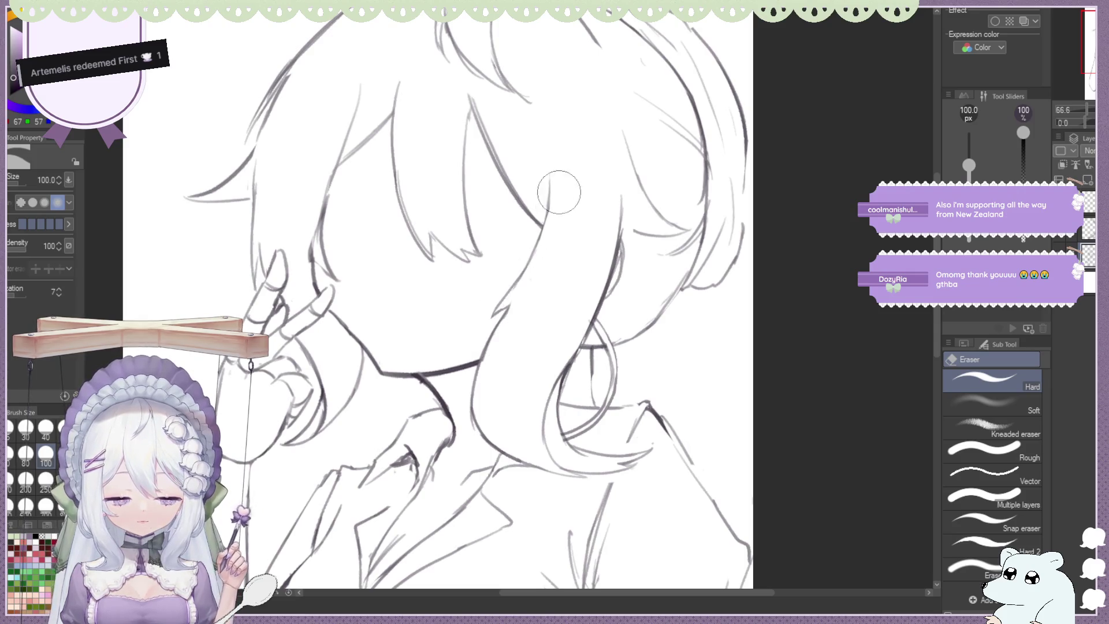
key("b")
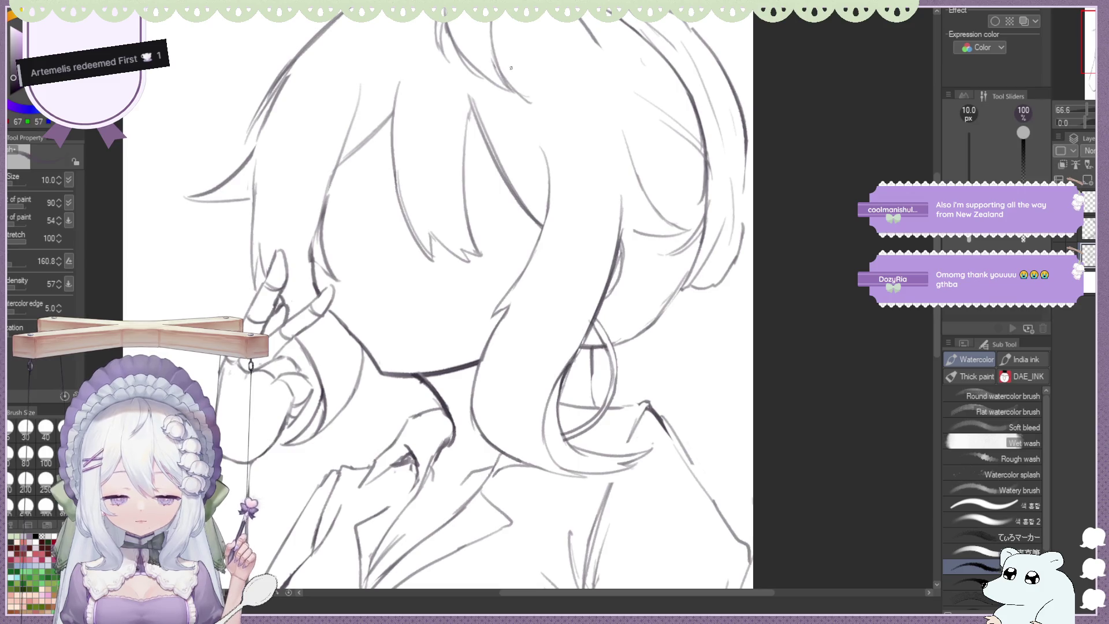
scroll(511, 68, "down", 3)
scroll(511, 67, "up", 1)
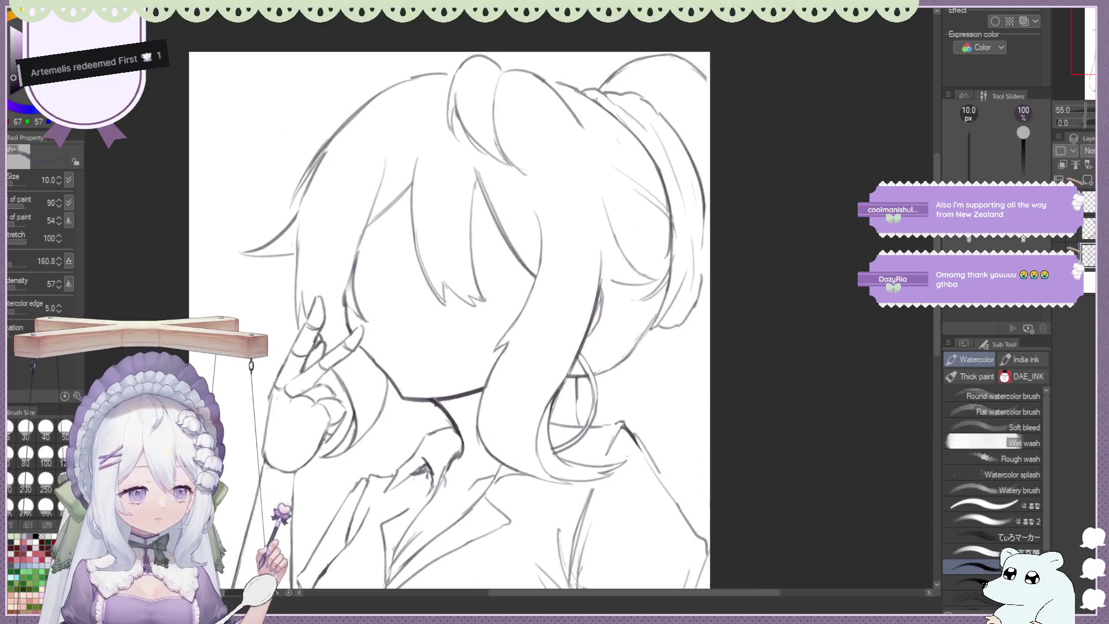
key("h")
key("ctrl+minus")
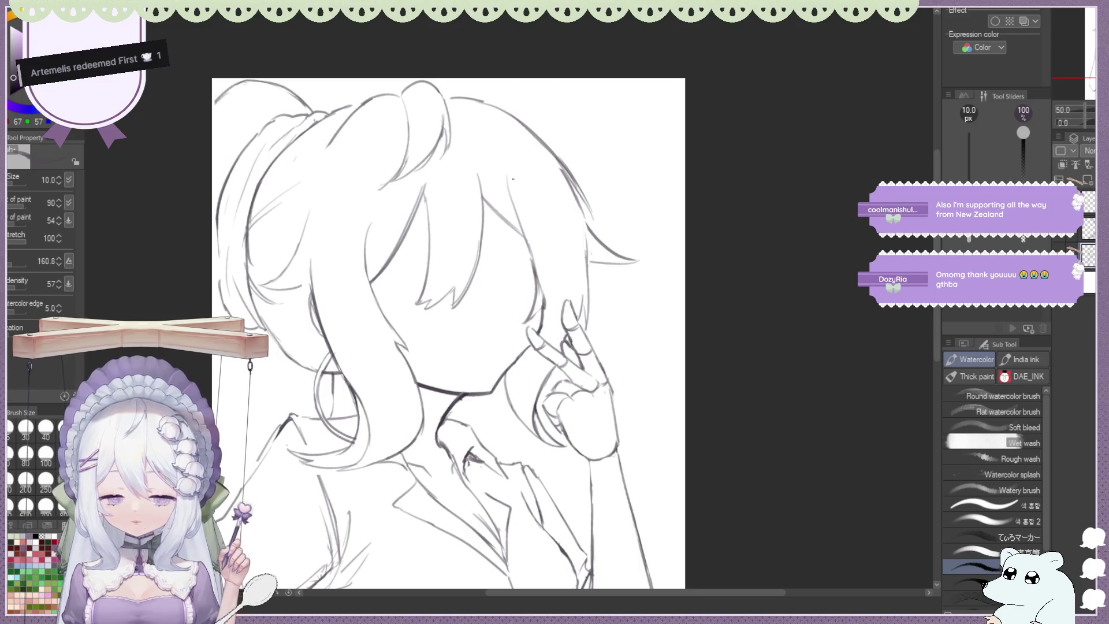
key("e")
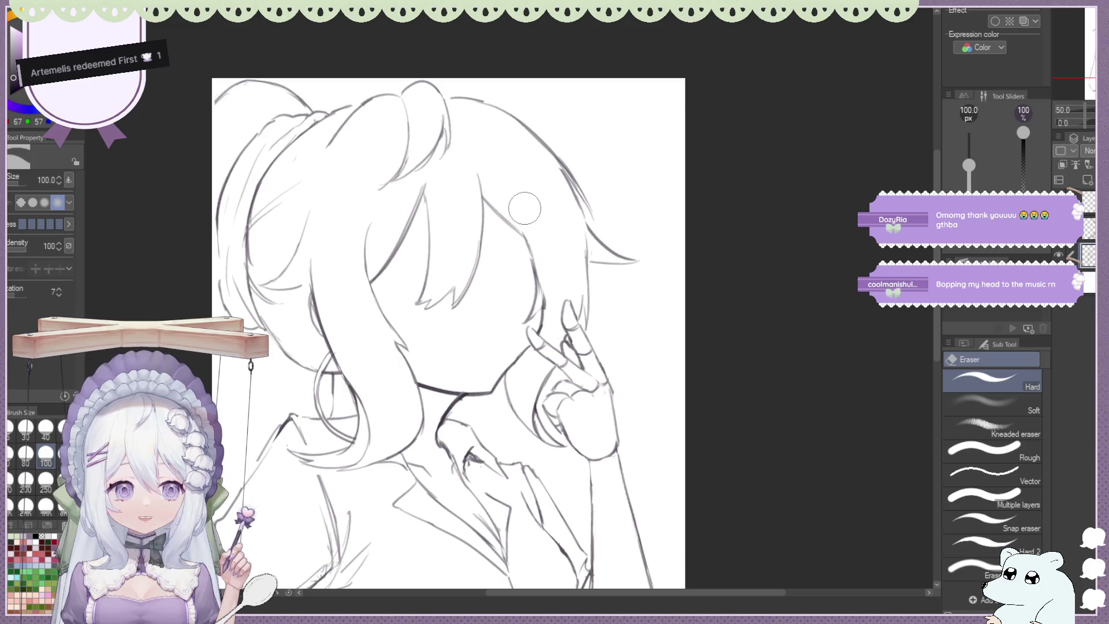
key("b")
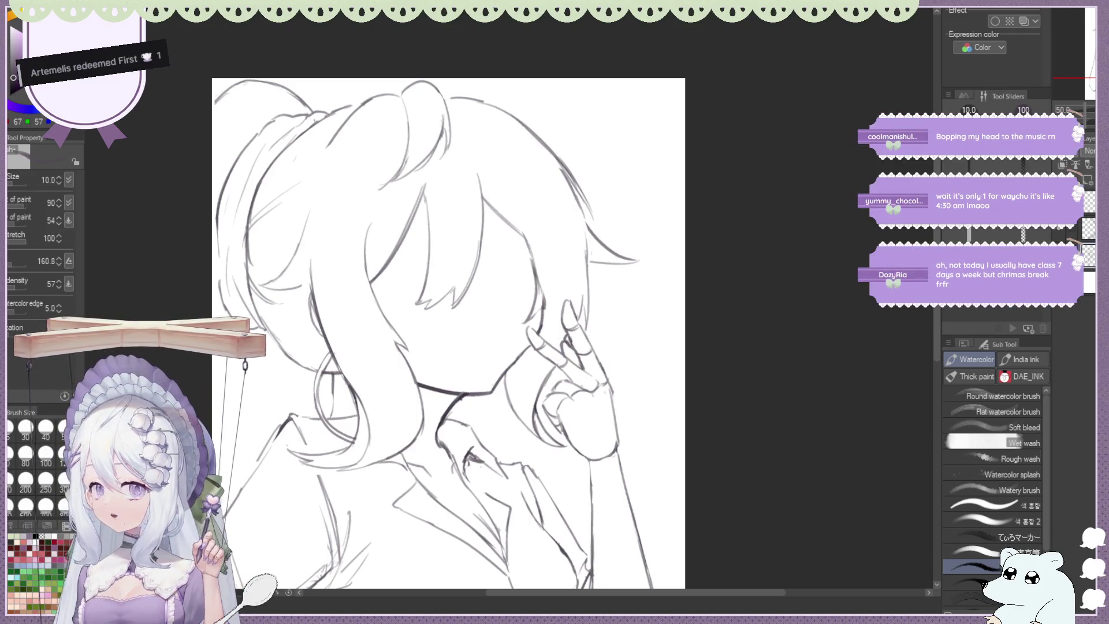
left_click_drag(511, 171, 529, 237)
key("ctrl+z")
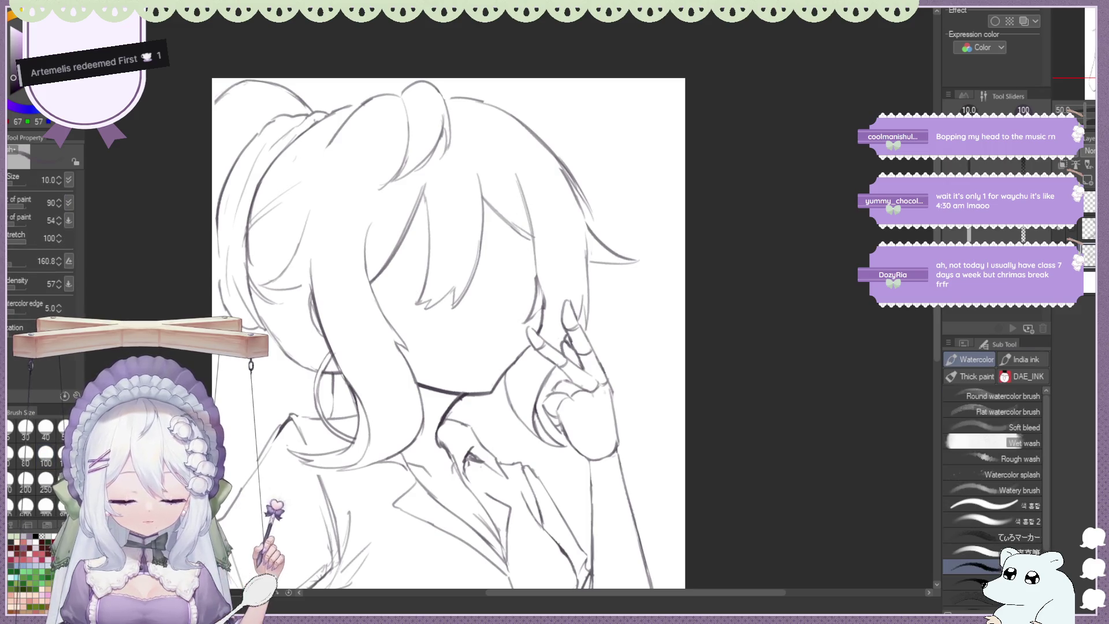
key("h")
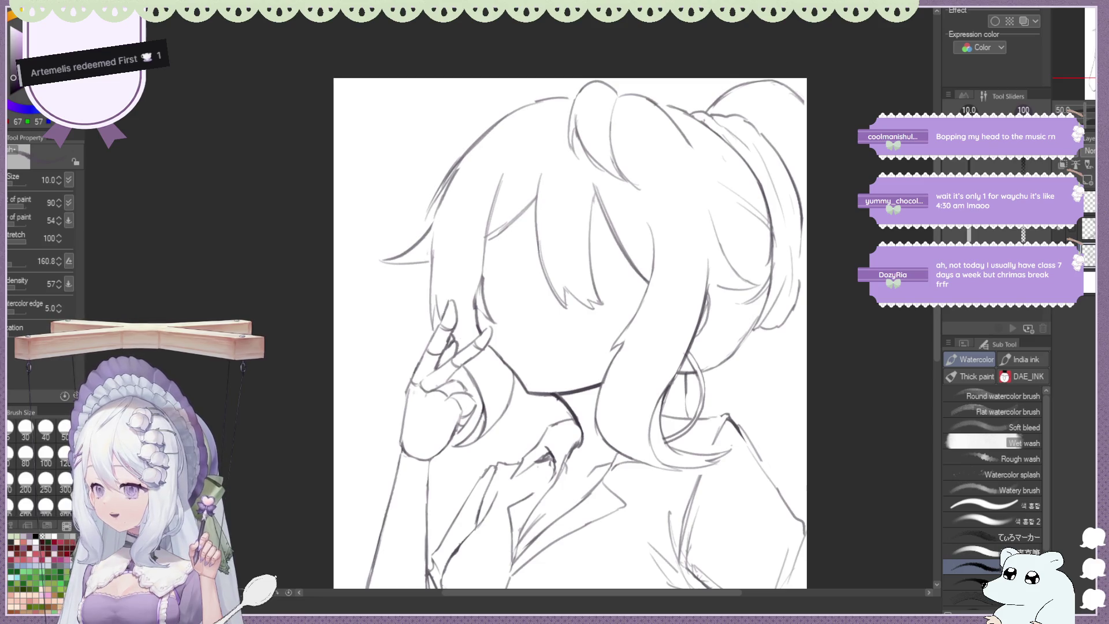
scroll(566, 324, "down", 1)
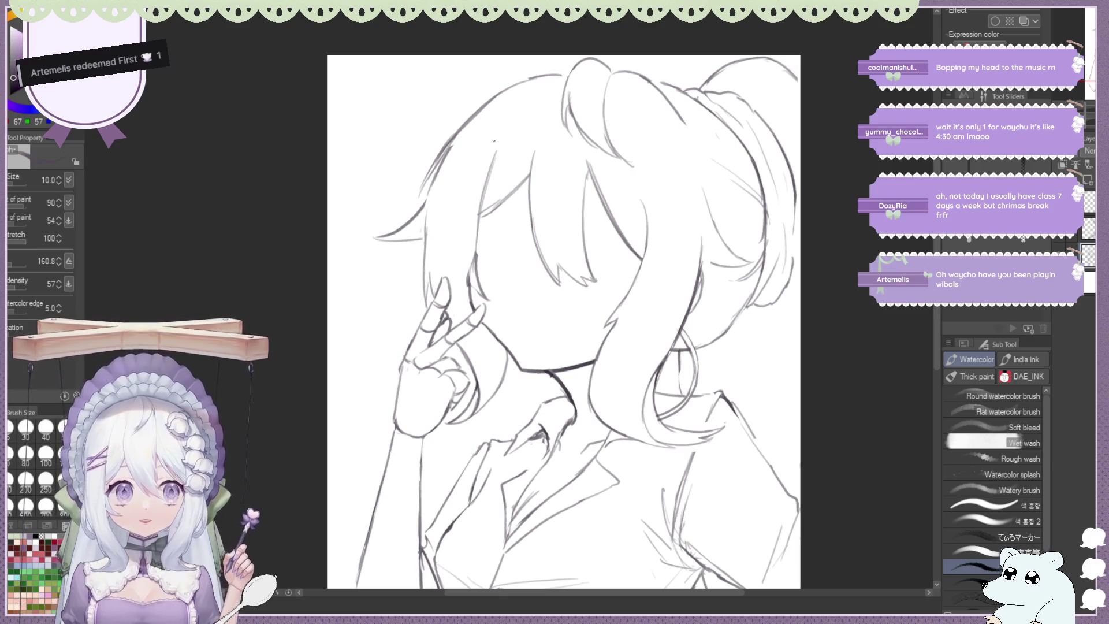
key("ctrl+minus")
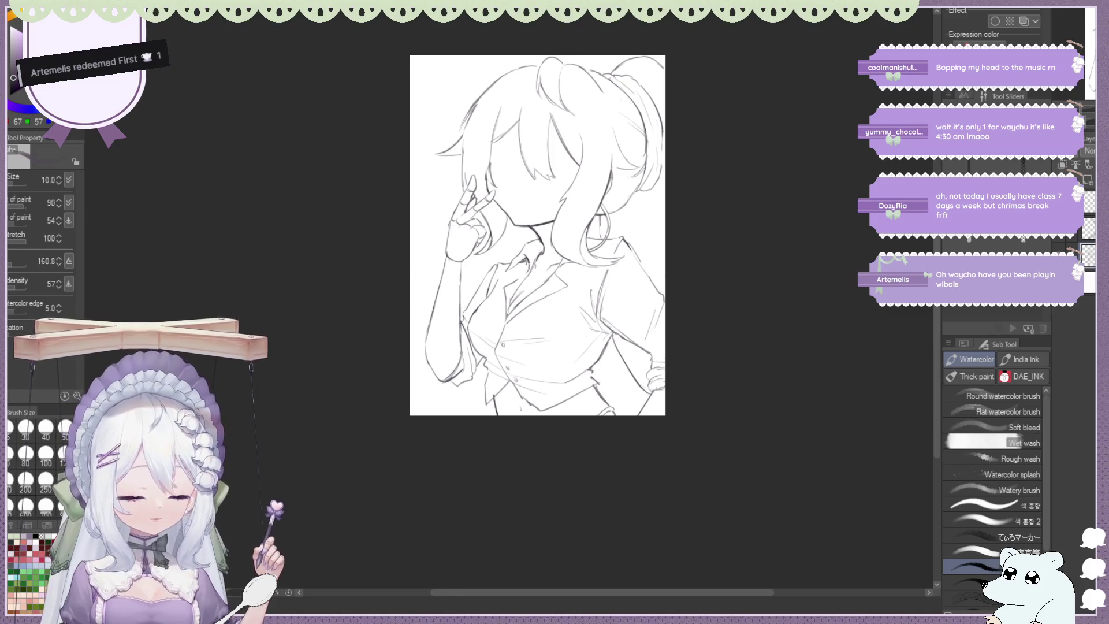
key("h")
key("h")
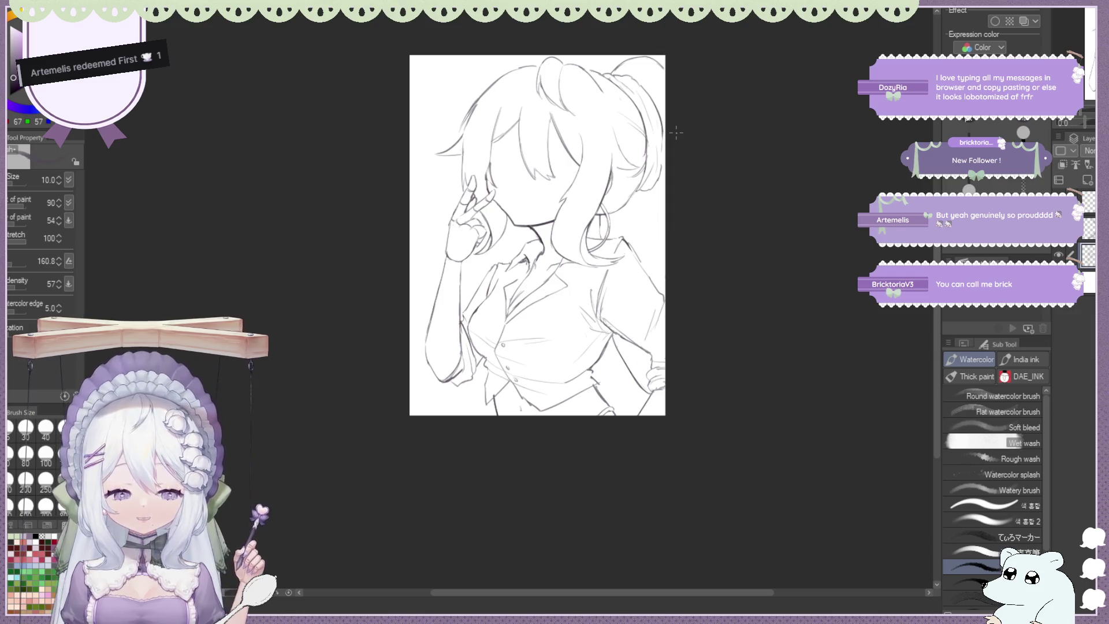
scroll(596, 137, "up", 1)
scroll(596, 136, "up", 1)
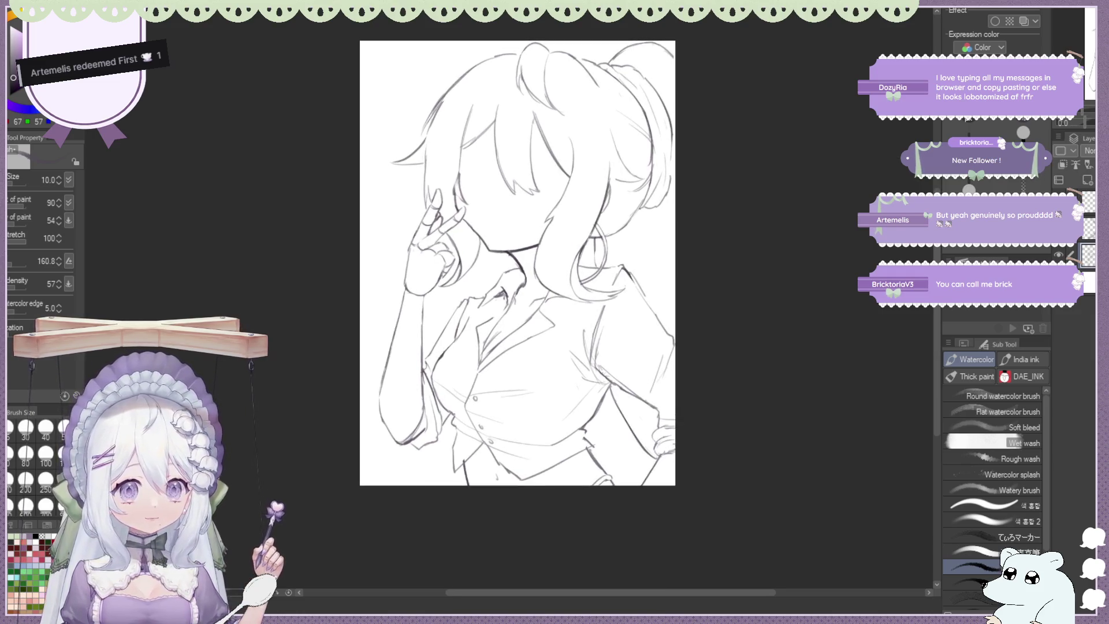
key("h")
key("h")
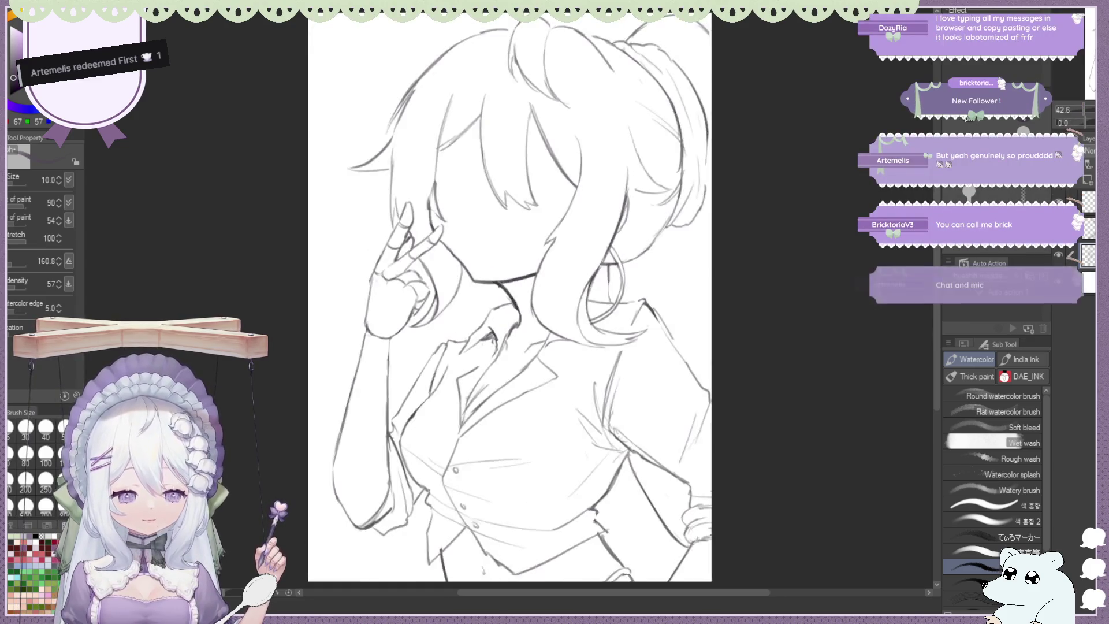
scroll(480, 280, "up", 1)
scroll(480, 281, "up", 1)
scroll(480, 280, "up", 1)
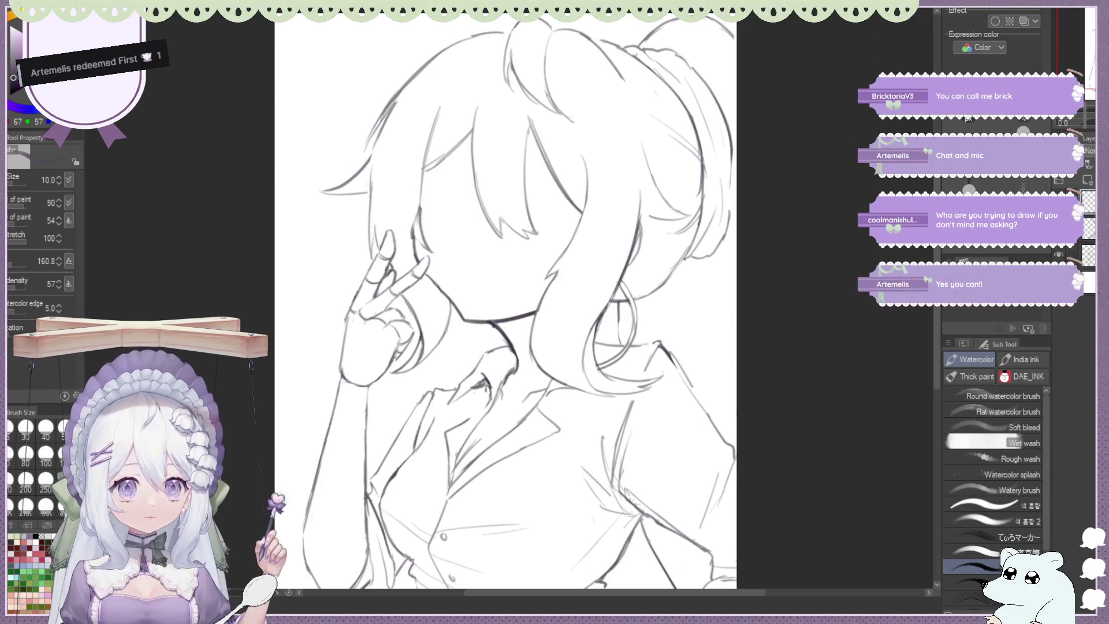
key("h")
scroll(758, 123, "down", 4)
scroll(733, 116, "up", 3)
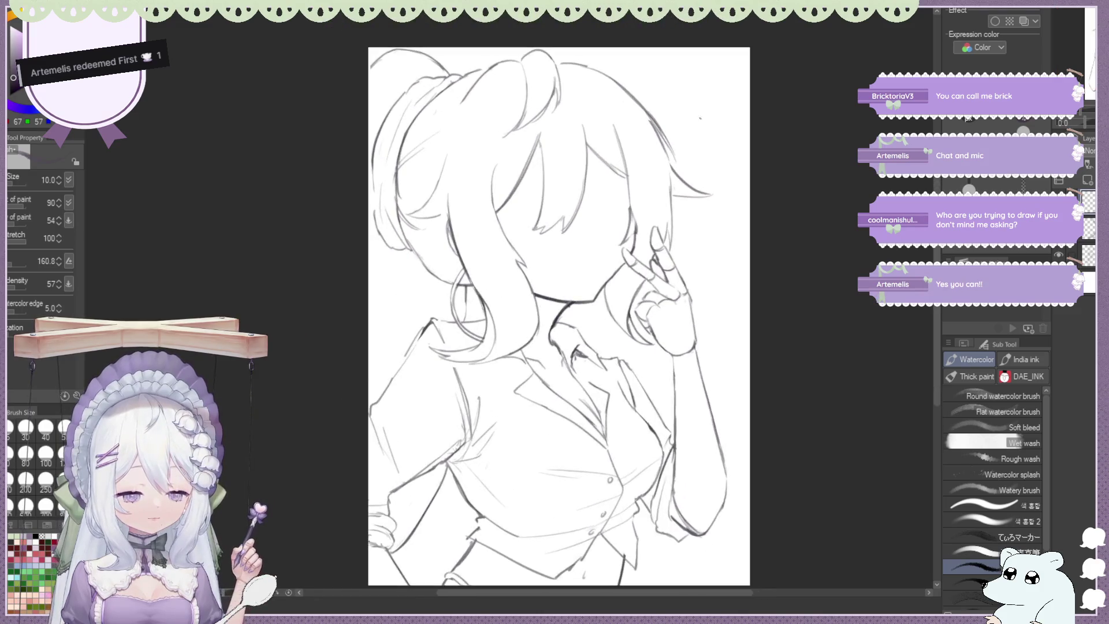
scroll(712, 111, "up", 1)
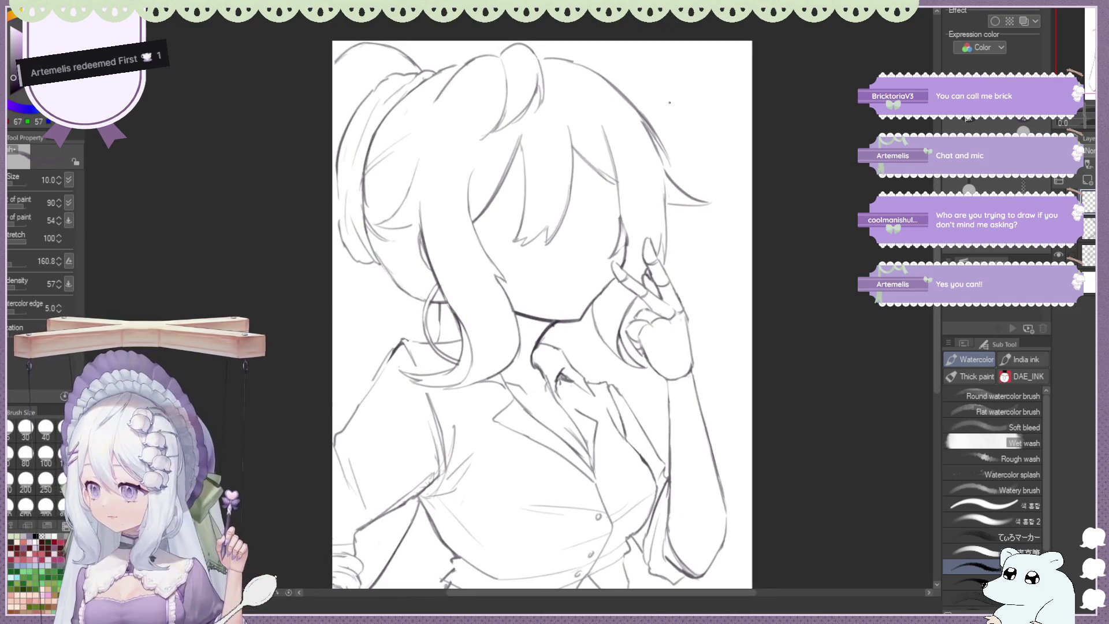
scroll(670, 102, "up", 1)
scroll(669, 103, "up", 1)
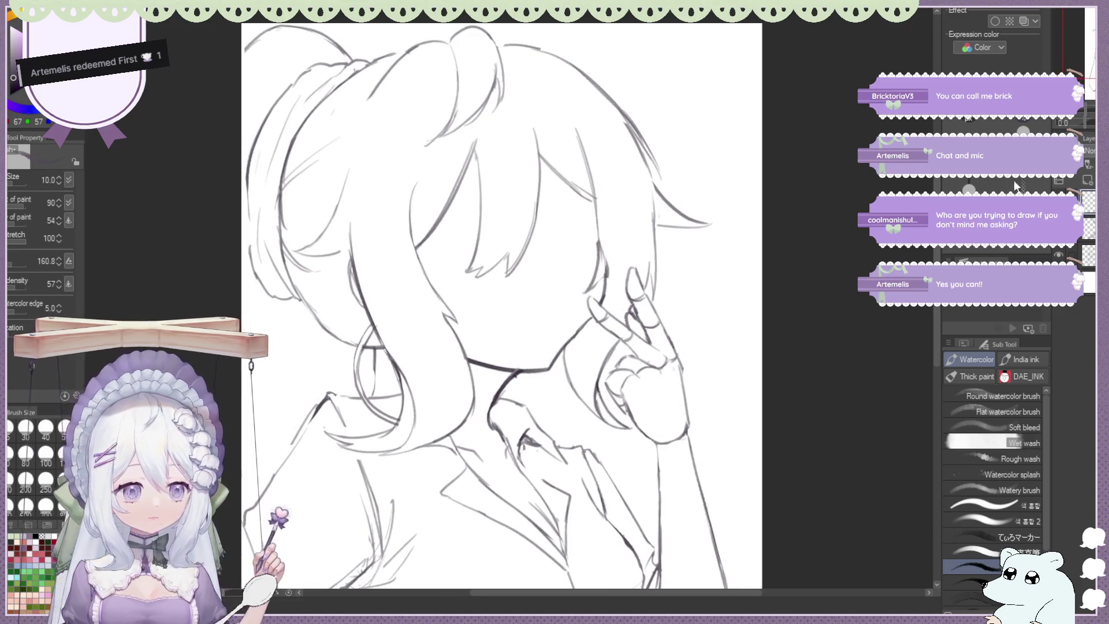
key("h")
scroll(591, 193, "down", 1)
scroll(591, 193, "up", 1)
scroll(566, 174, "up", 1)
scroll(537, 150, "down", 2)
scroll(520, 173, "up", 1)
scroll(520, 173, "down", 1)
scroll(475, 279, "up", 1)
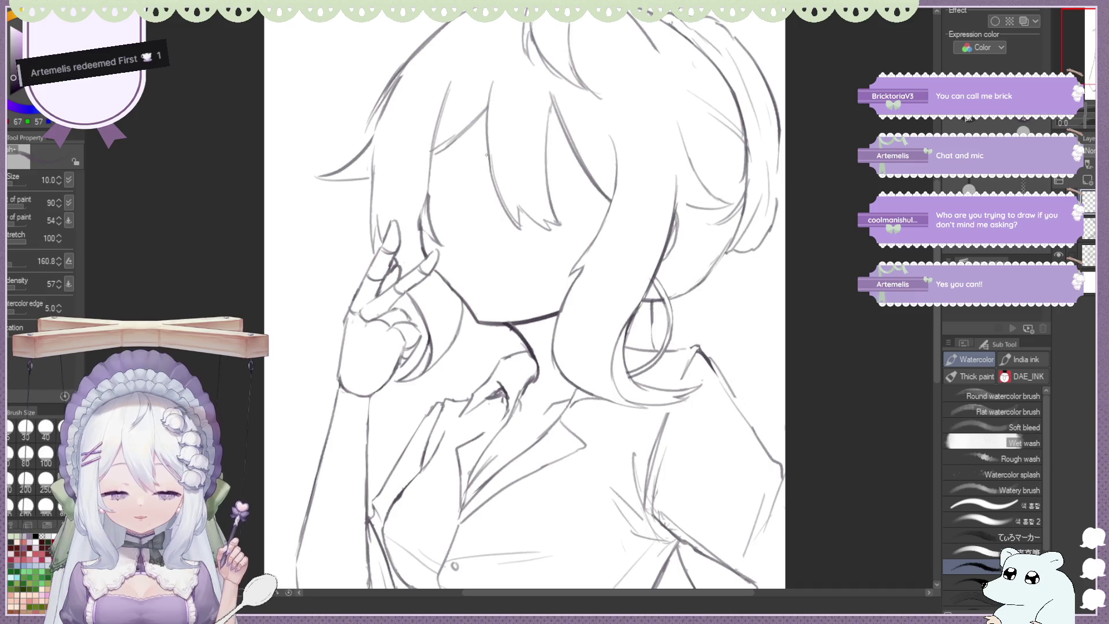
key("h")
scroll(475, 219, "down", 1)
scroll(475, 220, "up", 1)
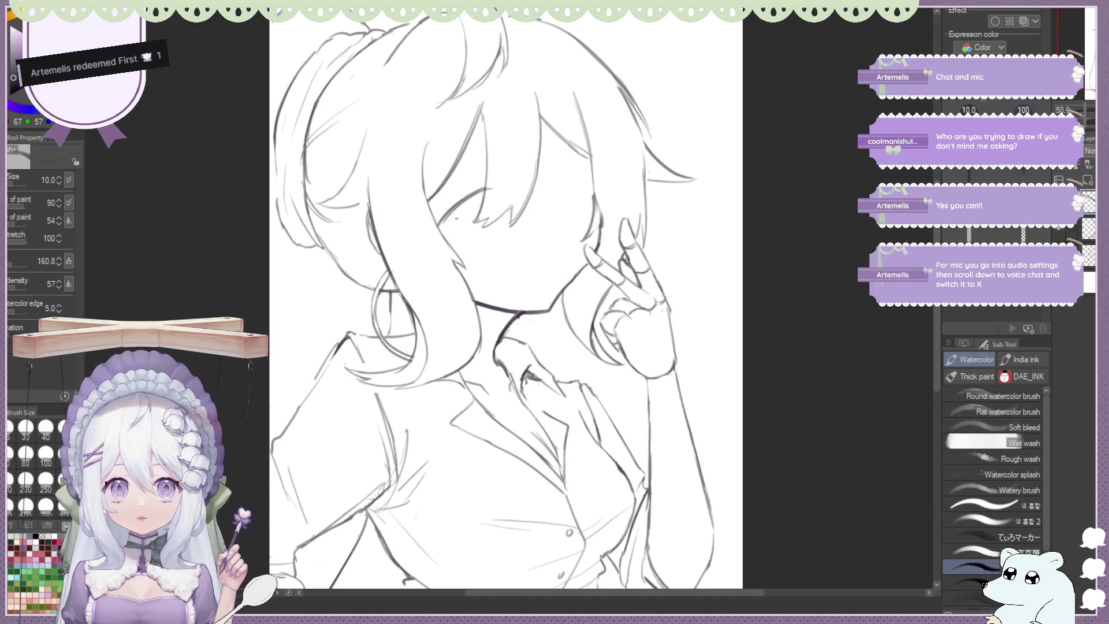
Draw the closed eyelid, then replace the dark hair strand over the eye with a lighter stroke
mouse_move(442, 222)
left_mouse_down()
mouse_move(483, 188)
mouse_move(431, 229)
left_mouse_up()
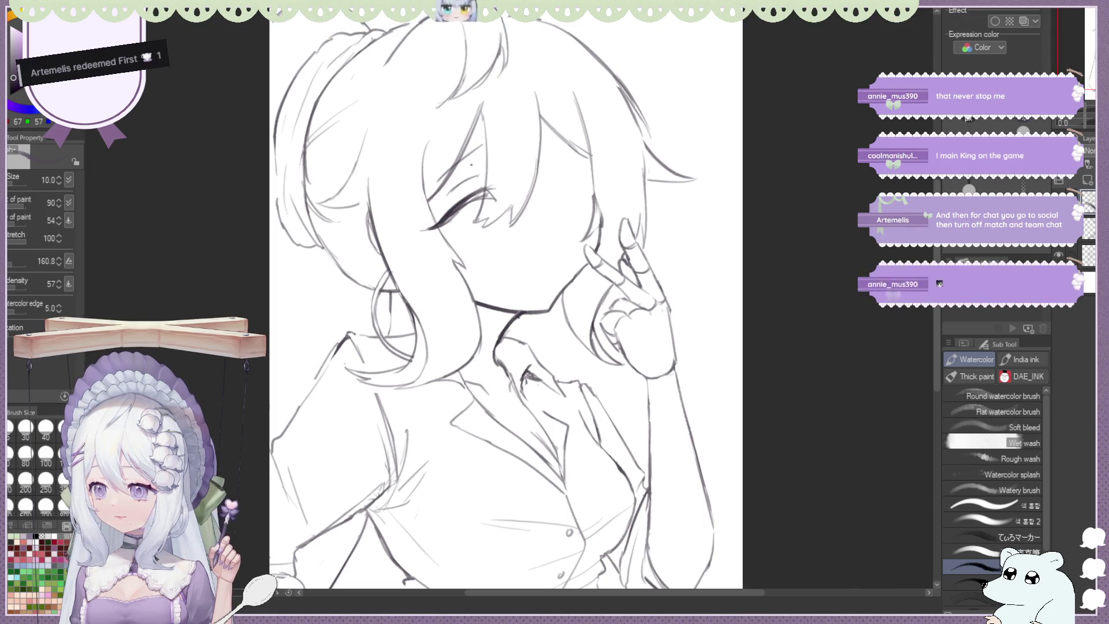
left_click_drag(440, 179, 482, 145)
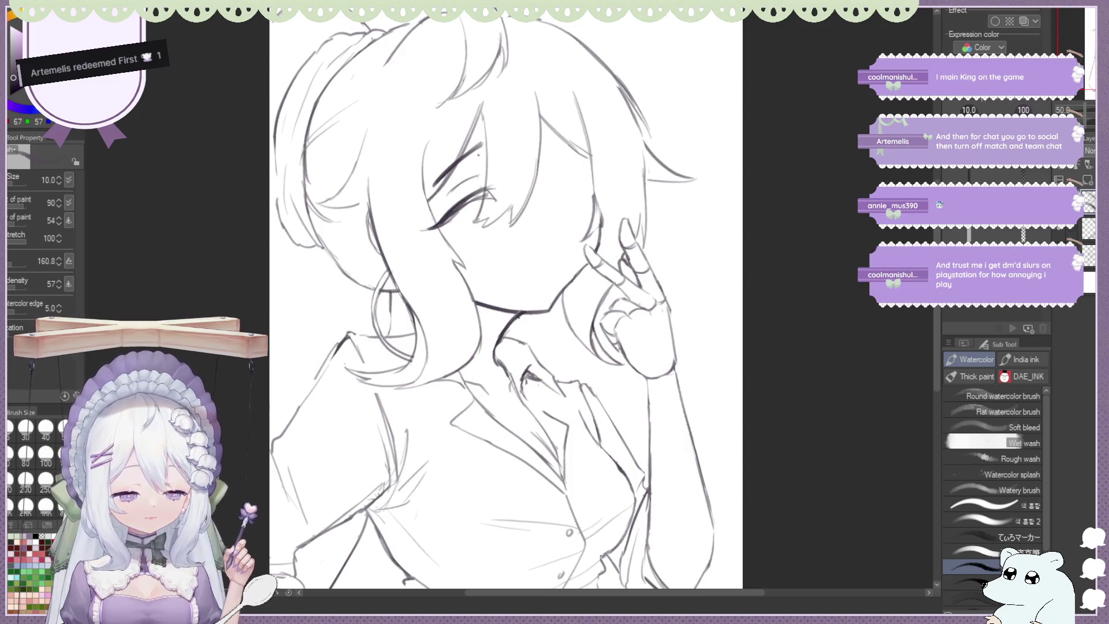
key("ctrl+z")
left_click_drag(434, 184, 463, 164)
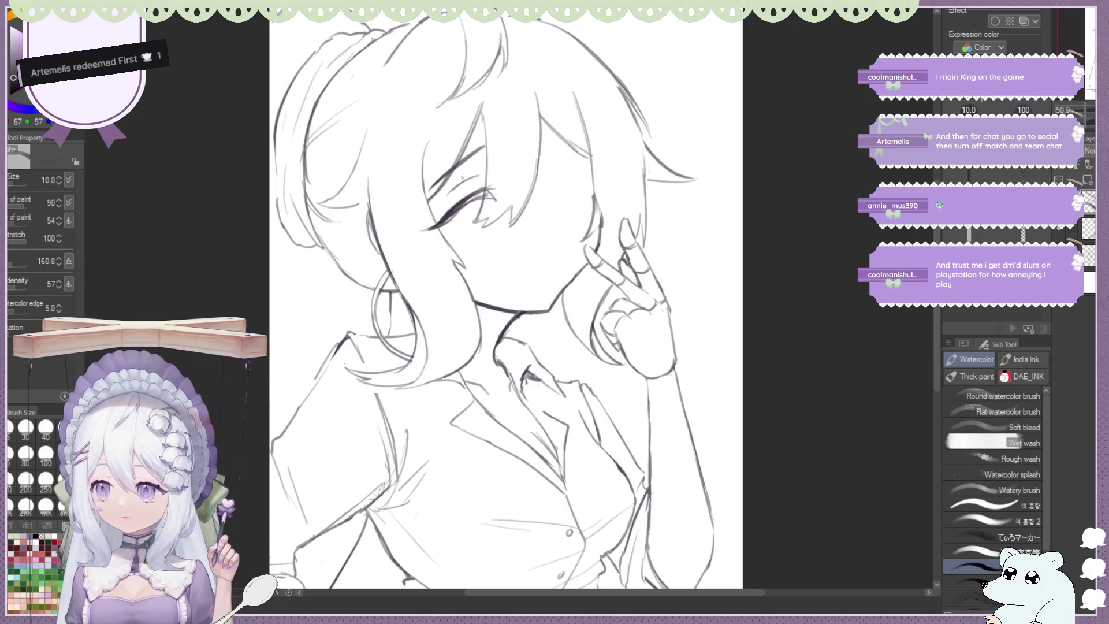
key("ctrl+minus")
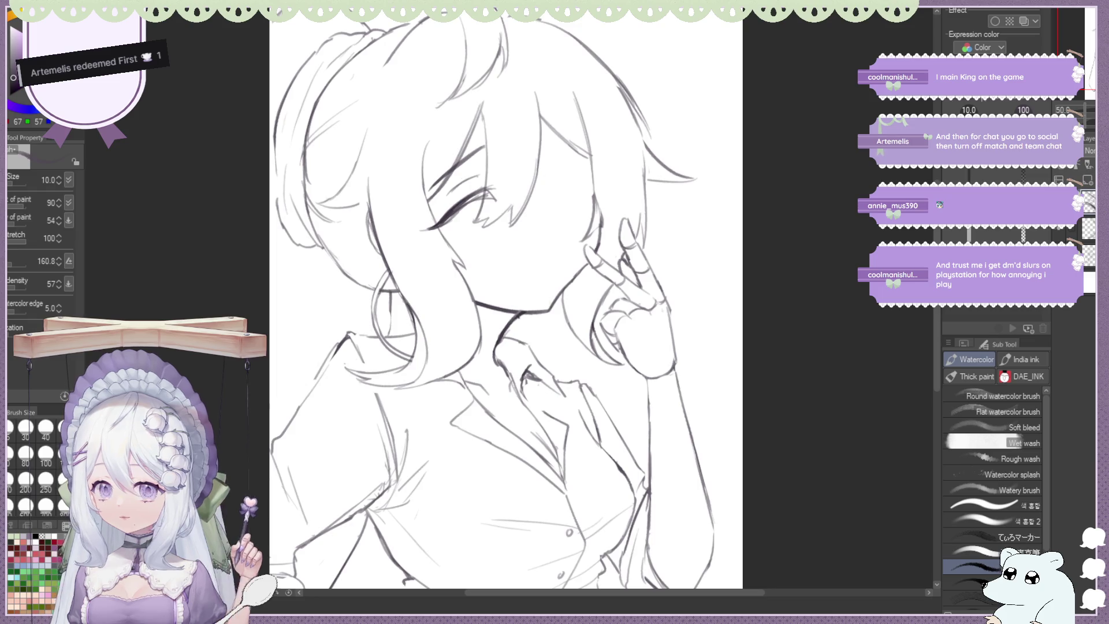
Check the face mirrored, retry the closed-eye line, and darken the eyebrow
key("h")
key("ctrl+minus")
key("ctrl+plus")
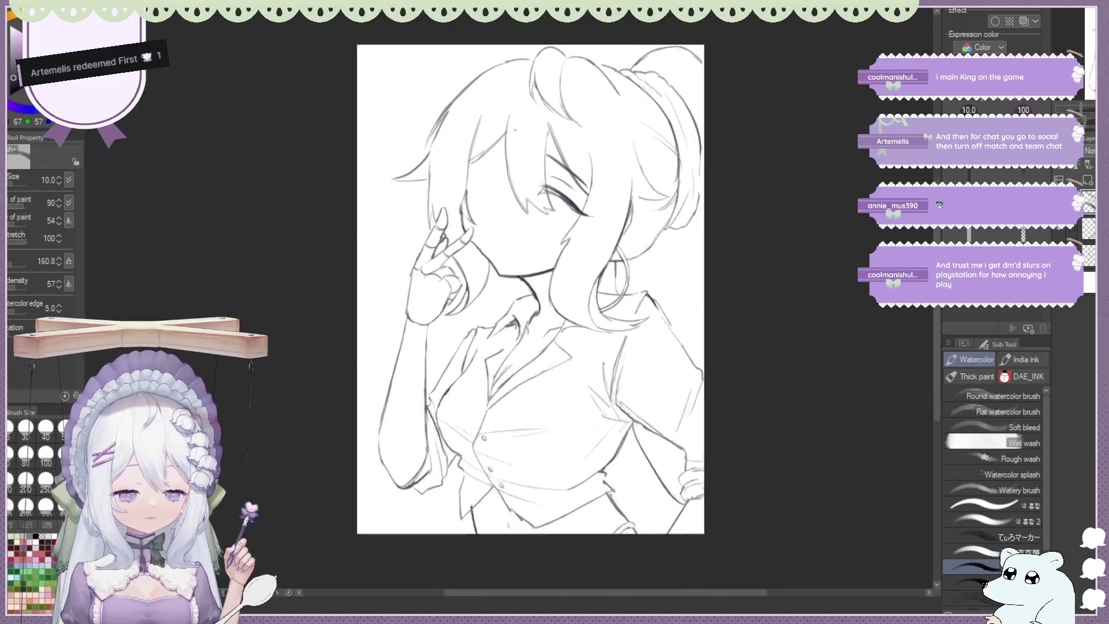
key("ctrl+plus")
key("h")
key("ctrl+minus")
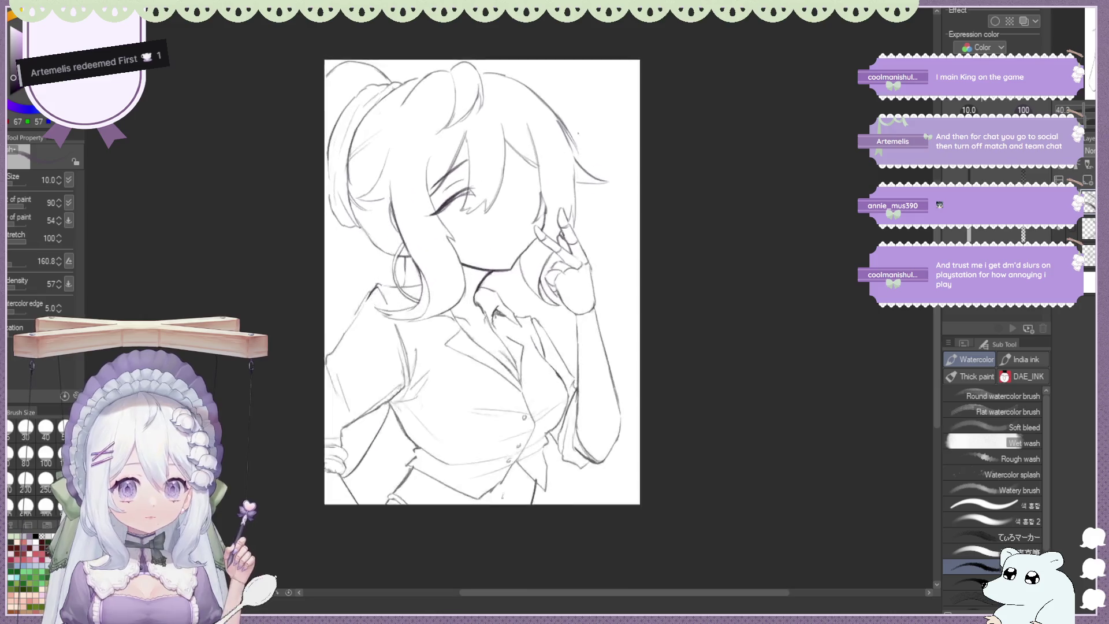
key("ctrl+plus")
key("ctrl+plus")
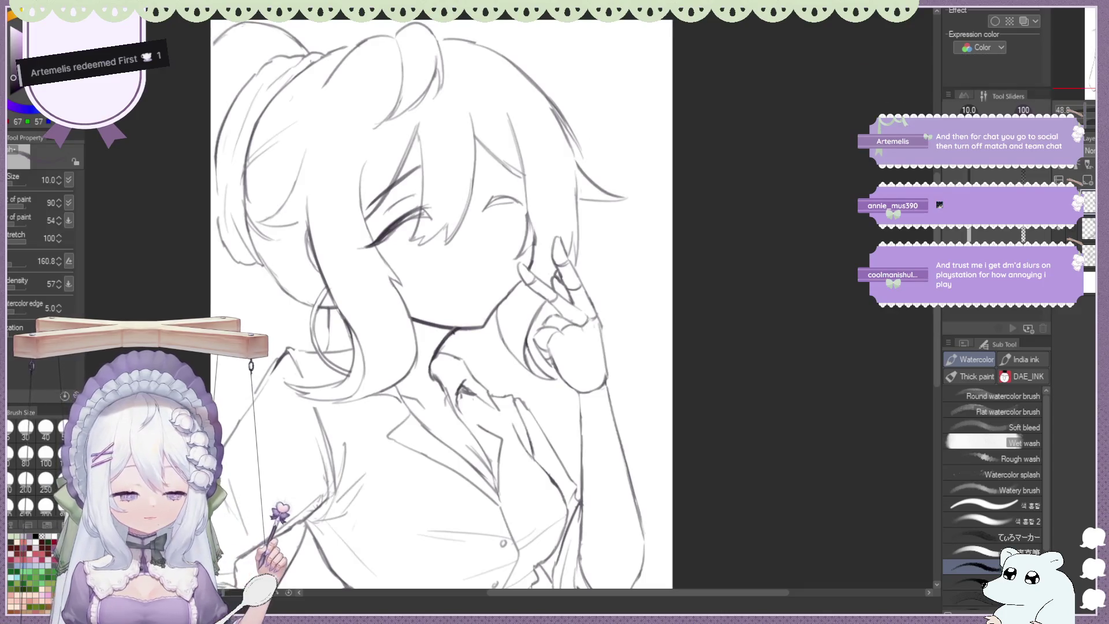
key("ctrl+minus")
key("h")
key("ctrl+plus")
key("ctrl+plus")
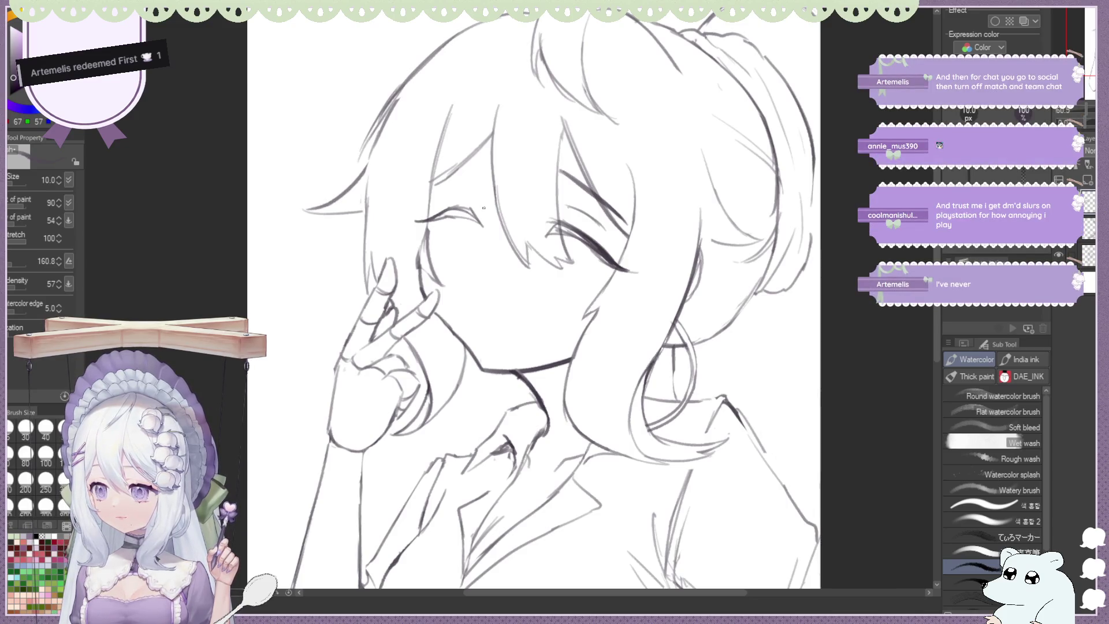
mouse_move(450, 208)
left_mouse_down()
mouse_move(418, 223)
mouse_move(450, 208)
mouse_move(443, 216)
left_mouse_up()
key("ctrl+z")
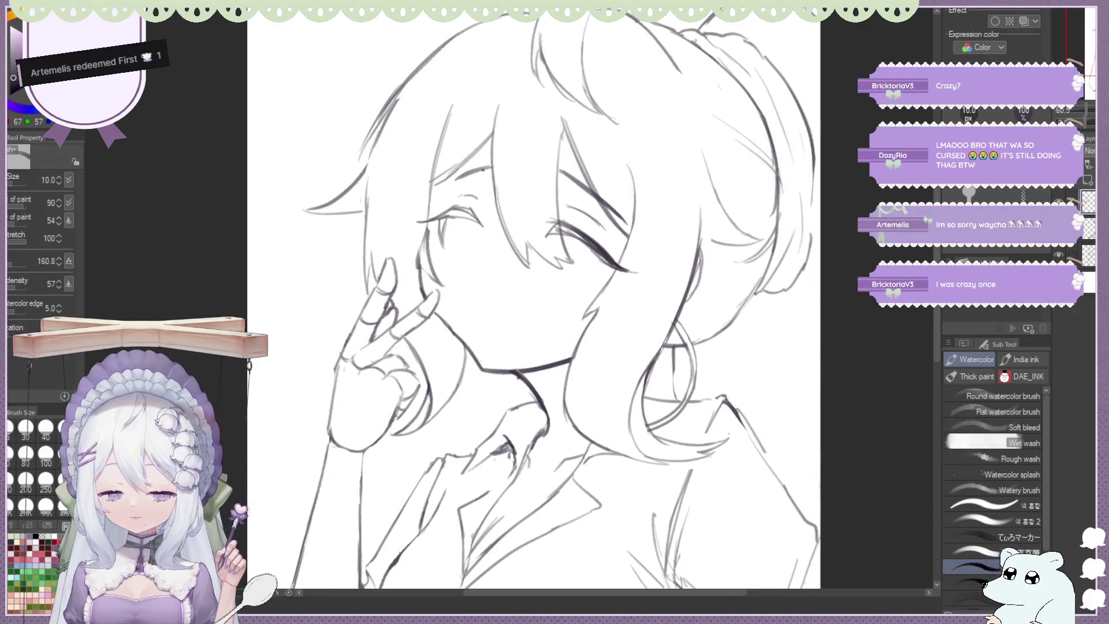
left_click_drag(456, 183, 495, 165)
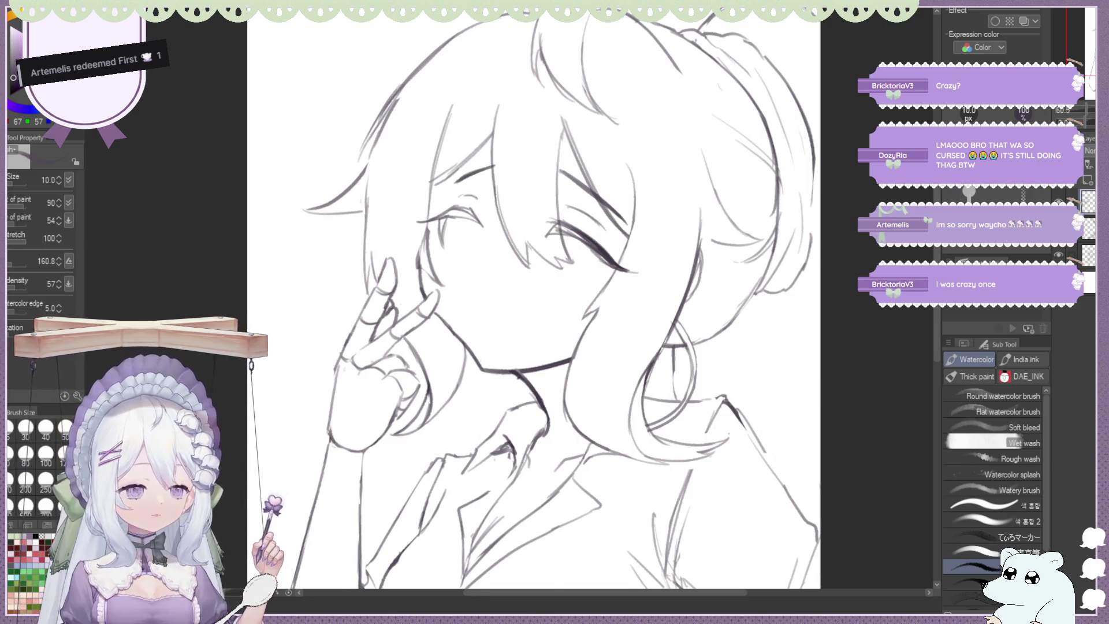
Recheck symmetry in the mirrored view and add a short line under the eye
key("h")
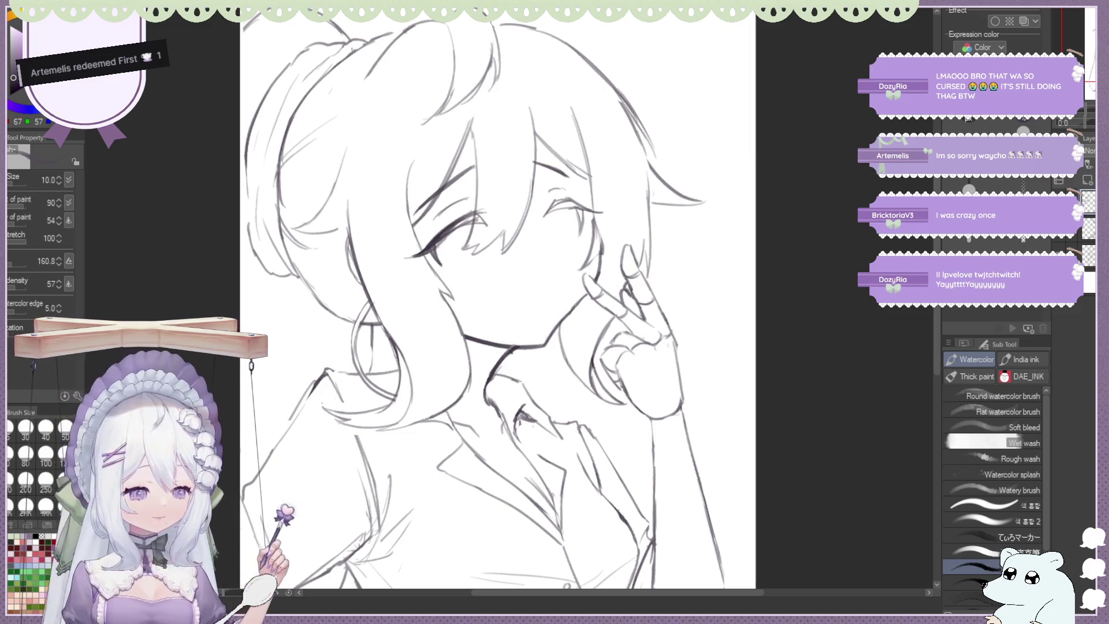
key("h")
key("ctrl+minus")
key("ctrl+plus")
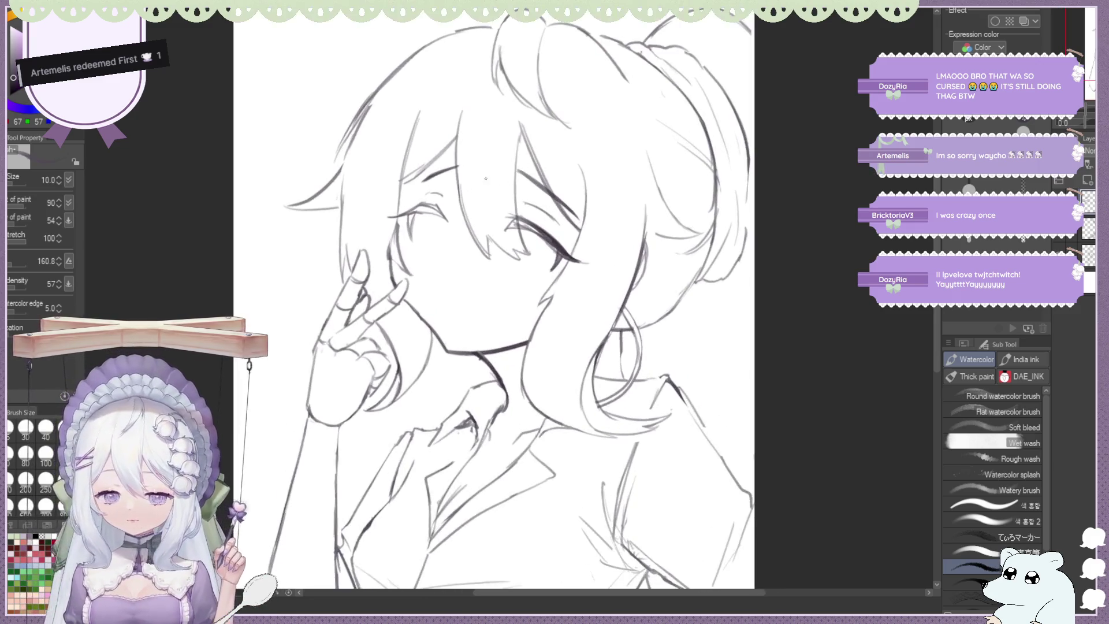
key("ctrl+plus")
key("ctrl+plus")
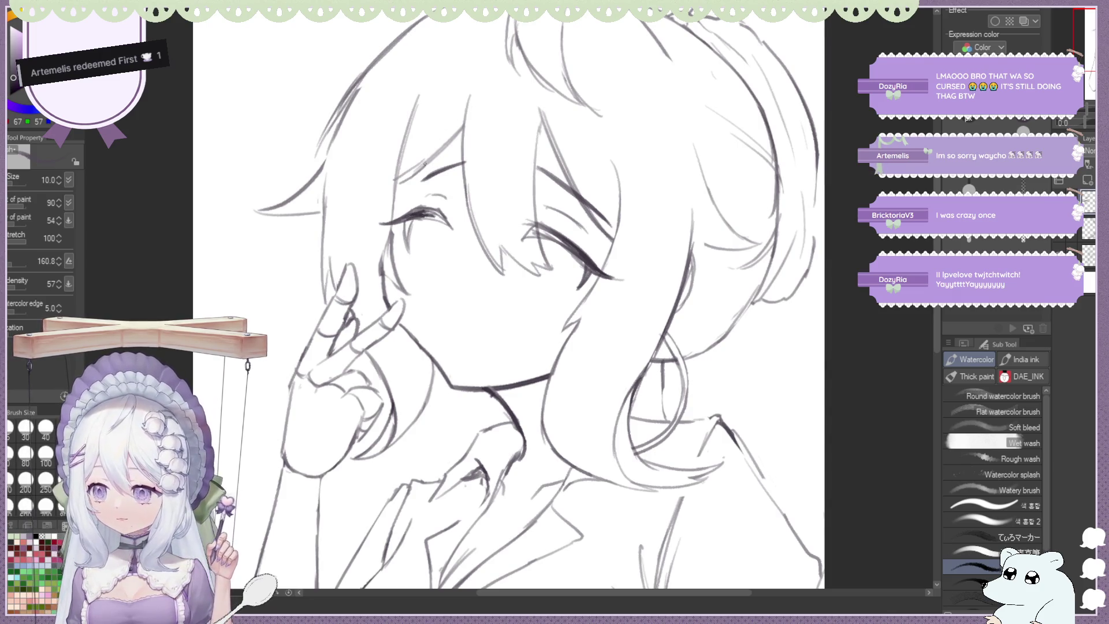
left_click_drag(403, 221, 407, 247)
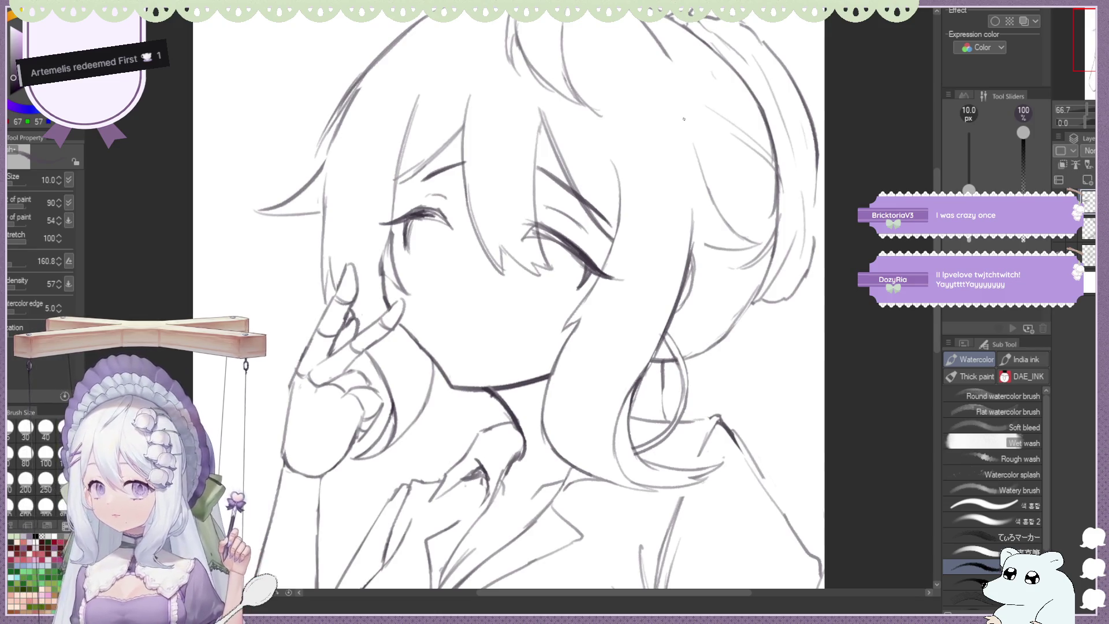
key("h")
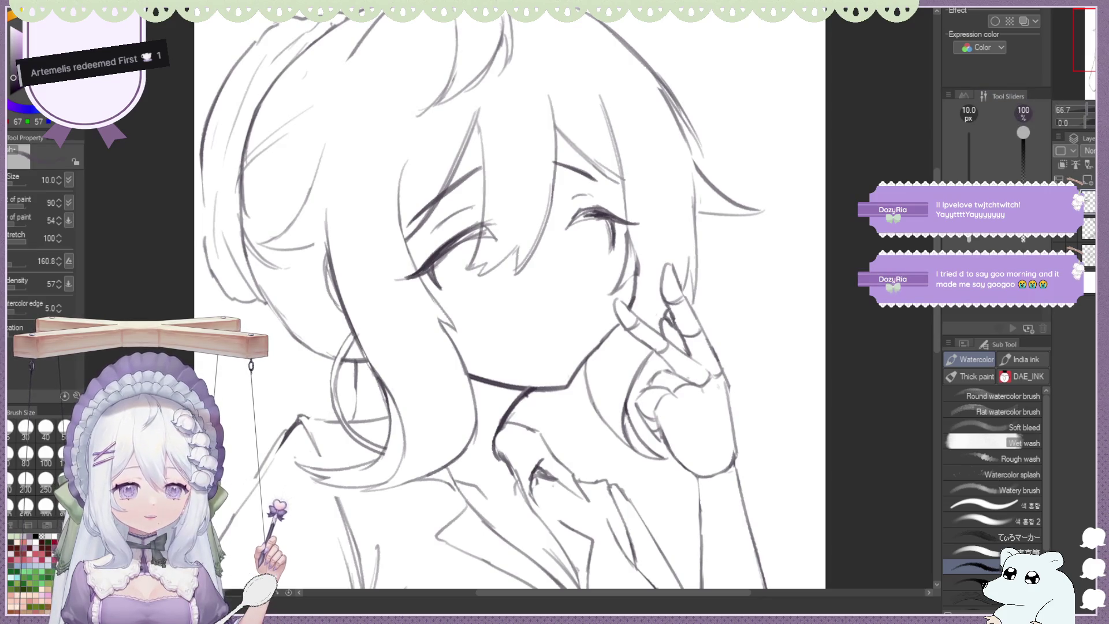
key("h")
scroll(533, 228, "down", 5)
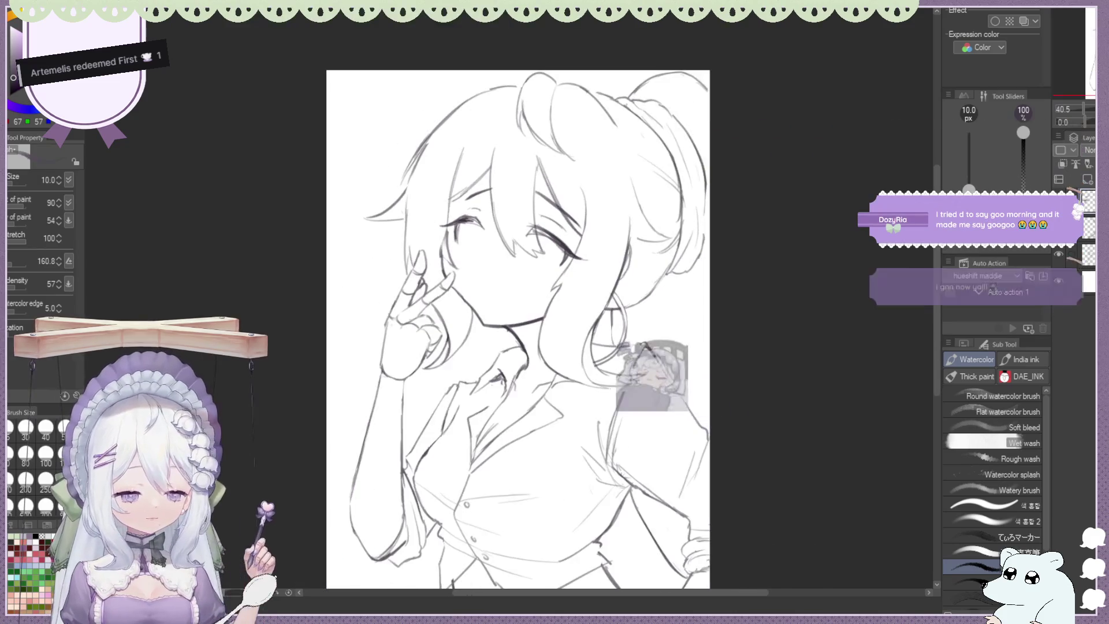
Darken the short upper eyelid line, checking it in the mirrored view
key("h")
scroll(563, 219, "up", 5)
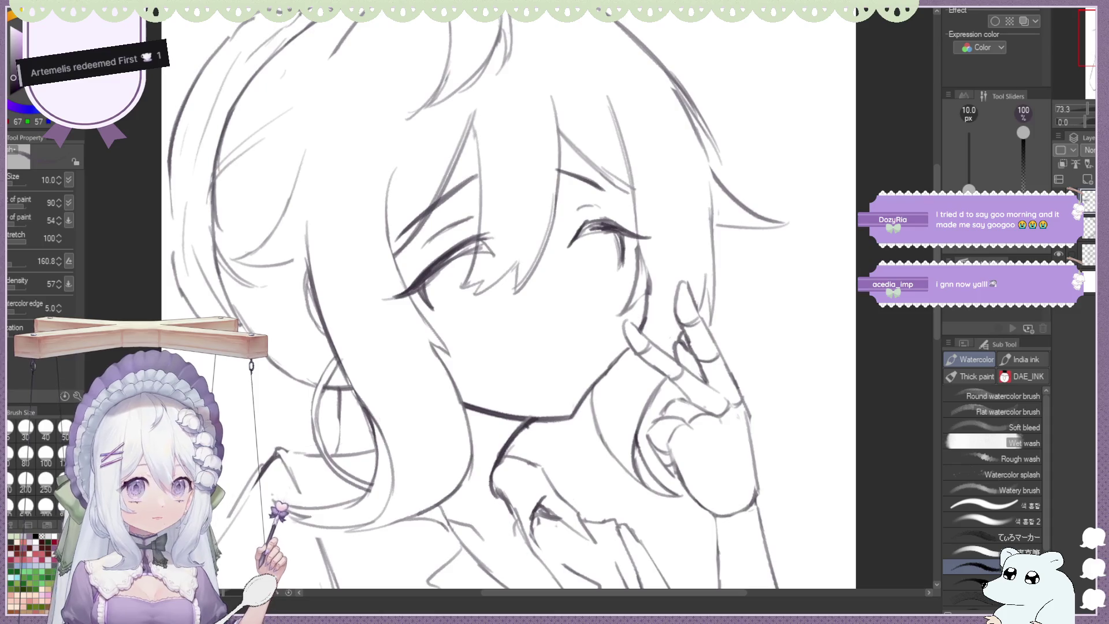
key("h")
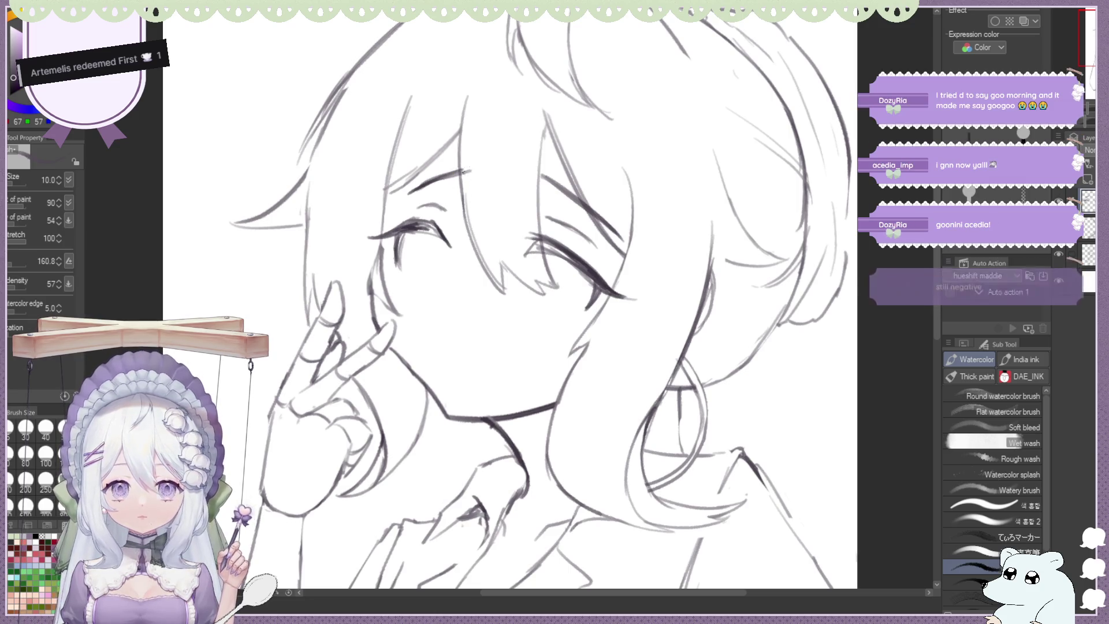
left_click_drag(468, 171, 435, 183)
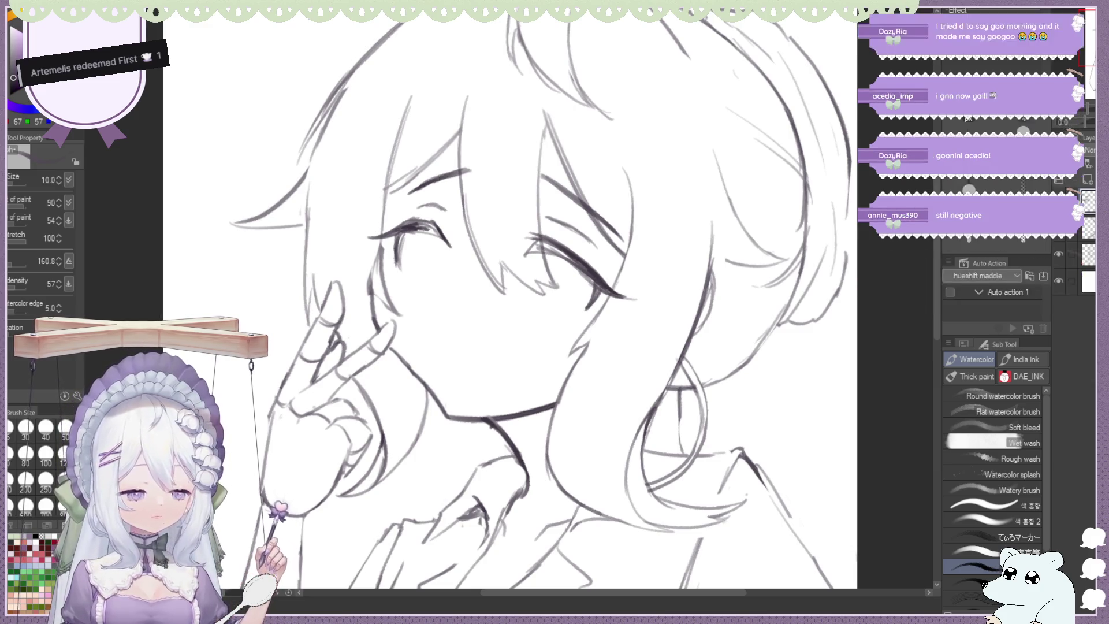
key("h")
left_click_drag(482, 169, 446, 197)
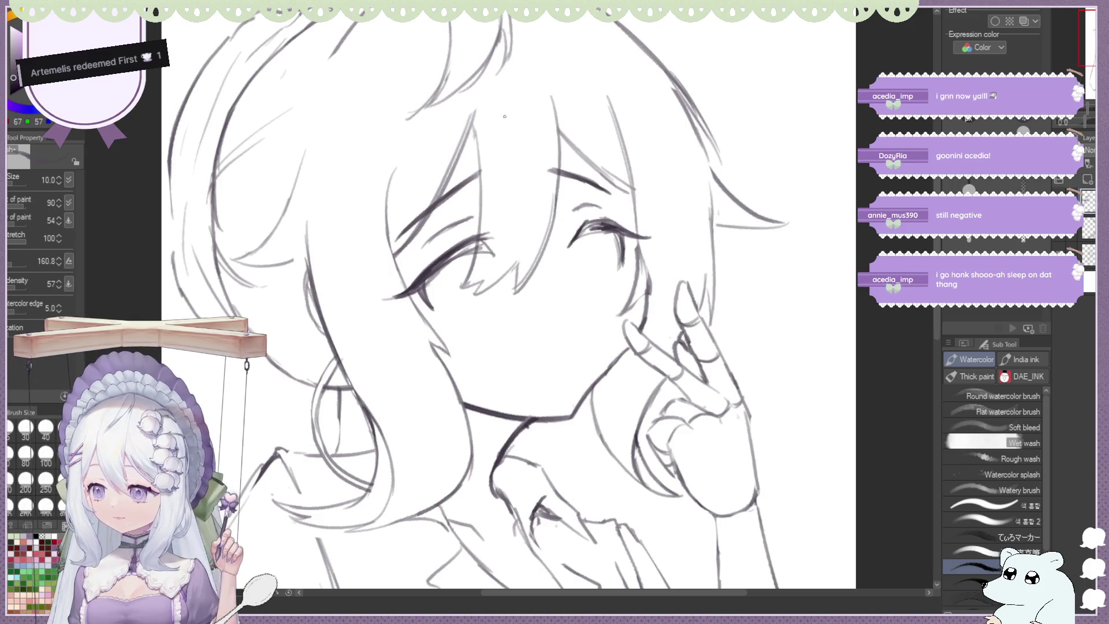
Draw two hair strands falling over the left eye
mouse_move(508, 128)
left_mouse_down()
mouse_move(436, 192)
mouse_move(425, 219)
left_mouse_up()
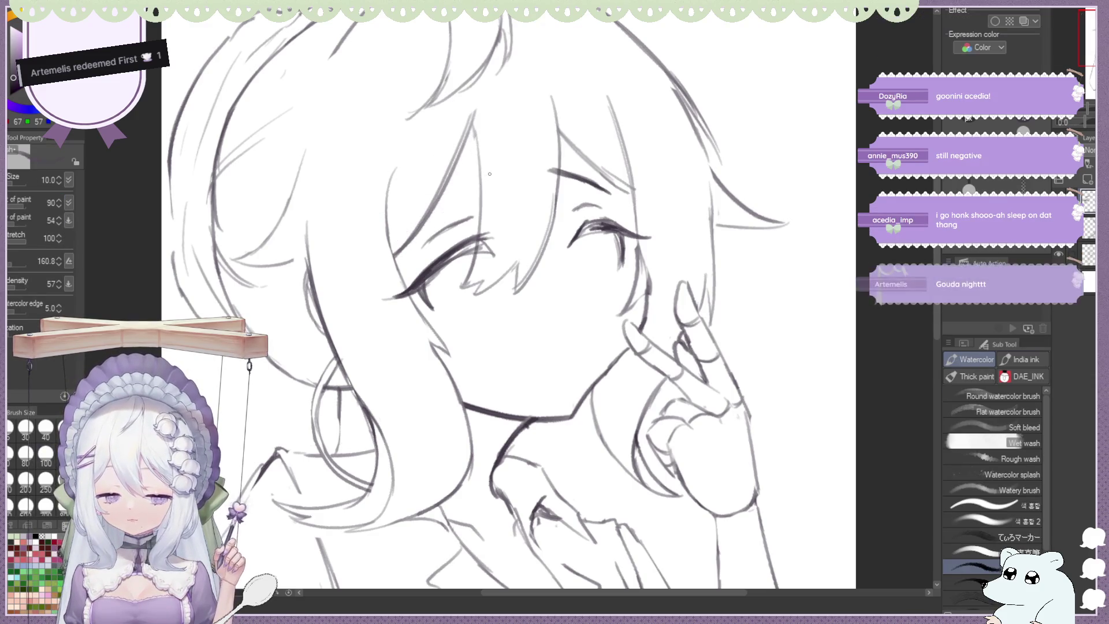
left_click_drag(490, 173, 414, 224)
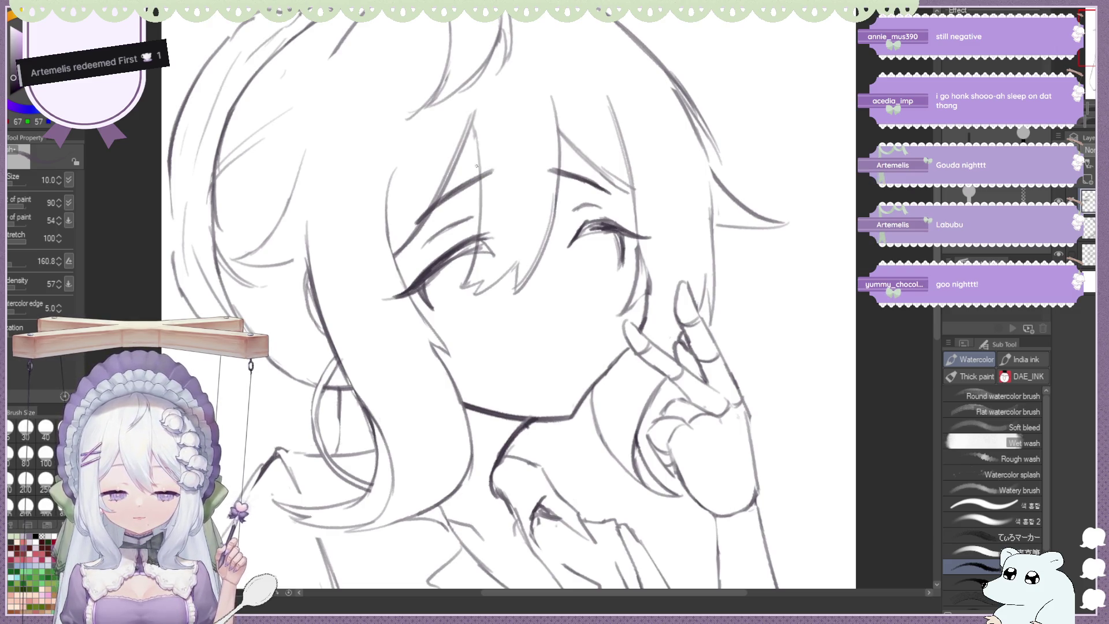
scroll(477, 162, "down", 2)
scroll(508, 202, "down", 1)
scroll(509, 203, "up", 3)
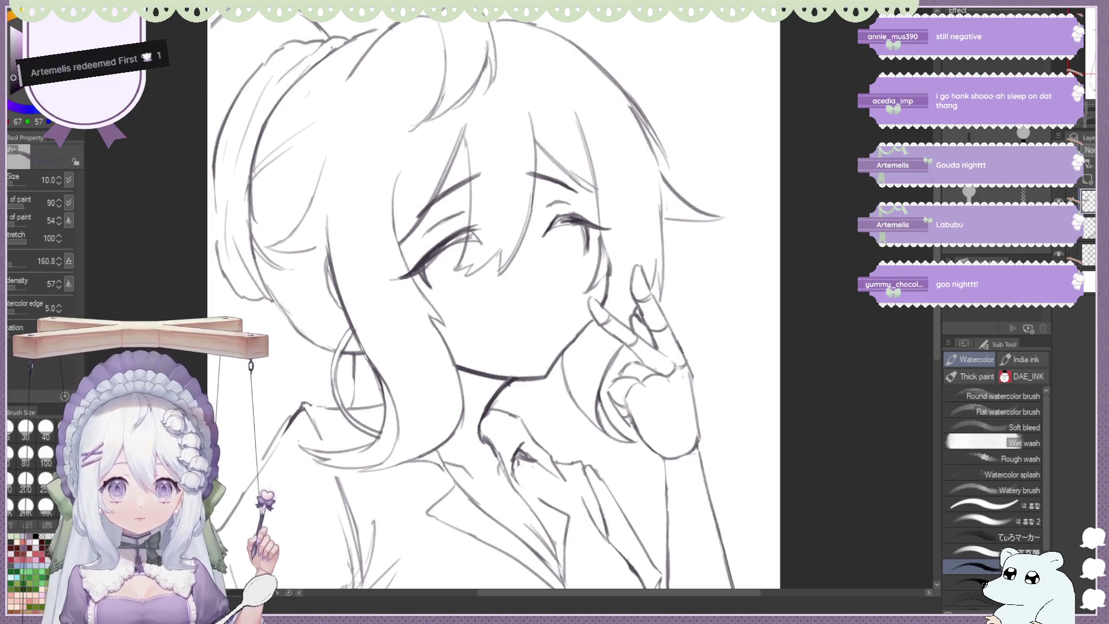
key("h")
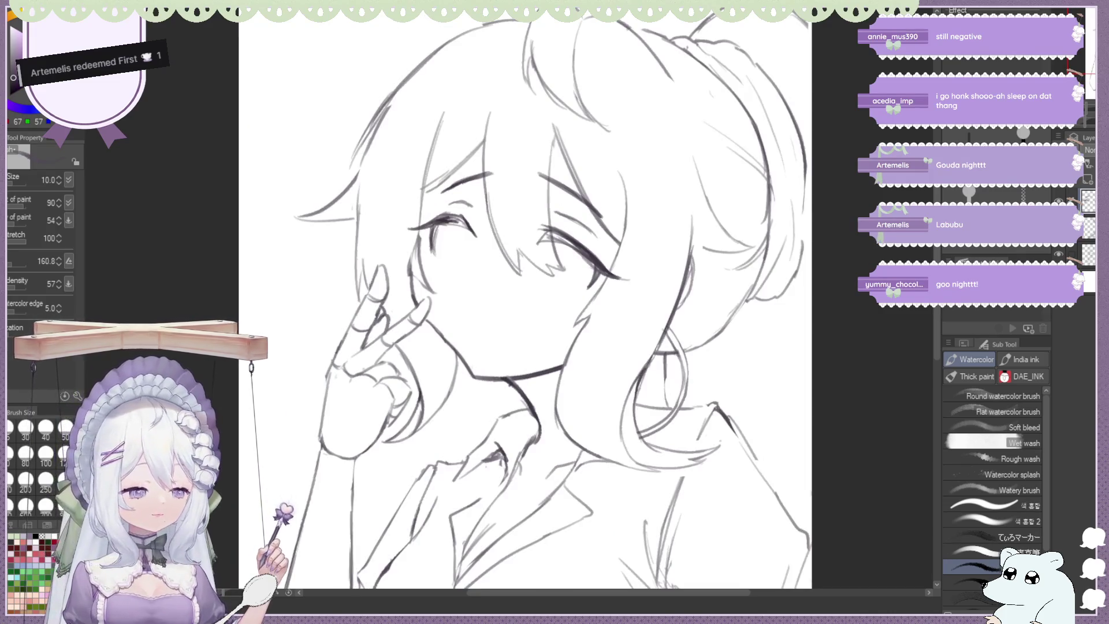
key("ctrl+minus")
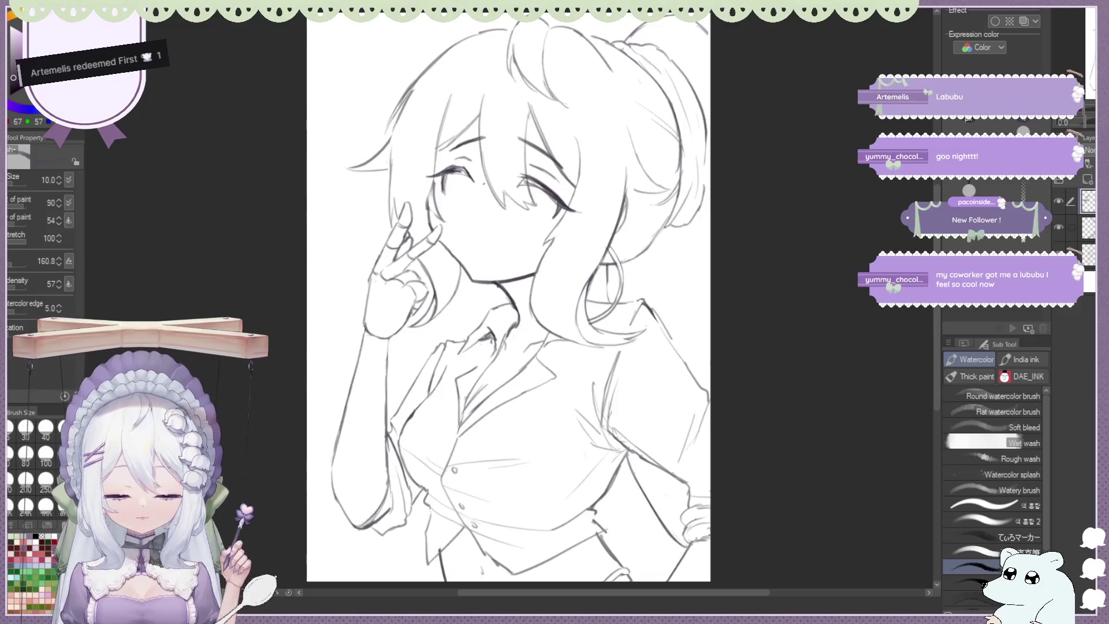
key("h")
key("ctrl+minus")
scroll(411, 185, "up", 4)
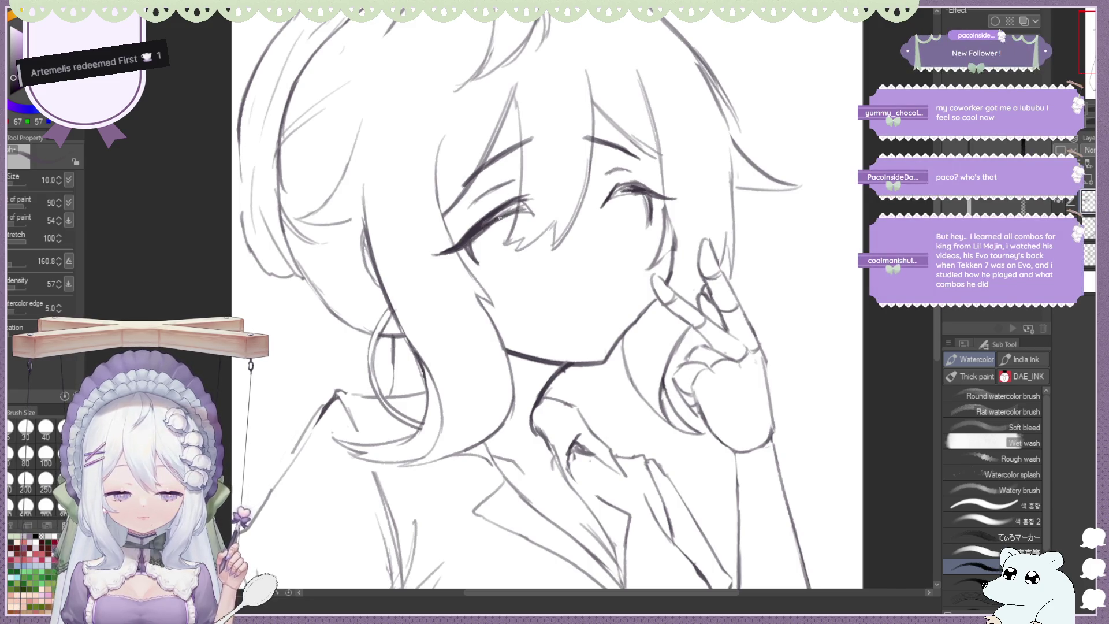
key("ctrl+0")
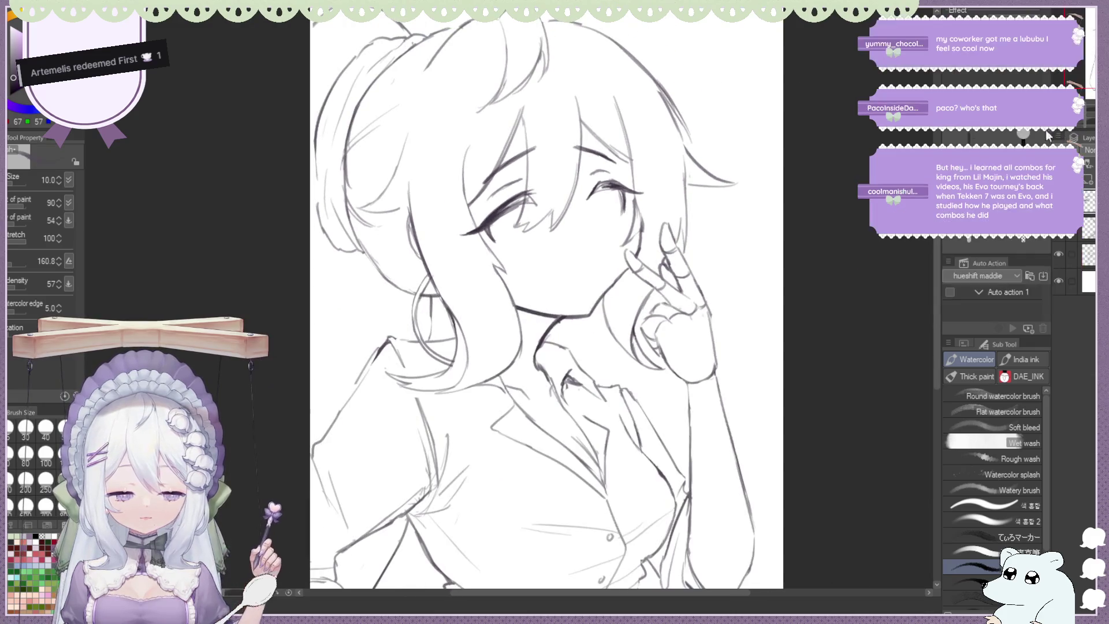
key("h")
scroll(407, 204, "up", 2)
scroll(409, 206, "up", 2)
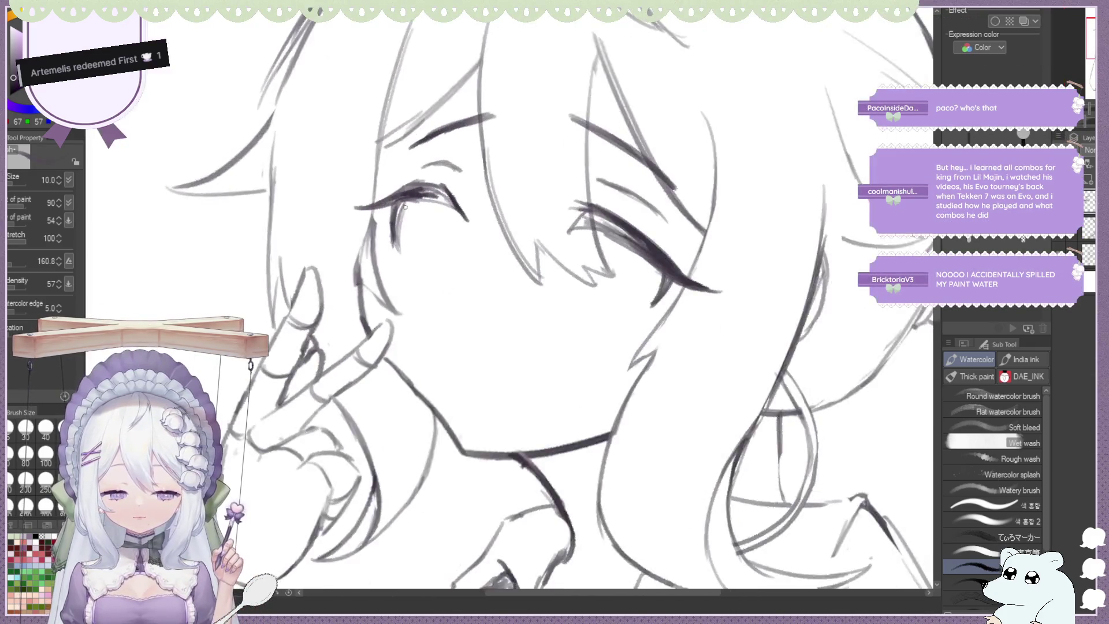
Lighten the heavy strokes of the left eye, compare it mirrored, and switch to the Eraser
left_click_drag(397, 210, 393, 211)
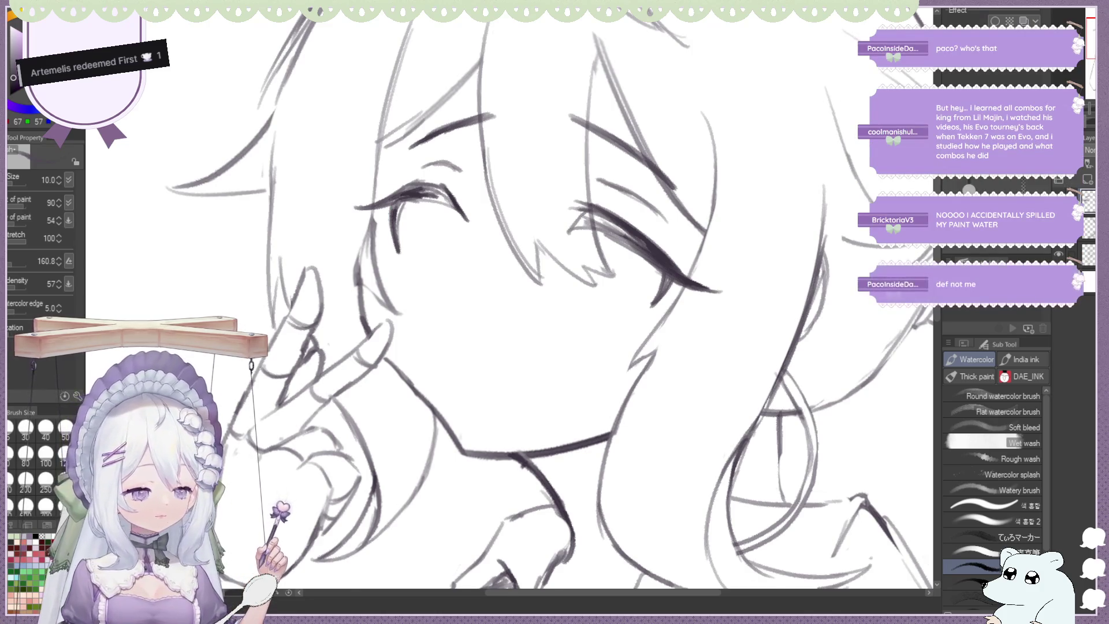
key("h")
key("ctrl+minus")
key("h")
key("ctrl+plus")
key("ctrl+plus")
key("h")
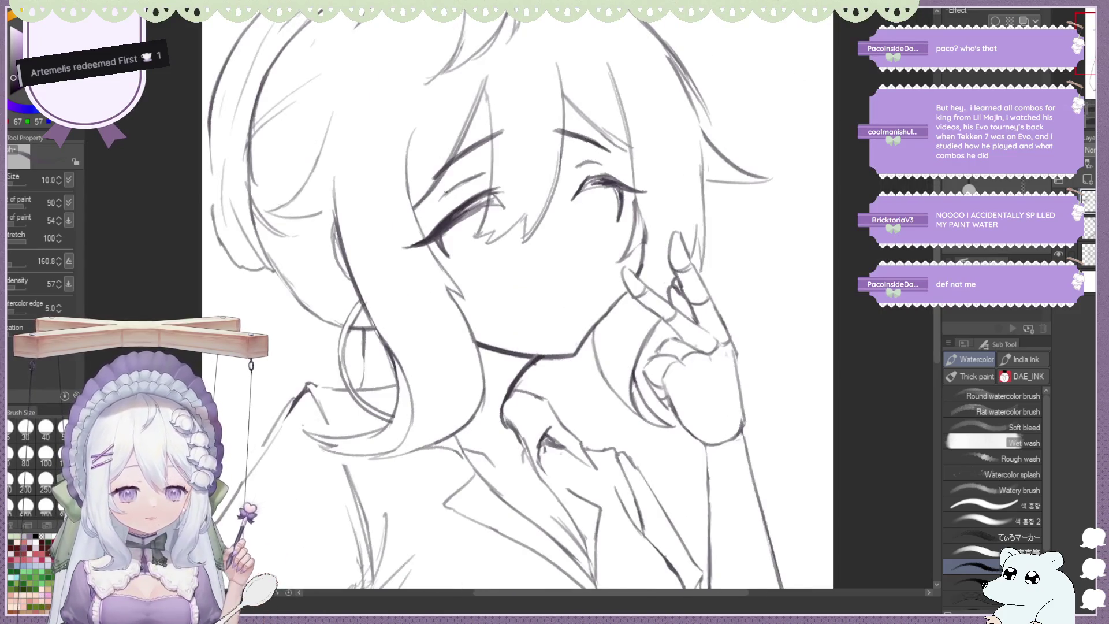
key("e")
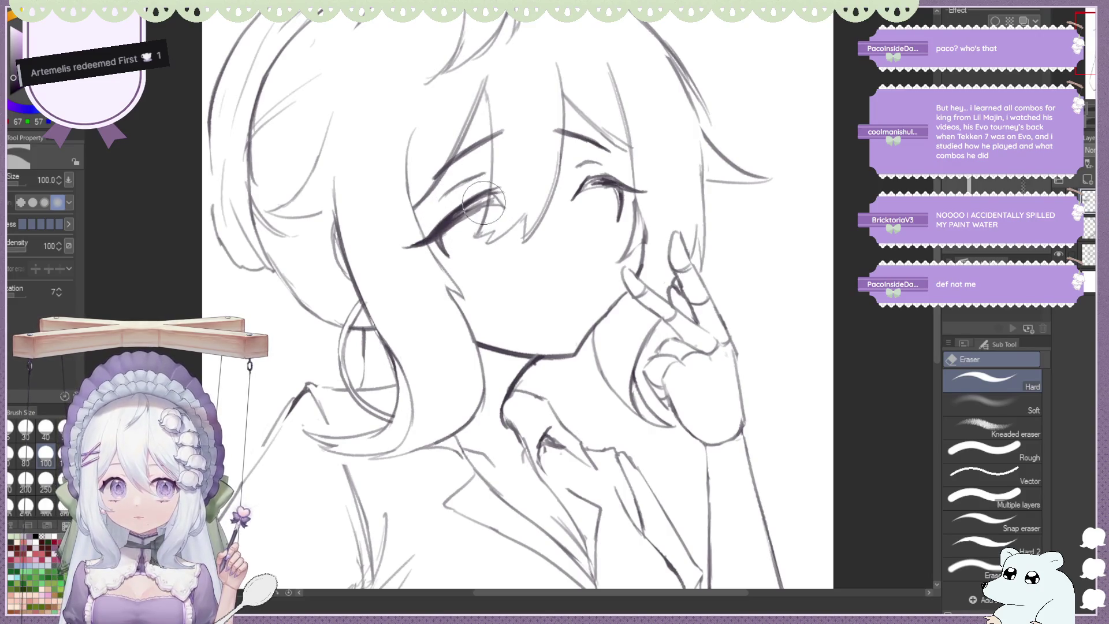
Add short pencil strokes beside and under the left eye
key("b")
left_click_drag(496, 203, 488, 242)
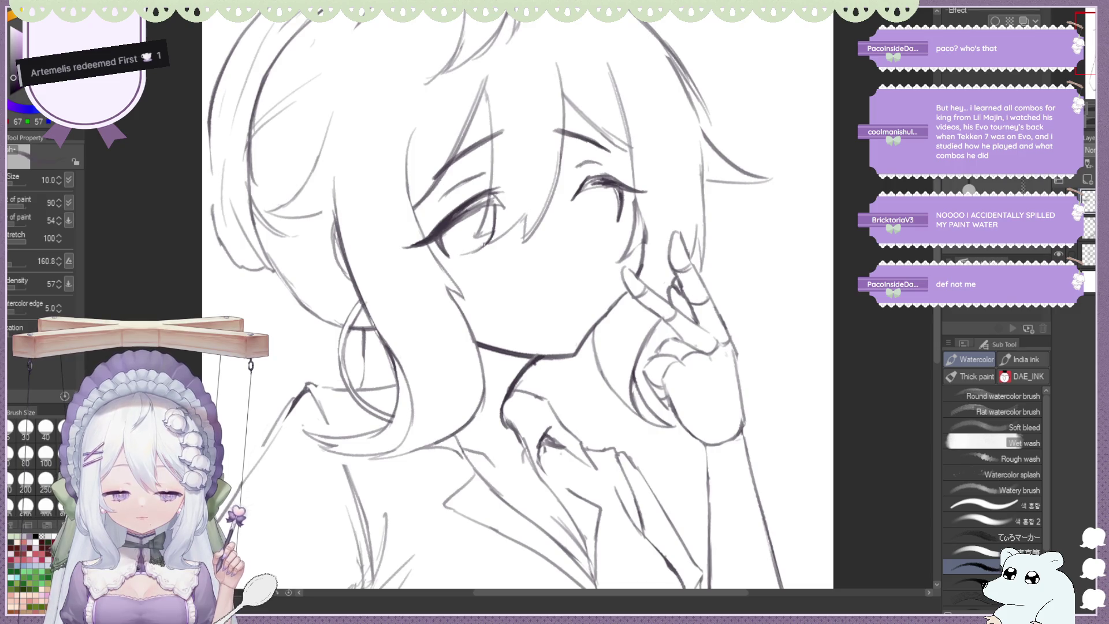
left_click_drag(452, 258, 473, 250)
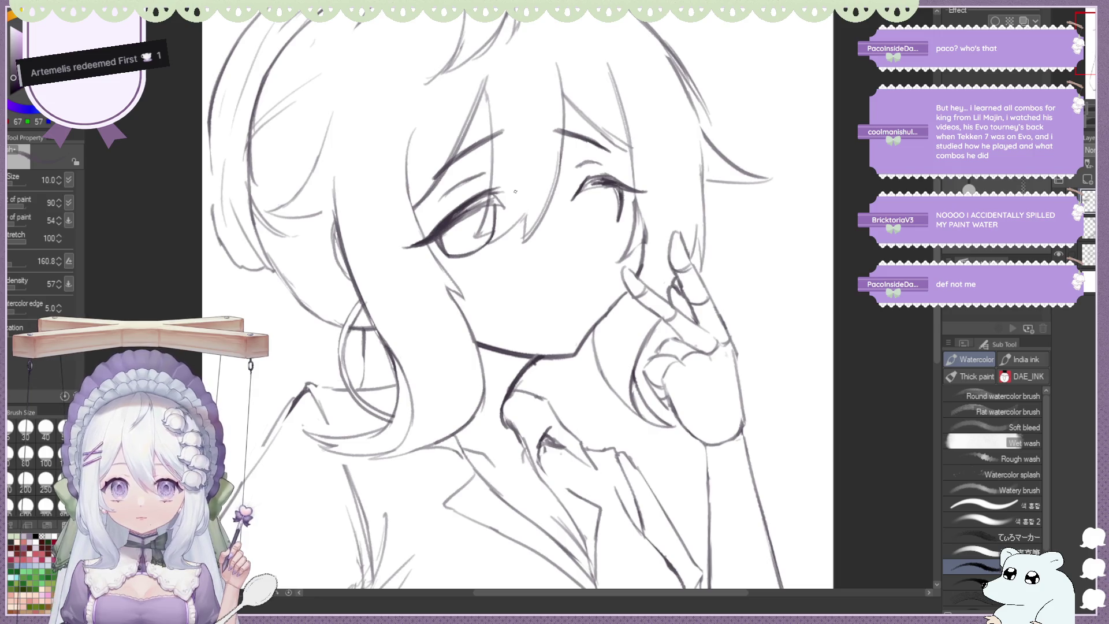
Review the face mirrored and zoomed out, then start redrawing the eye's iris
key("h")
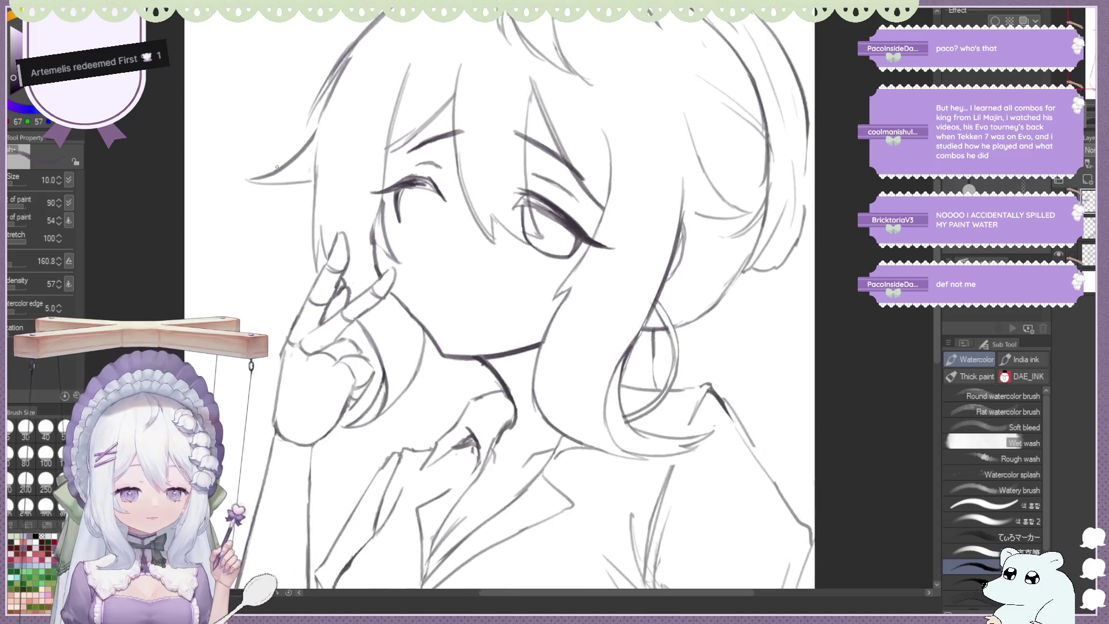
scroll(277, 167, "up", 2)
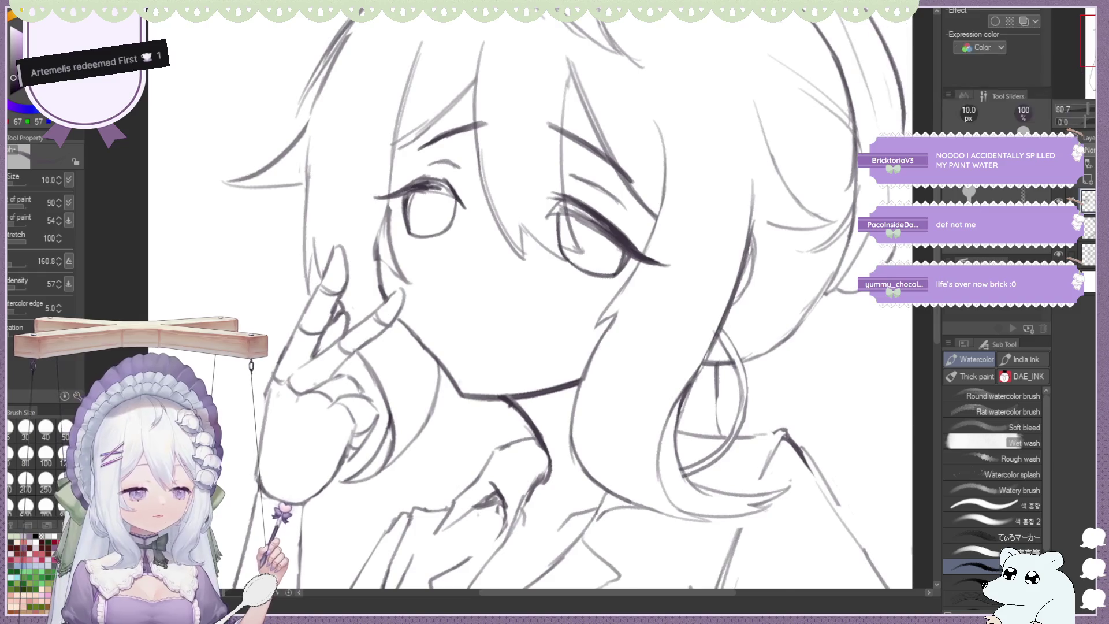
key("h")
key("ctrl+minus")
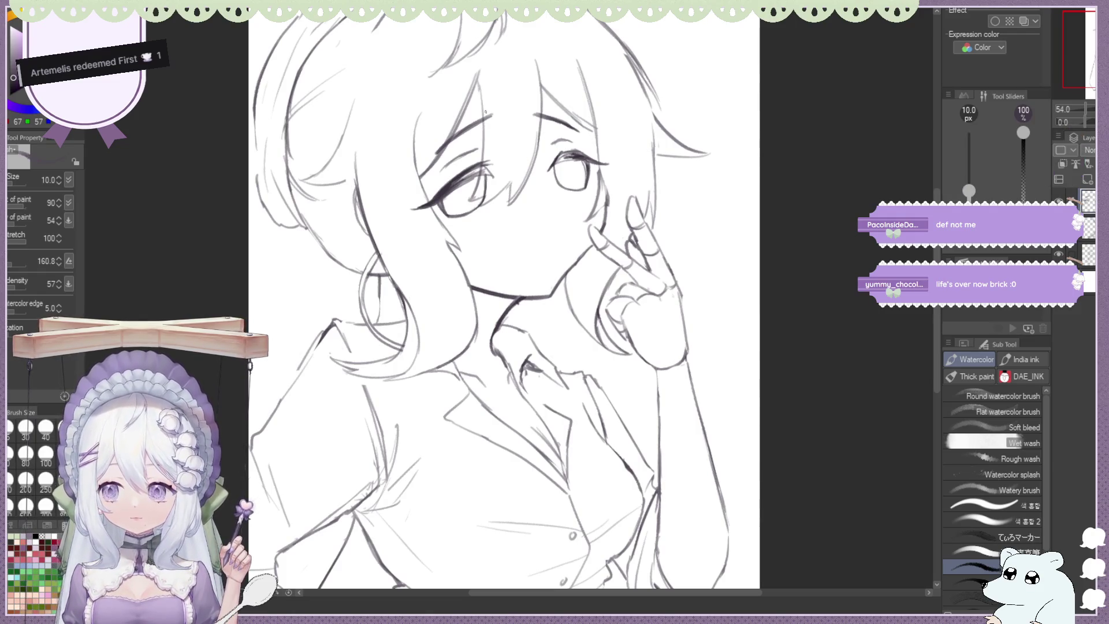
scroll(485, 112, "up", 1)
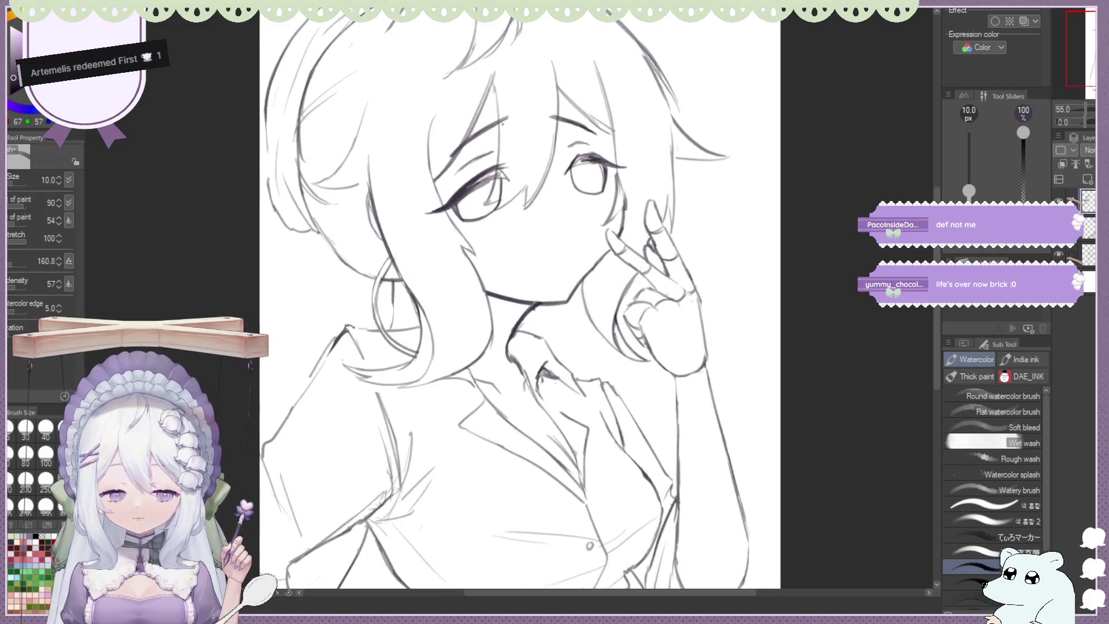
mouse_move(517, 179)
left_mouse_down()
mouse_move(459, 240)
mouse_move(500, 191)
mouse_move(488, 218)
mouse_move(502, 186)
left_mouse_up()
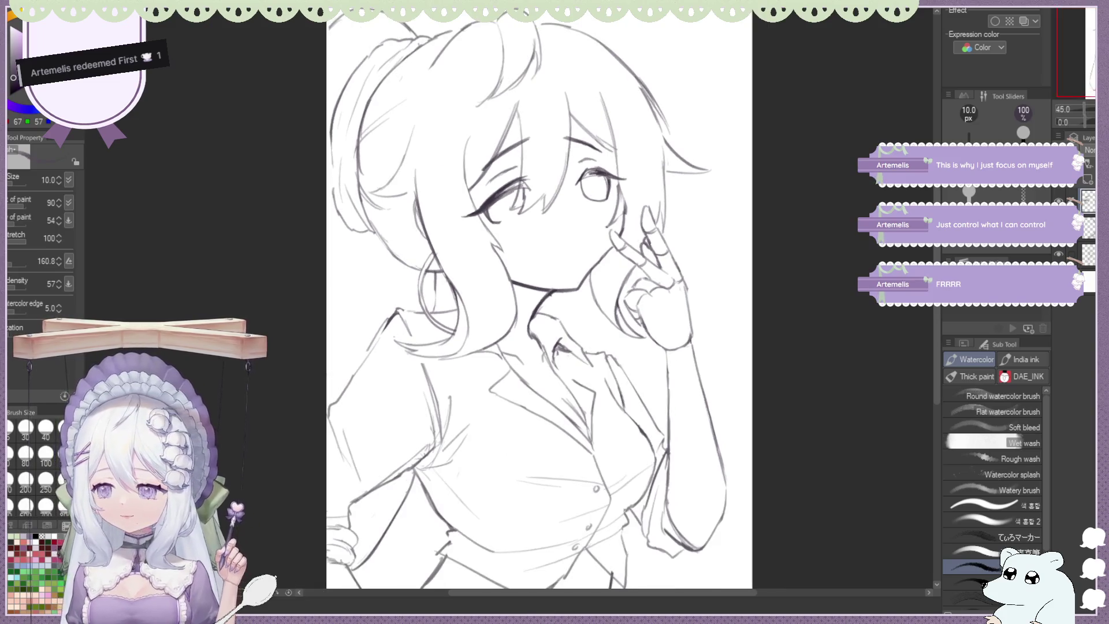
Scroll down to review the refined full-page sketch with ponytail and buttoned shirt
scroll(638, 236, "down", 2)
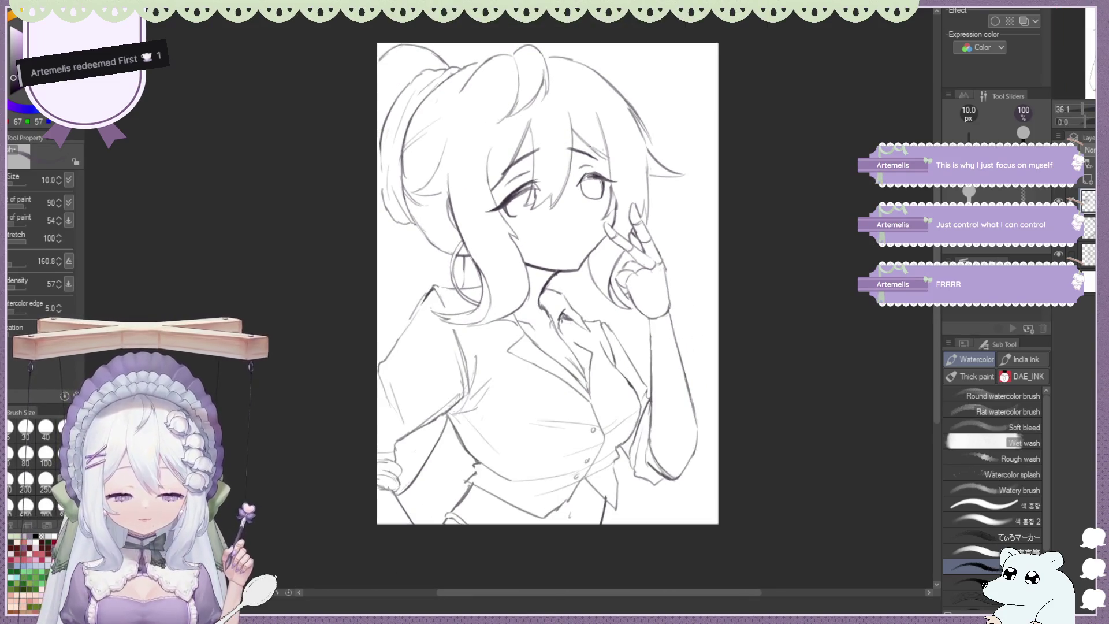
Erase stray lines around the eye with the hard eraser, checking it mirrored, then resume the watercolor brush
scroll(639, 203, "up", 1)
scroll(638, 203, "up", 2)
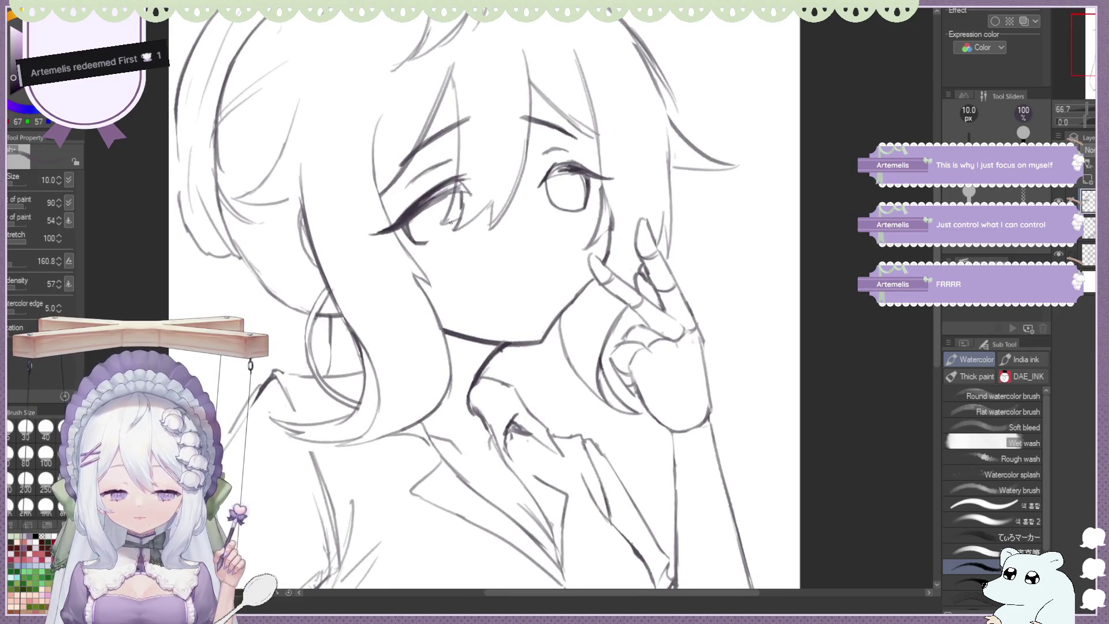
key("e")
mouse_move(461, 211)
left_mouse_down()
mouse_move(423, 232)
mouse_move(456, 174)
left_mouse_up()
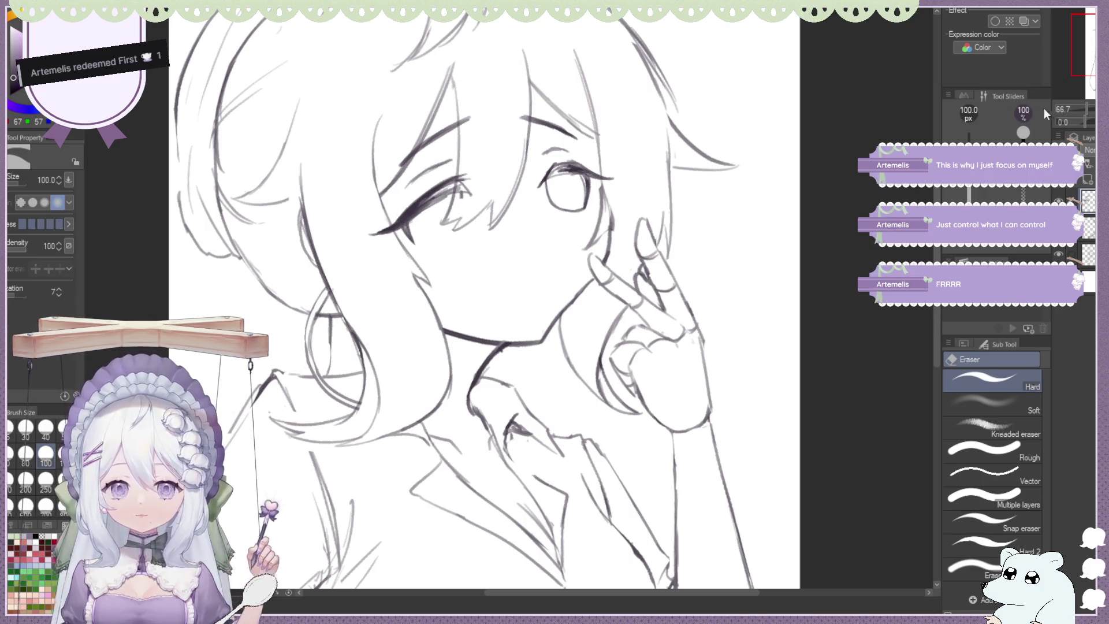
key("h")
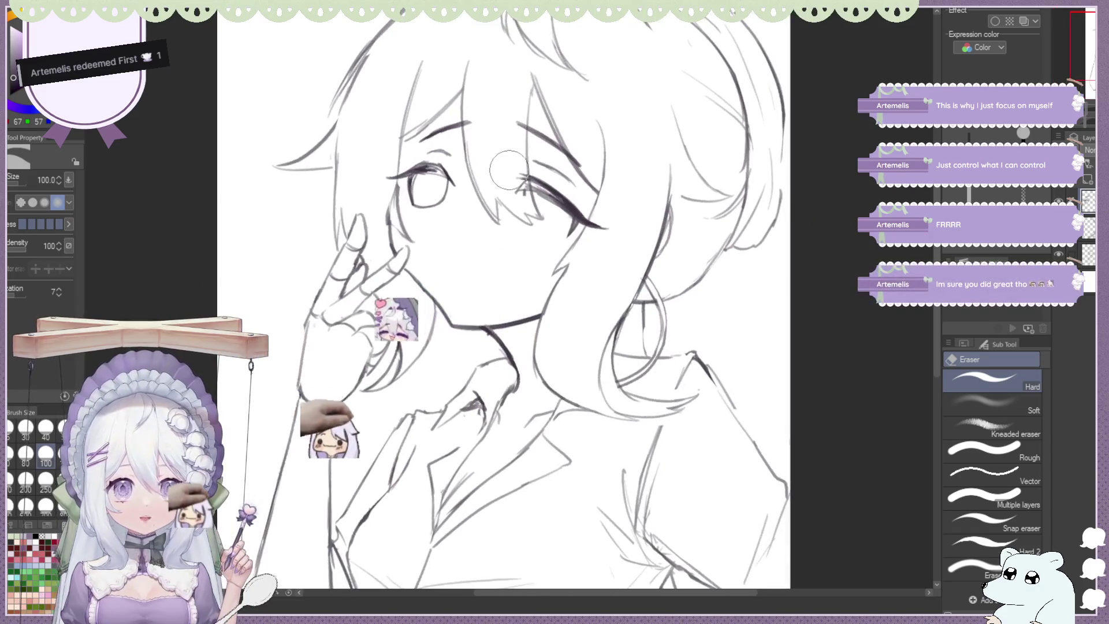
scroll(530, 172, "up", 3)
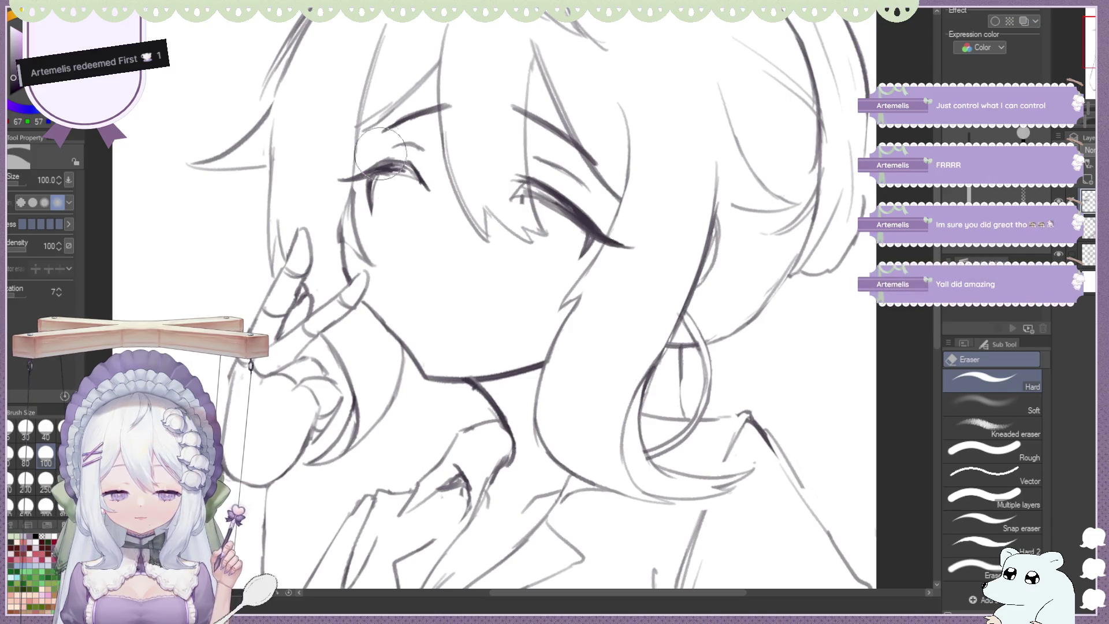
key("b")
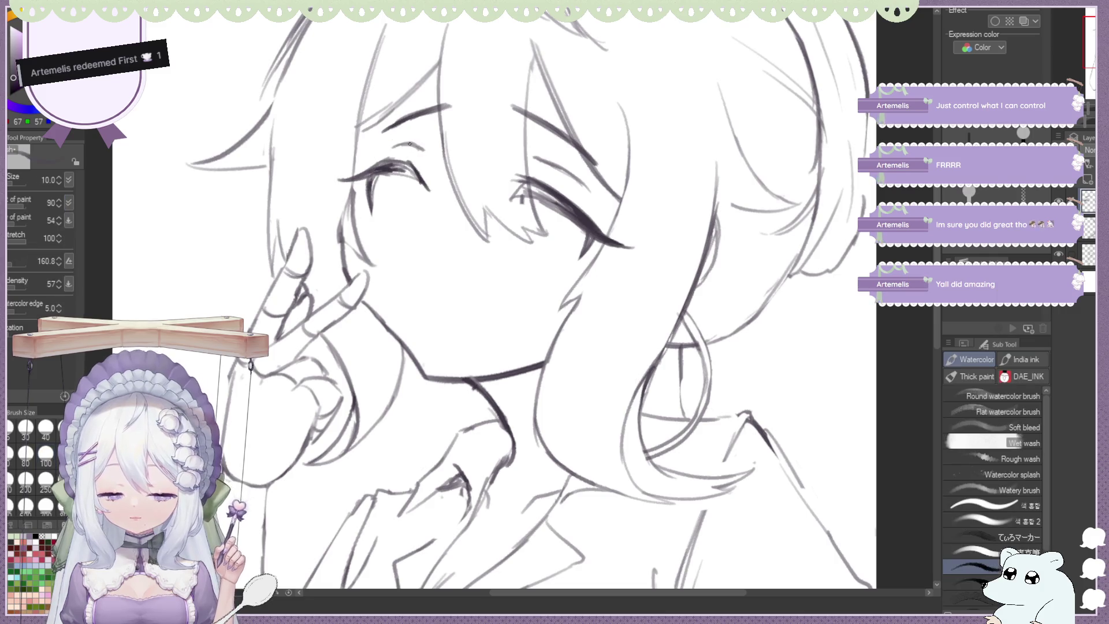
key("h")
key("r")
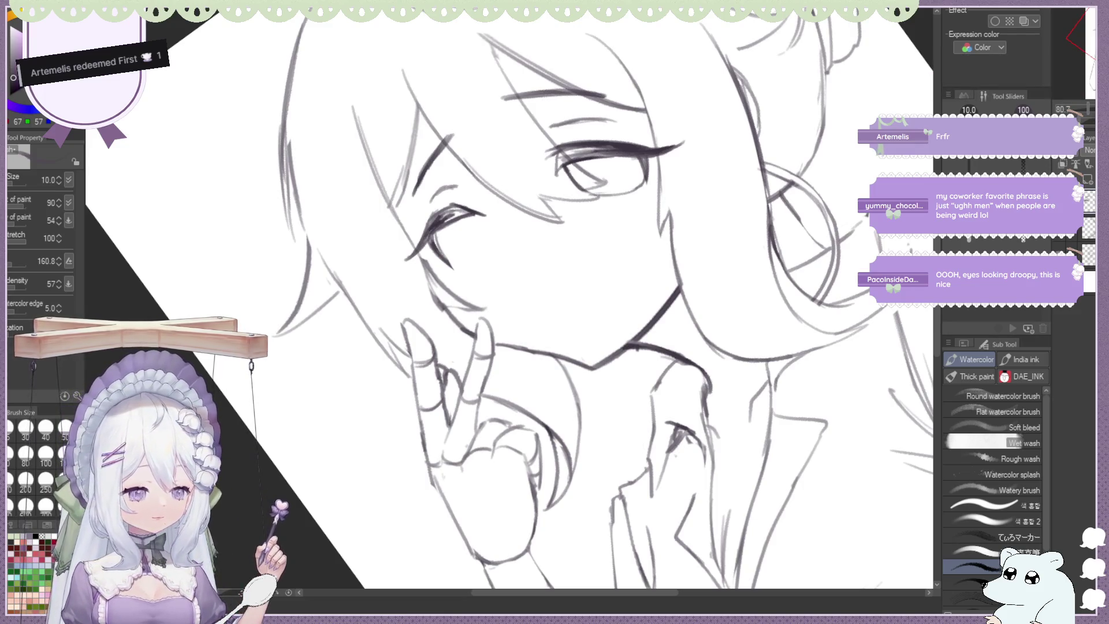
Rotate the view upright on the face and flip it back and forth to check proportions
key("ctrl+@")
key("ctrl+minus")
key("ctrl+equal")
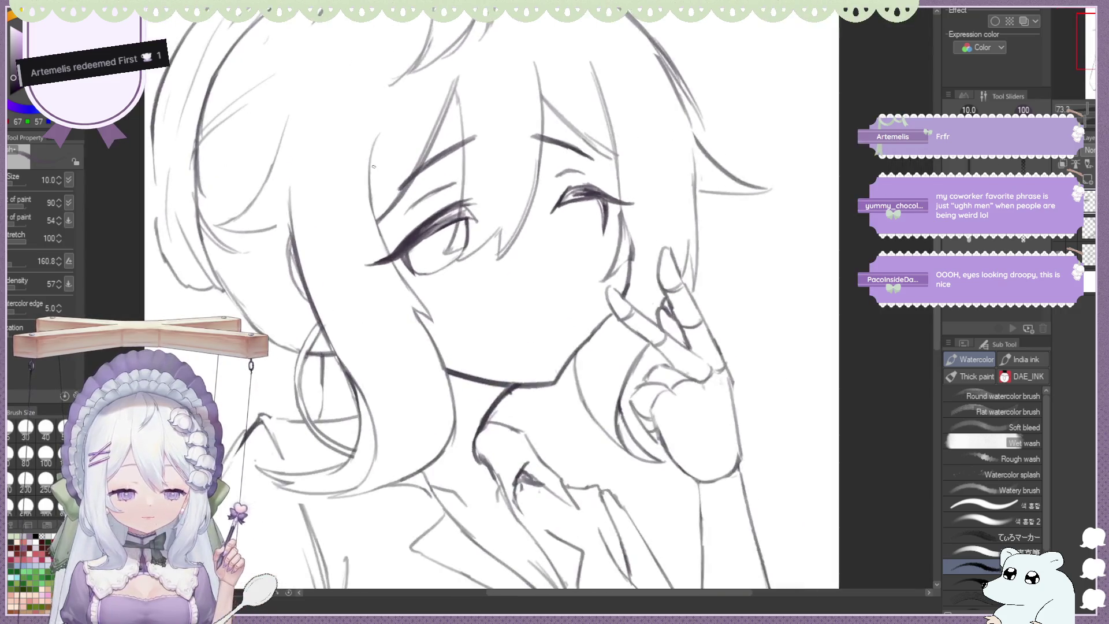
key("h")
scroll(503, 186, "up", 2)
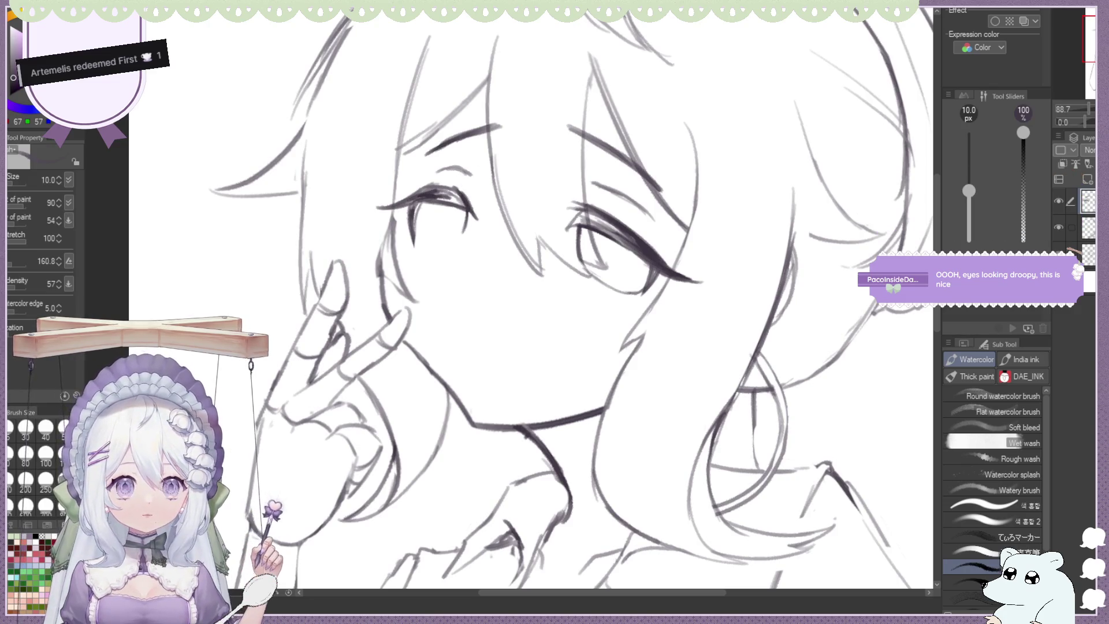
key("h")
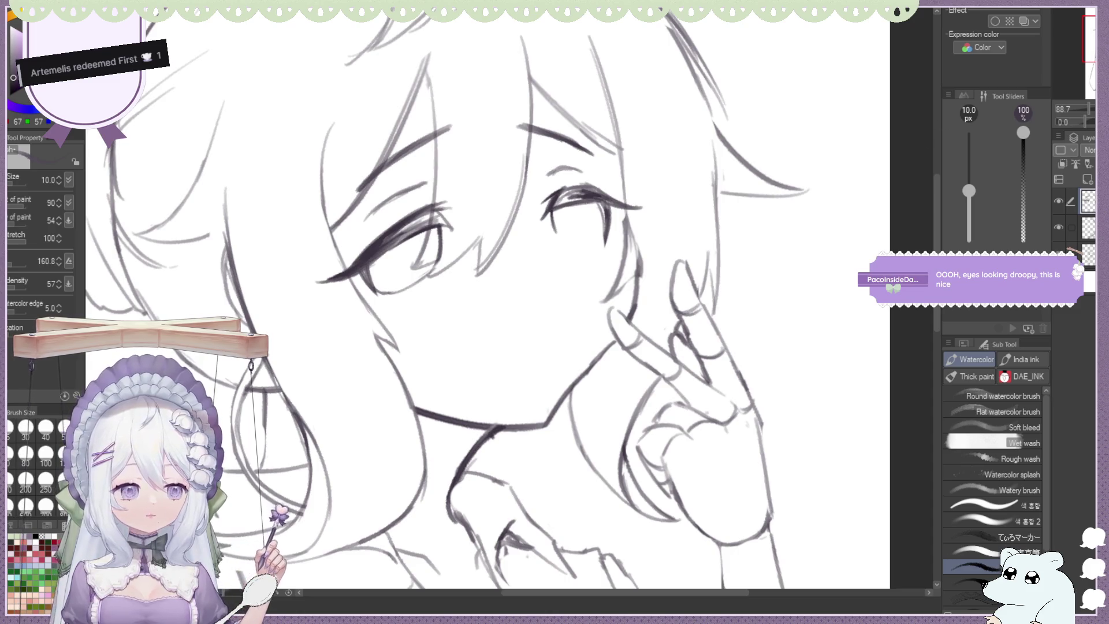
key("h")
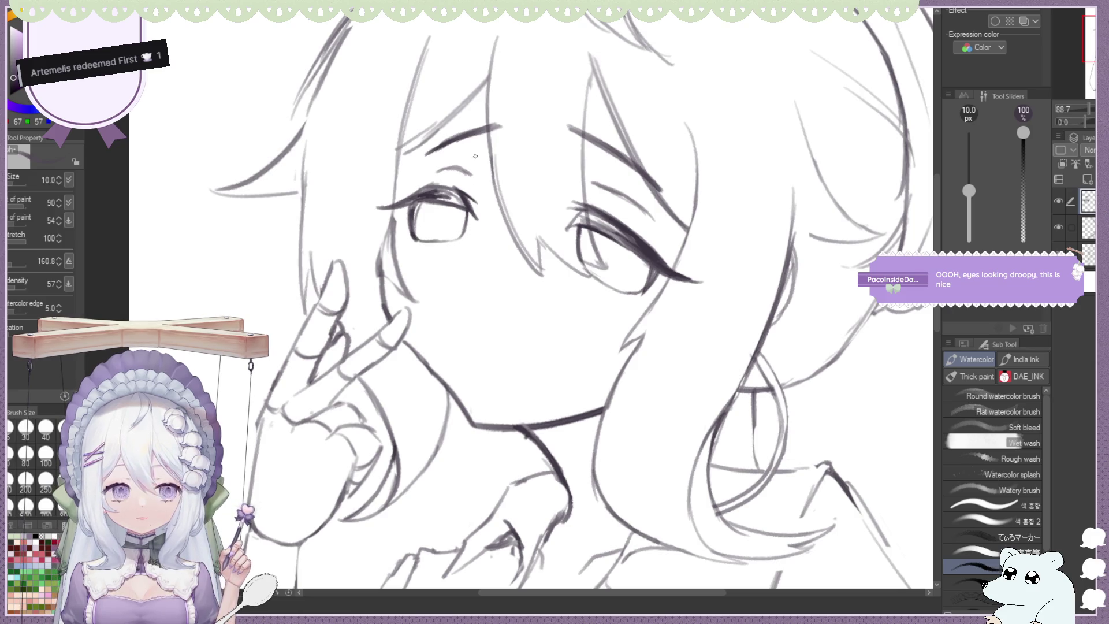
key("h")
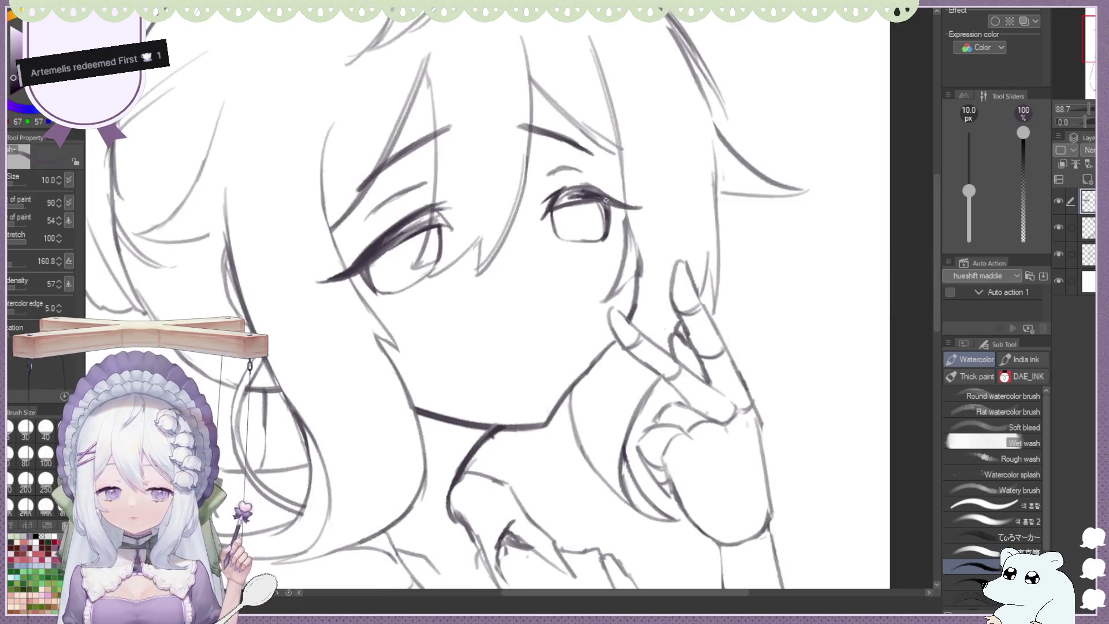
Clean up the eye lines with the eraser and brush, then check the face mirrored
key("e")
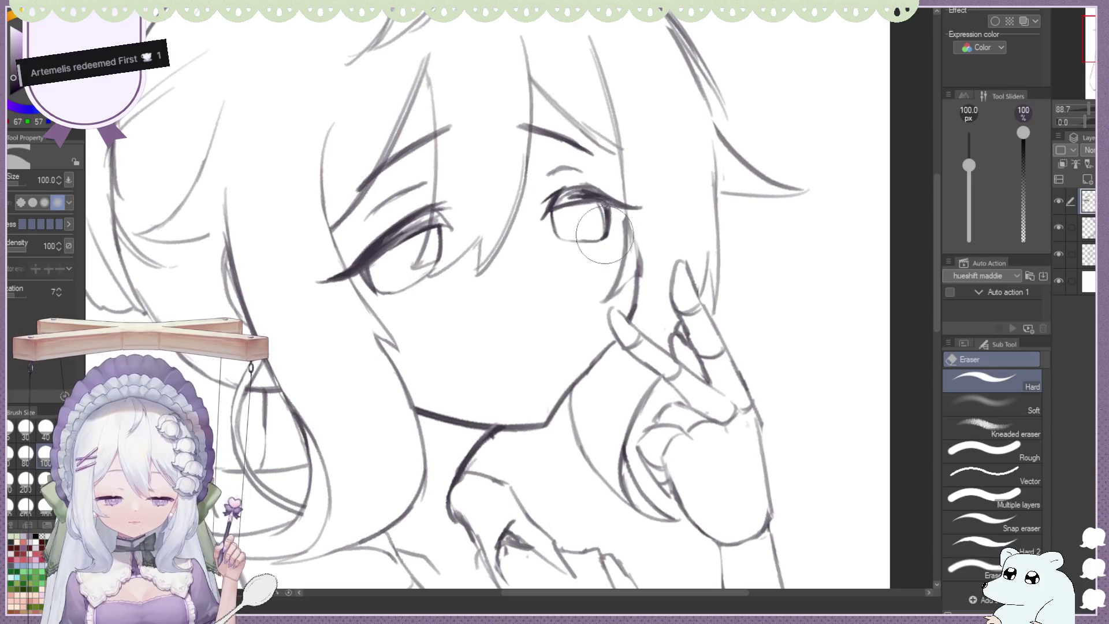
key("b")
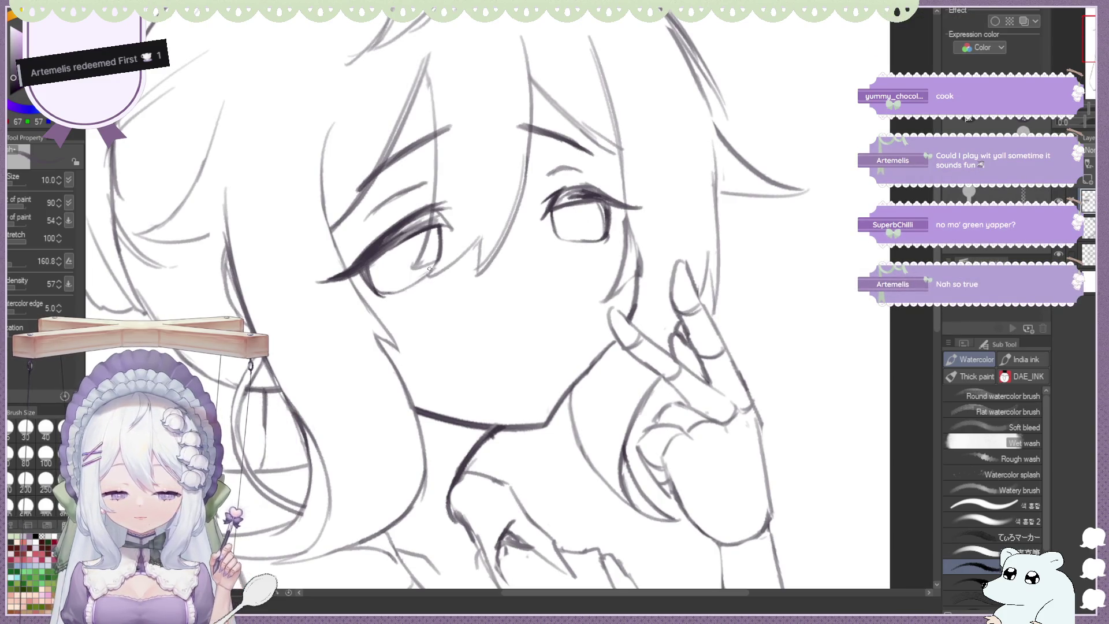
key("e")
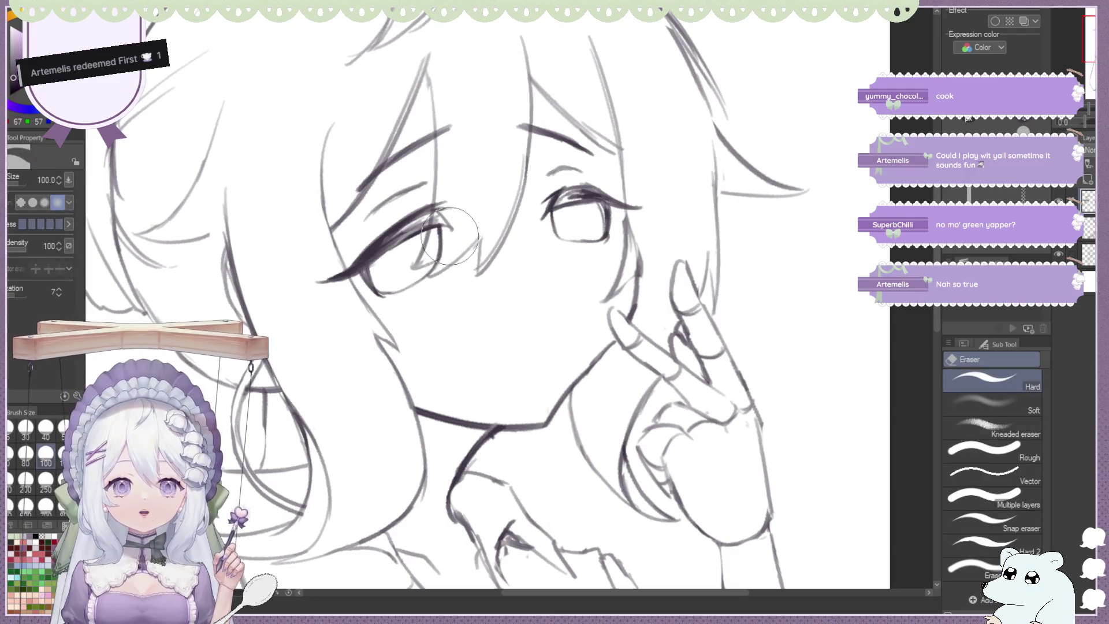
key("b")
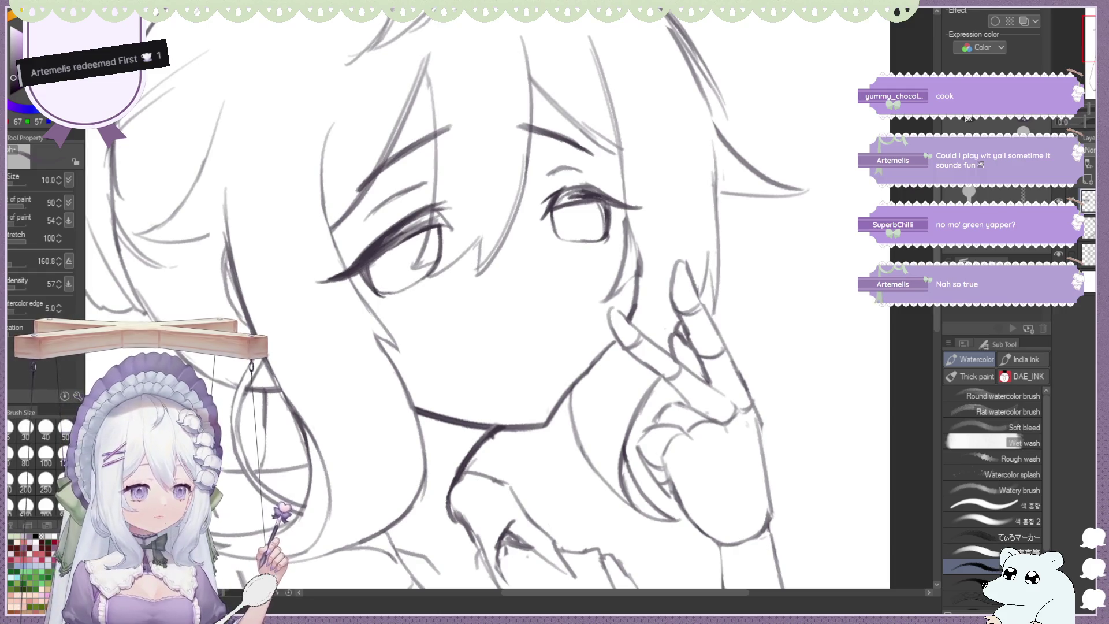
key("h")
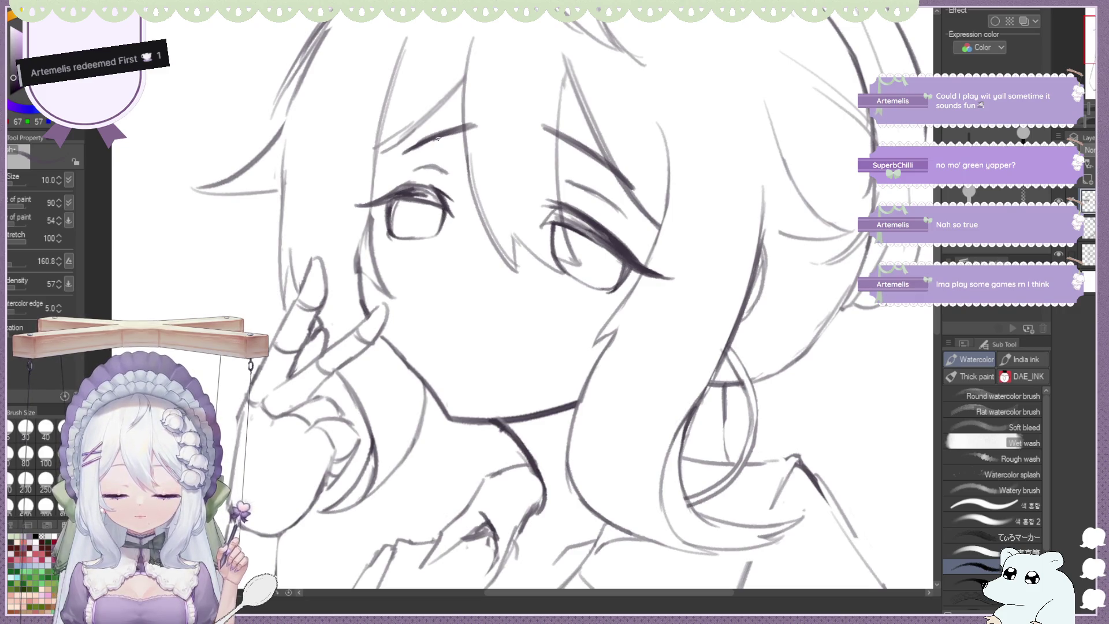
key("h")
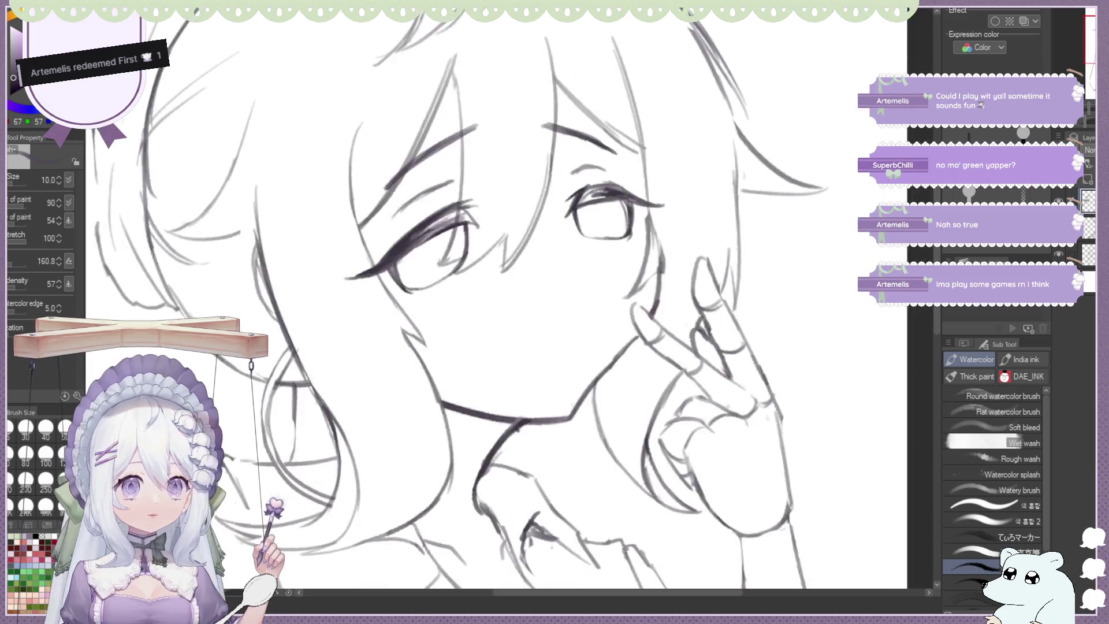
Recheck face proportions in the mirrored view, then add a short nose stroke below the right eye
scroll(579, 99, "down", 1)
scroll(477, 38, "up", 1)
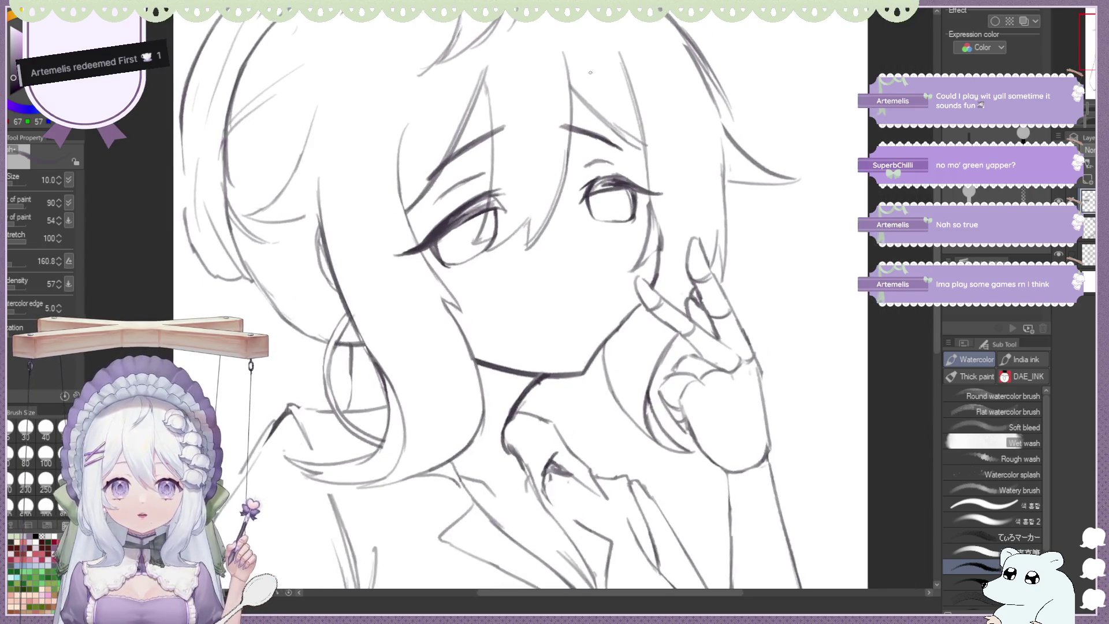
scroll(508, 55, "up", 1)
scroll(551, 77, "up", 1)
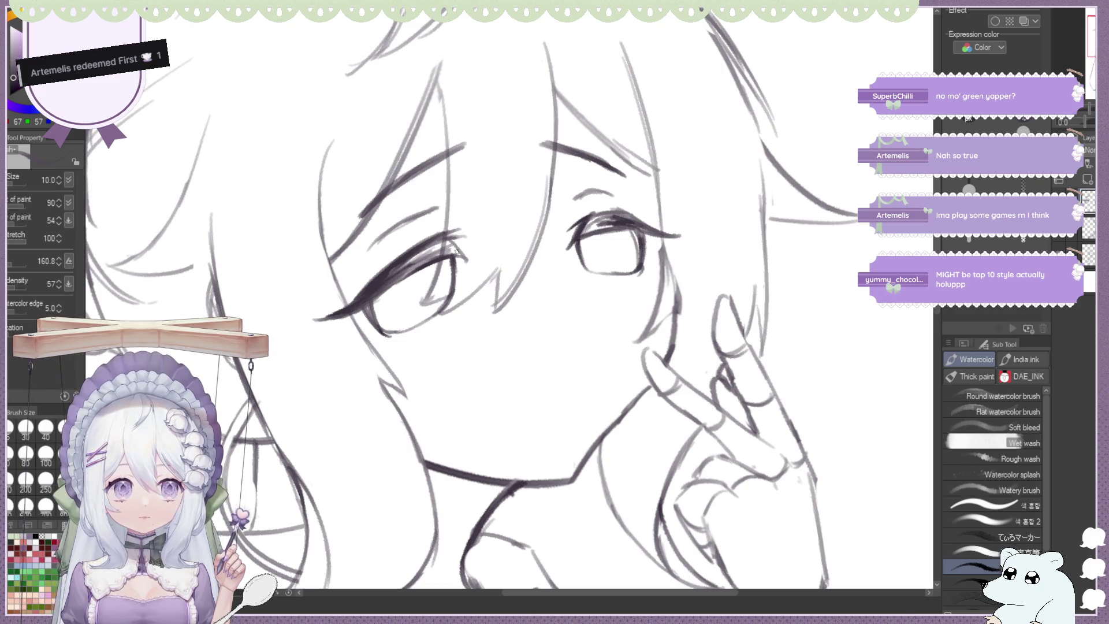
scroll(465, 201, "down", 1)
scroll(549, 227, "up", 1)
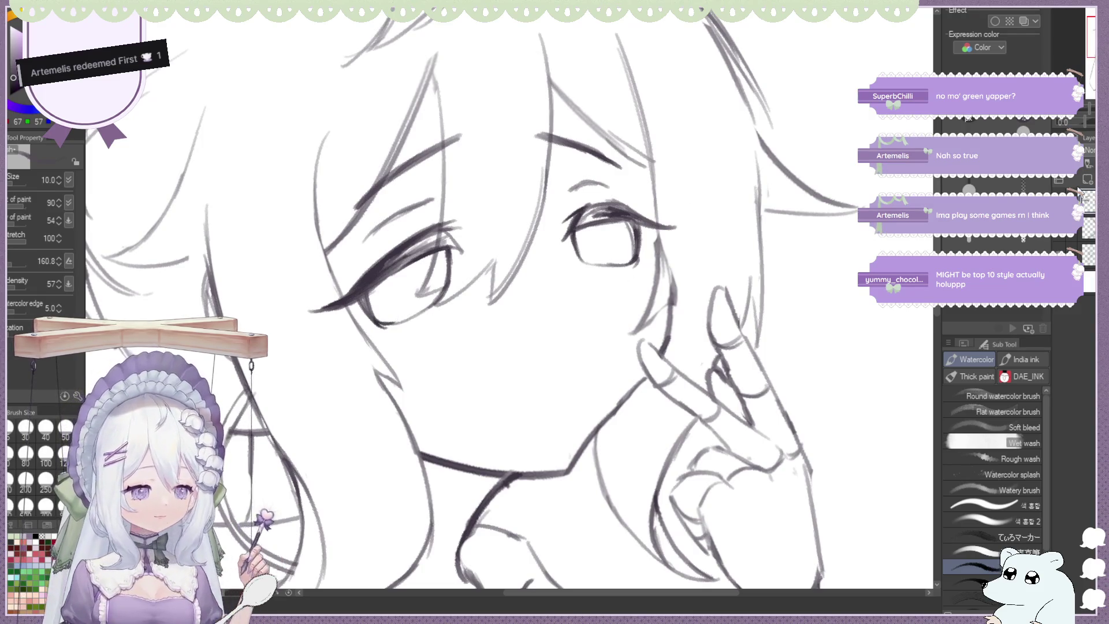
key("h")
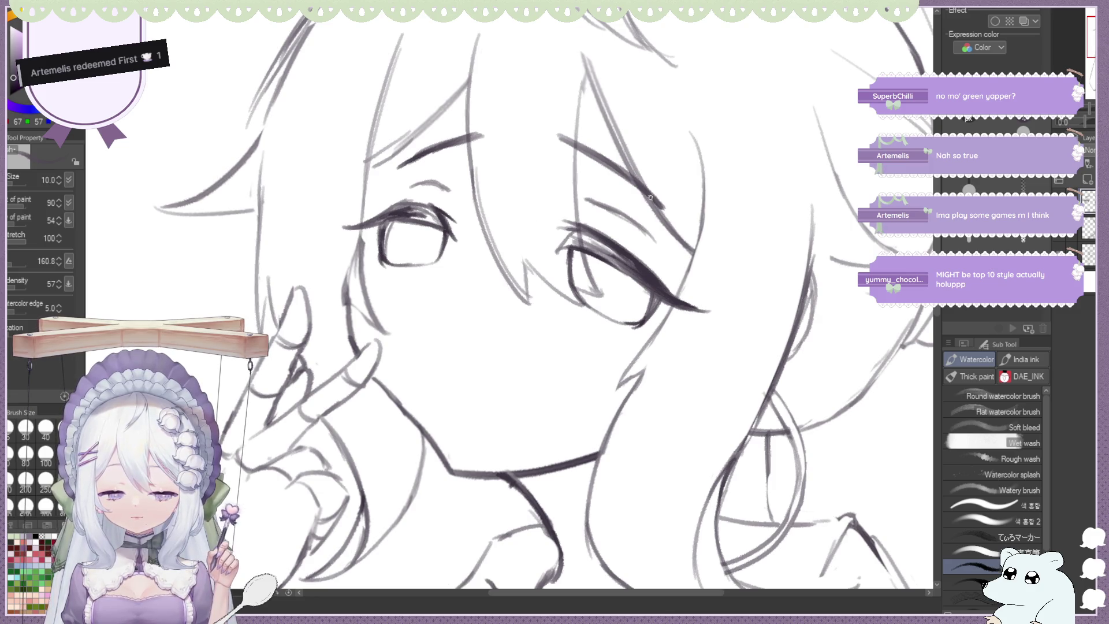
scroll(598, 209, "down", 5)
scroll(597, 208, "up", 4)
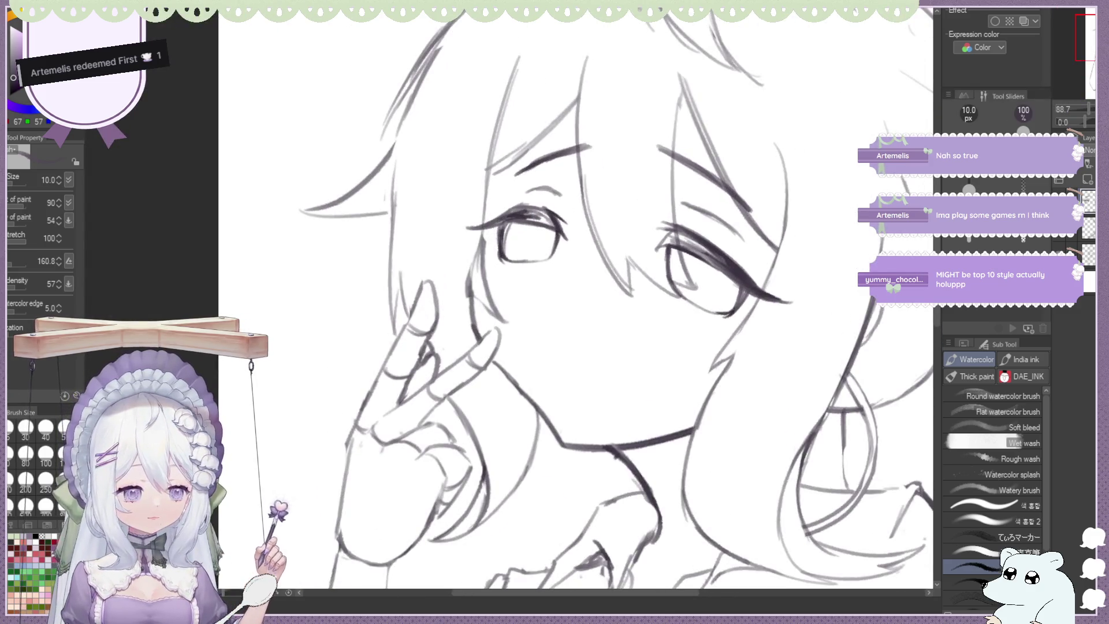
key("h")
scroll(420, 172, "up", 1)
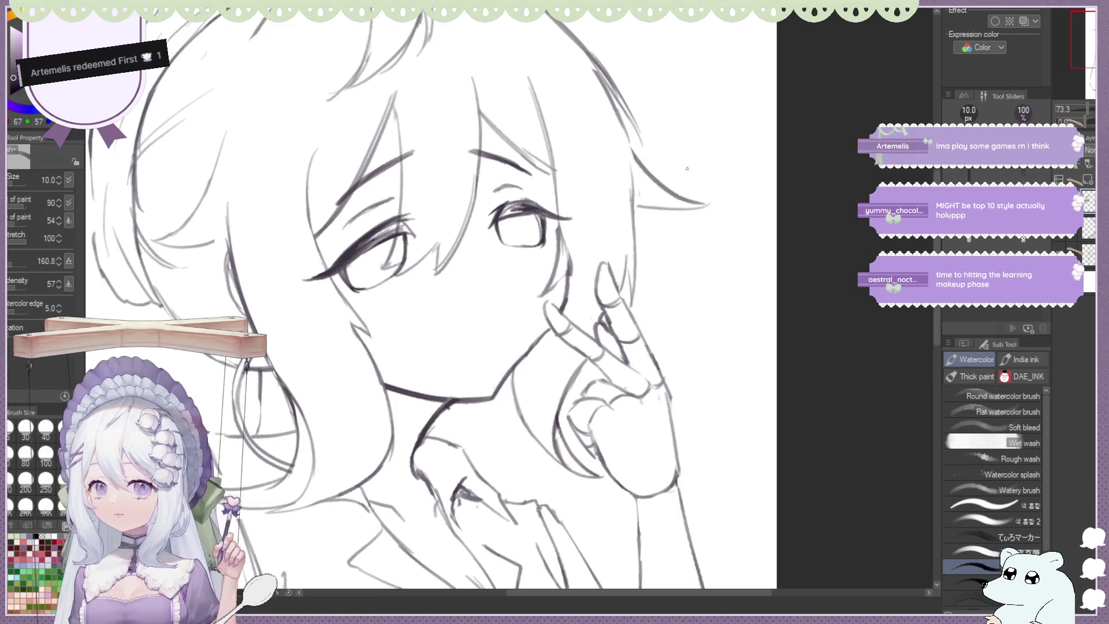
scroll(515, 168, "left", 2)
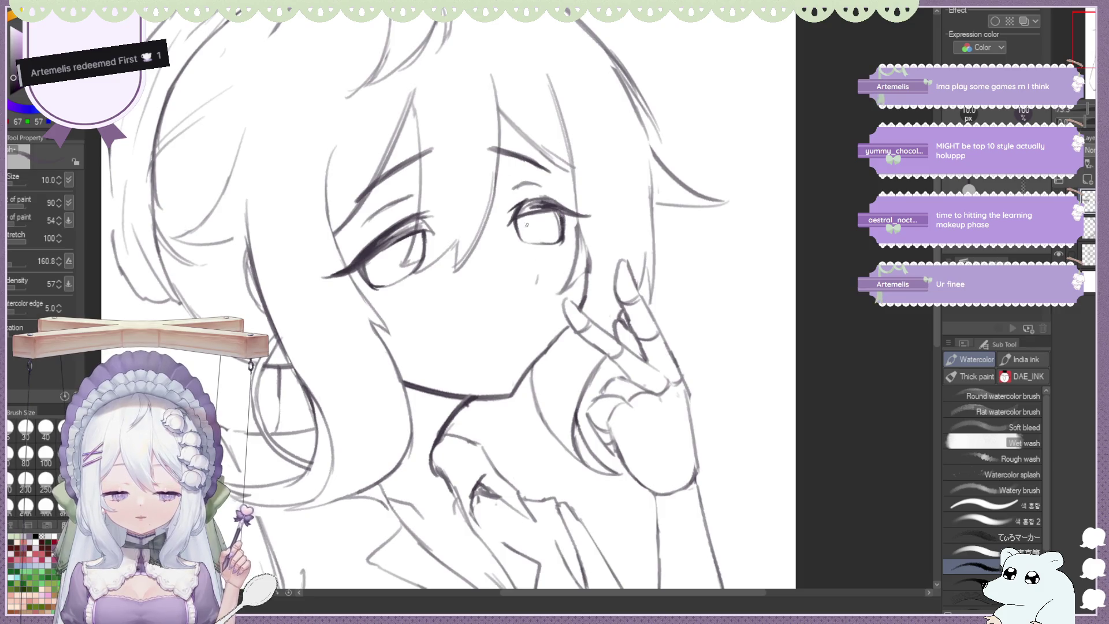
left_click_drag(537, 273, 534, 286)
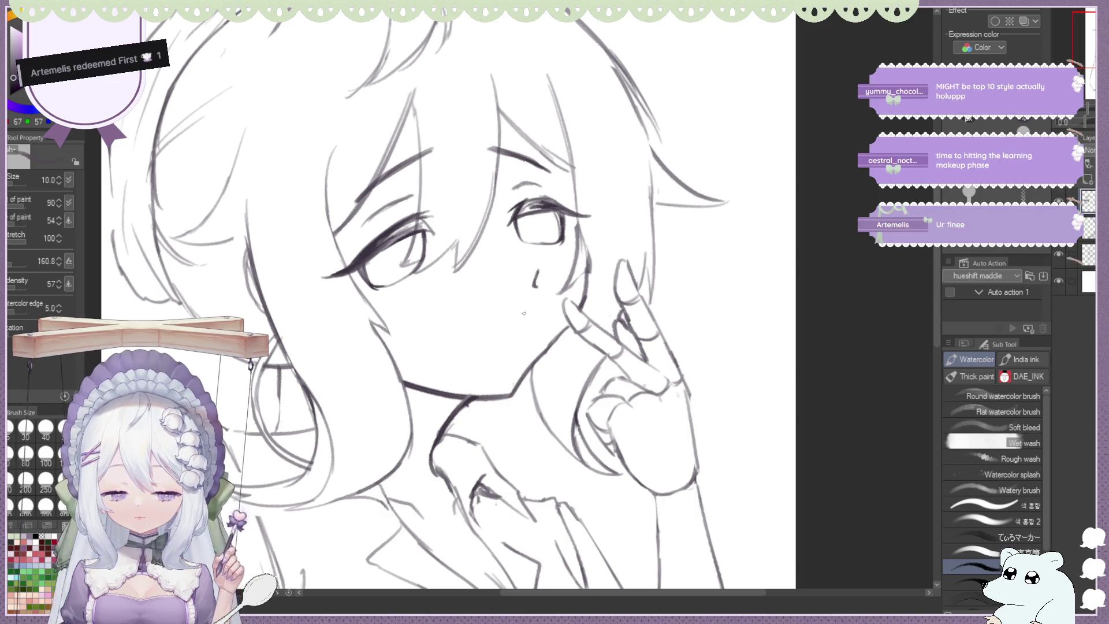
Erase the stray cheek stroke beside the fingertip with the hard eraser
key("h")
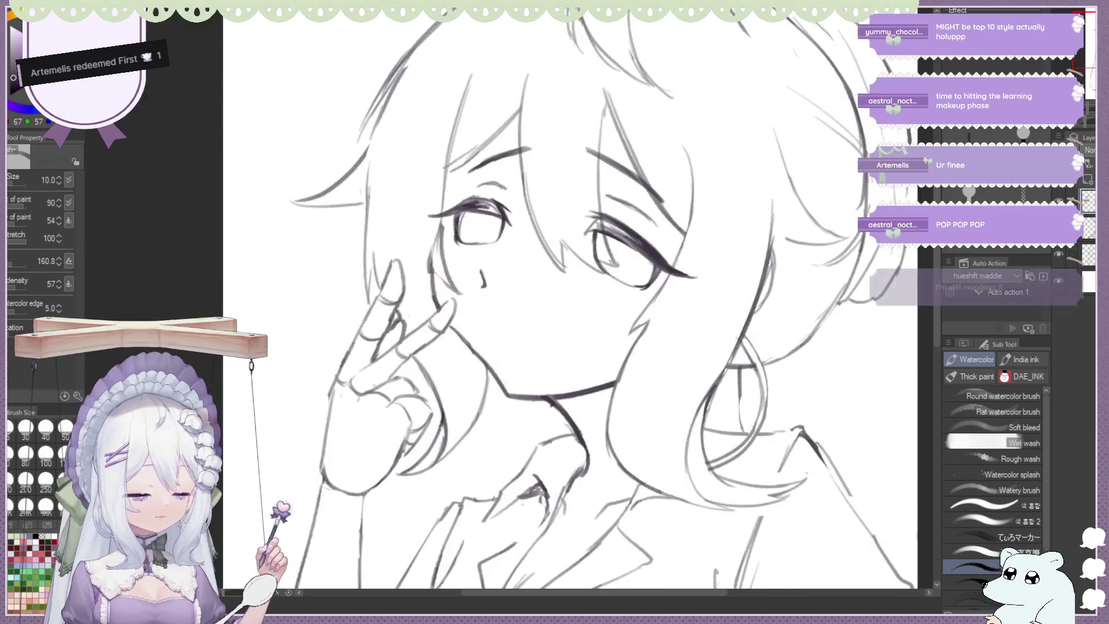
key("ctrl+minus")
key("ctrl+minus")
key("ctrl+minus")
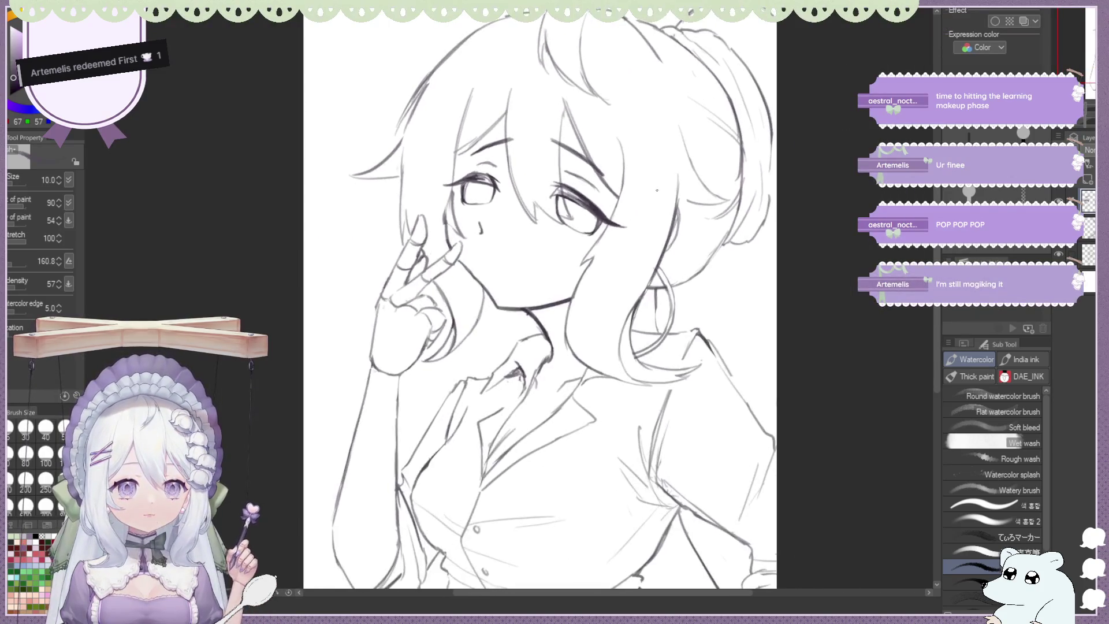
key("ctrl+plus")
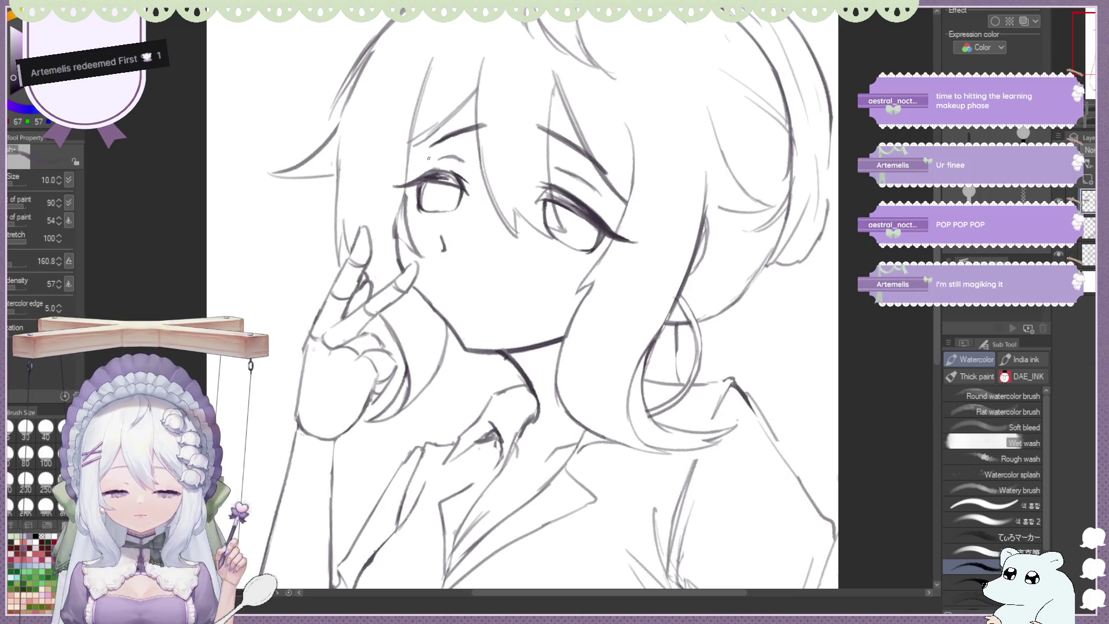
key("e")
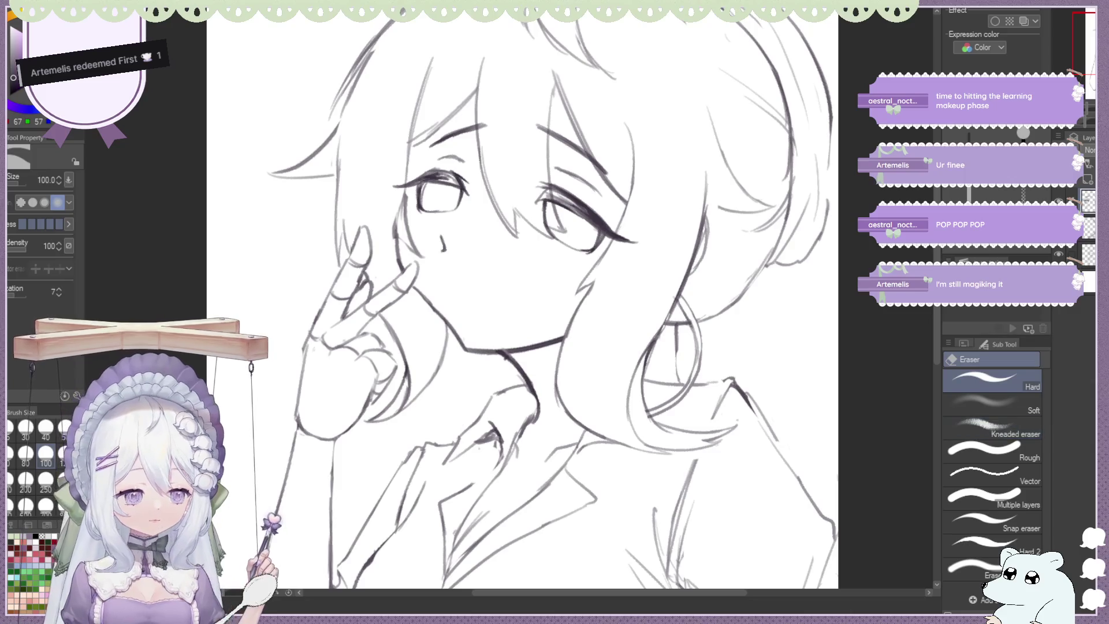
mouse_move(397, 268)
left_mouse_down()
mouse_move(394, 222)
mouse_move(400, 258)
left_mouse_up()
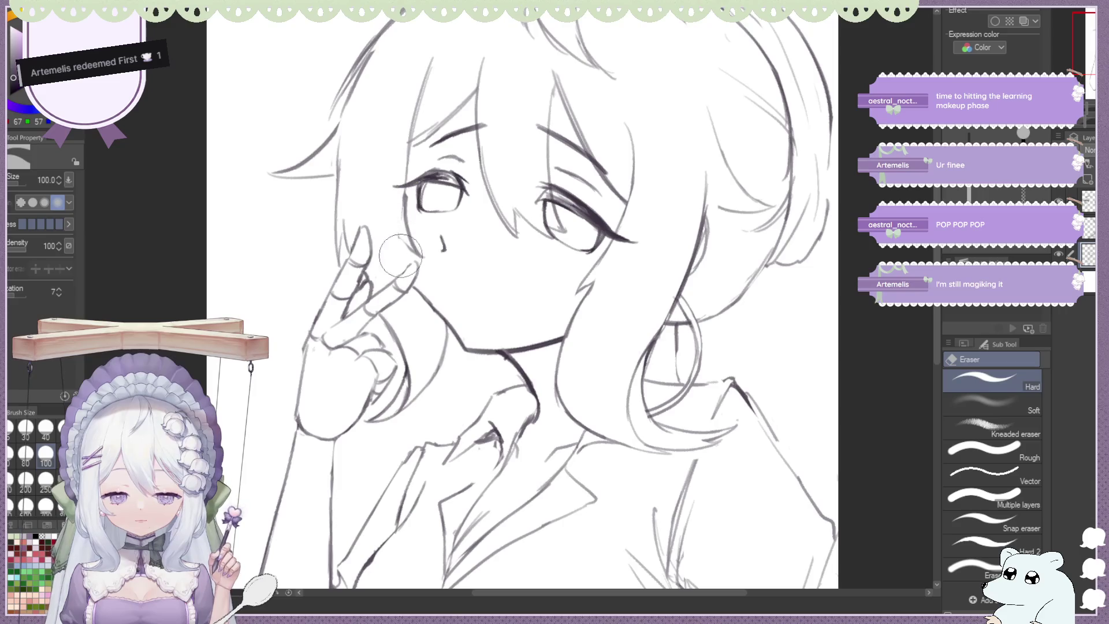
Alternate between the hard eraser and the thin sketching brush while mirroring the view to check the face and hand
key("b")
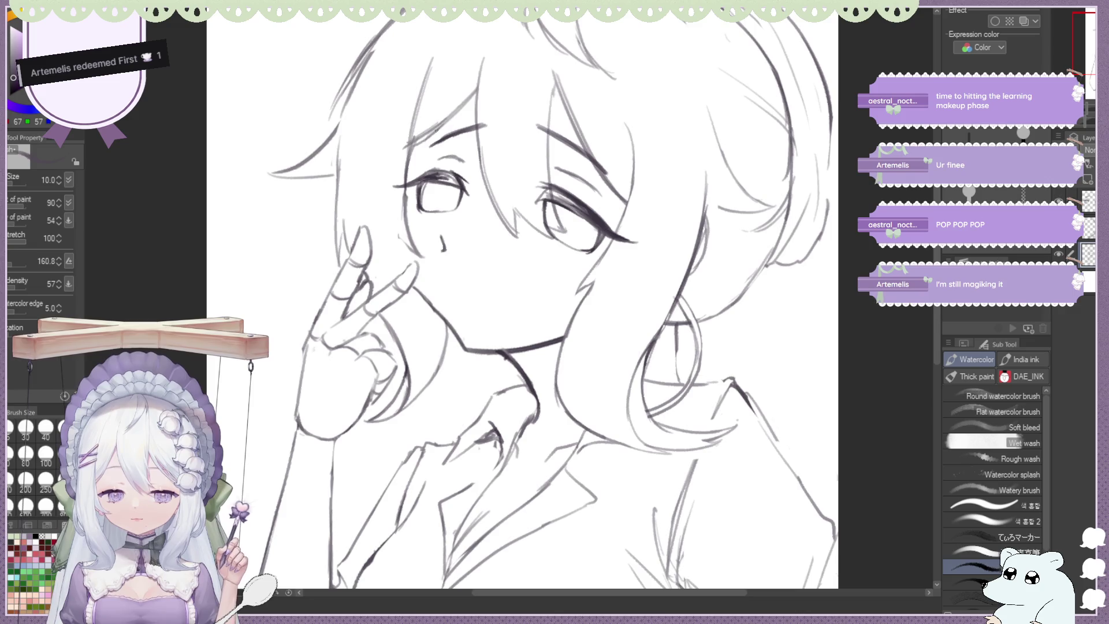
key("e")
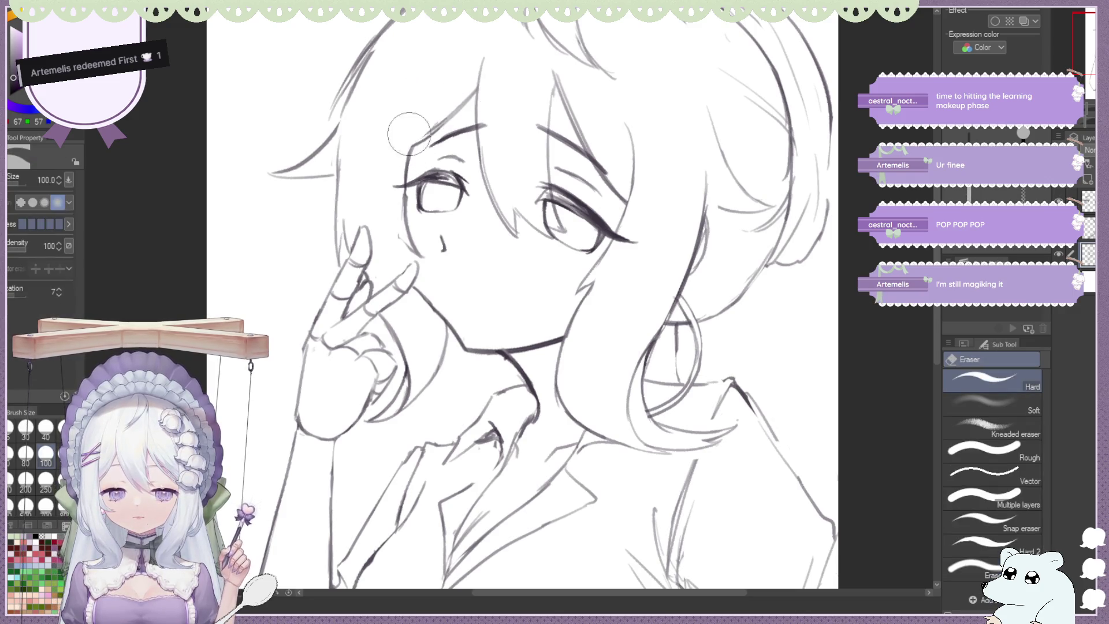
key("b")
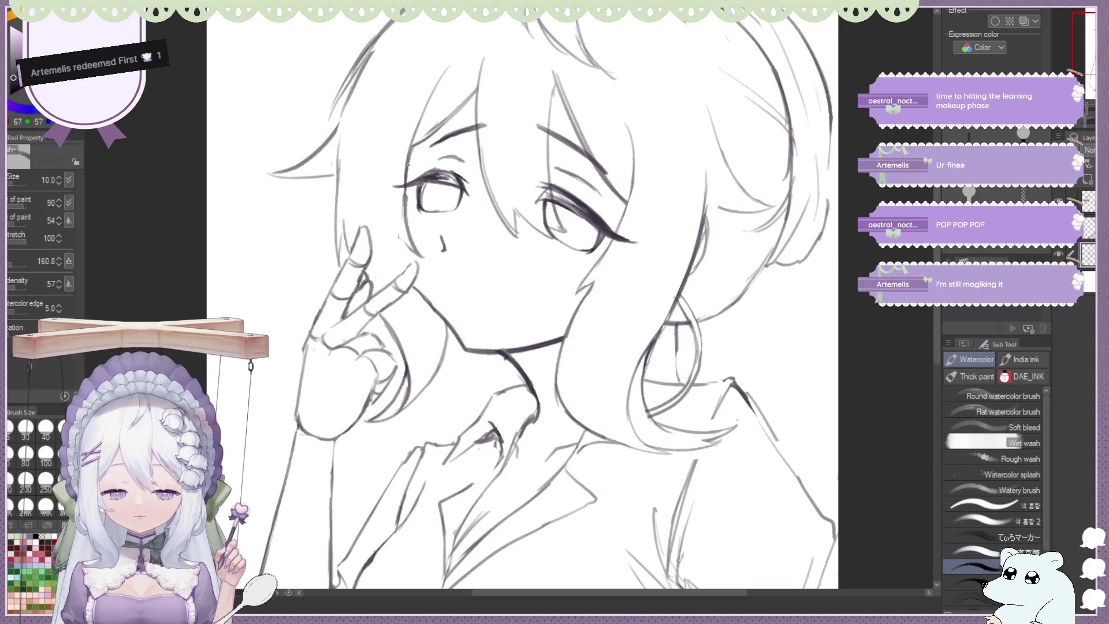
key("e")
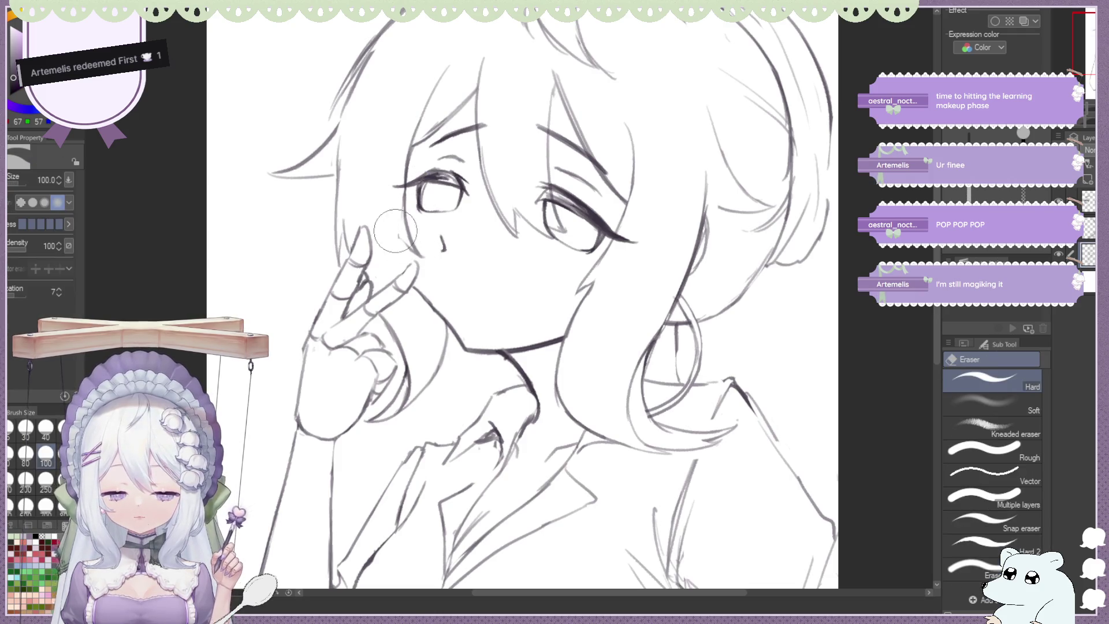
key("b")
key("e")
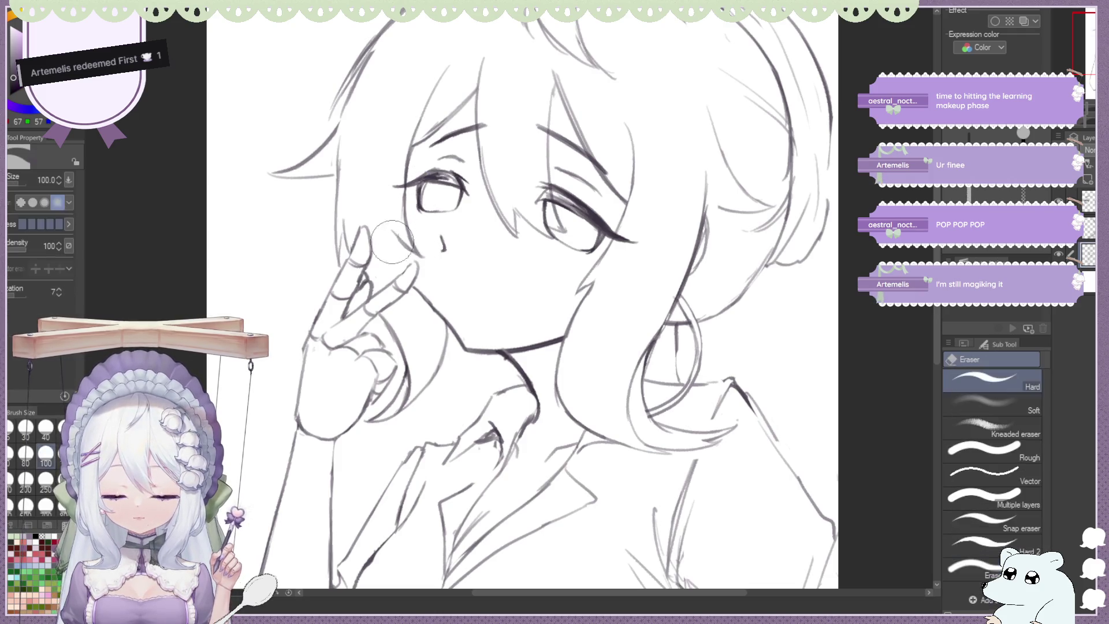
key("b")
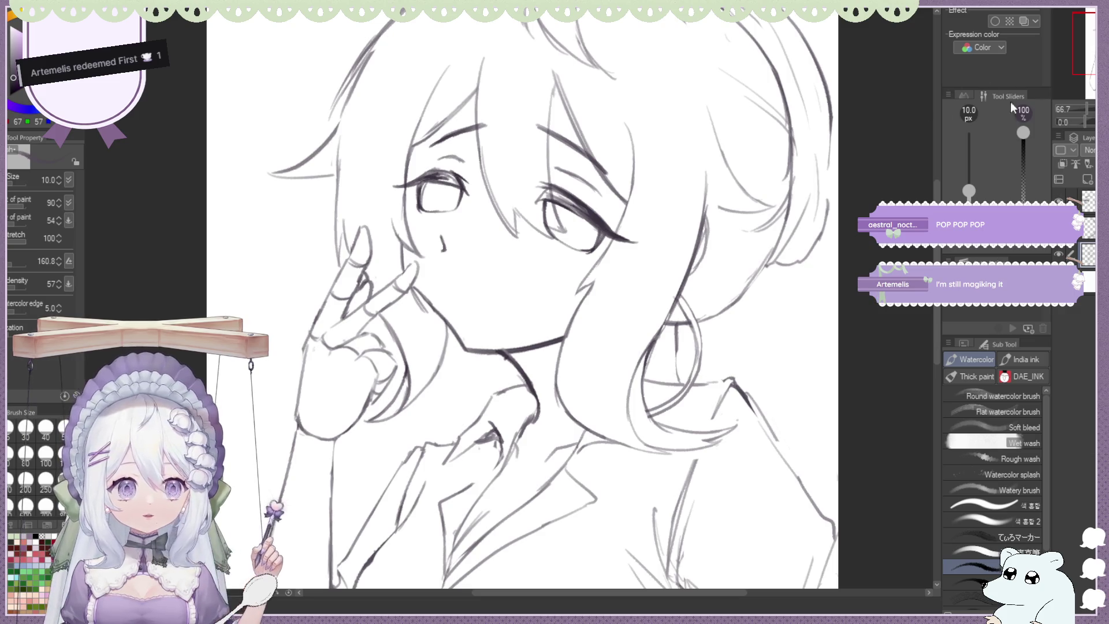
key("h")
left_click_drag(508, 234, 445, 208)
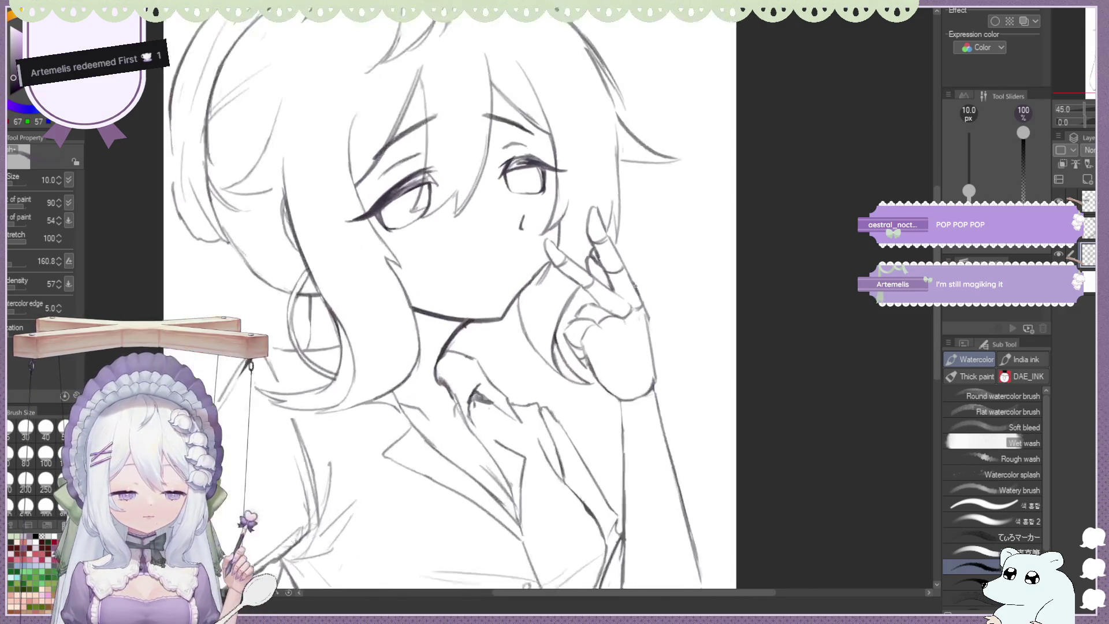
key("e")
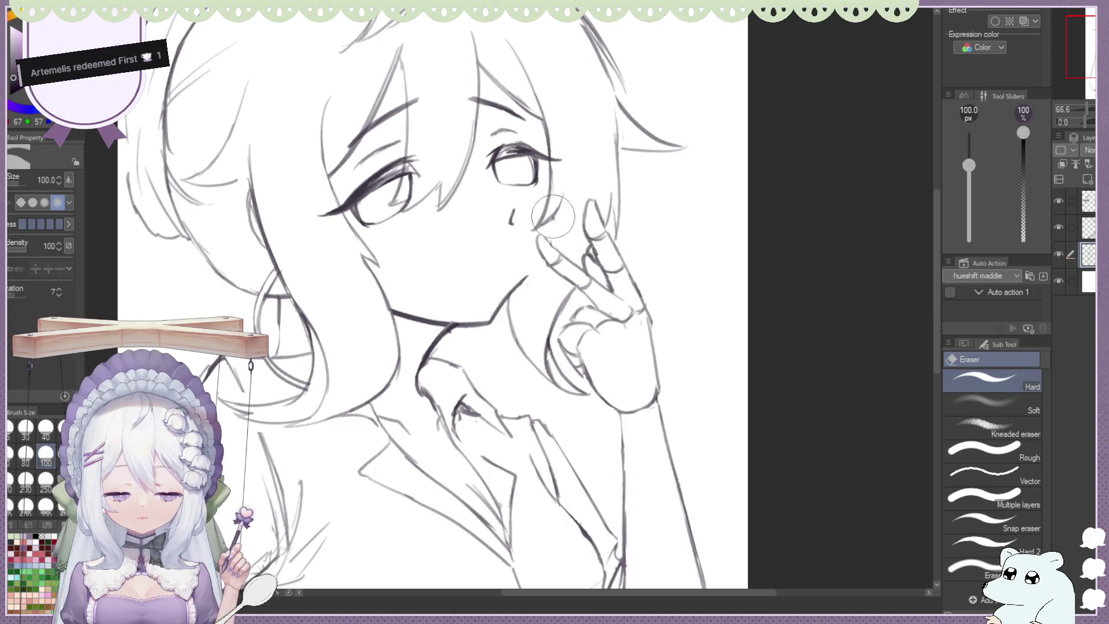
key("b")
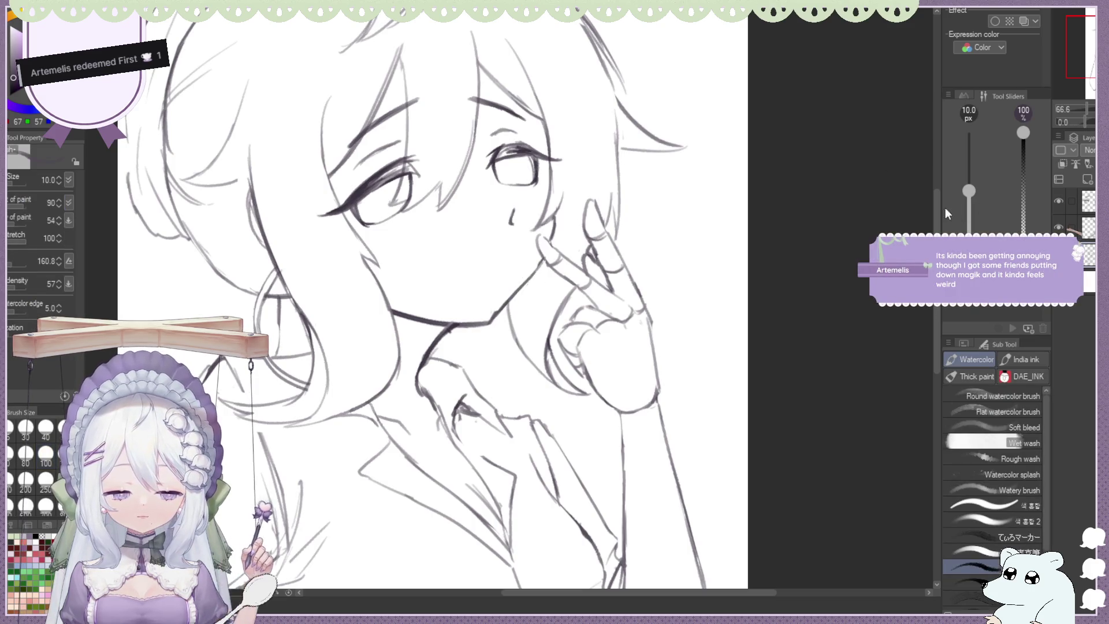
Flip the view back to the whole page and pick pink as the painting colour
key("h")
scroll(629, 220, "down", 2)
scroll(629, 221, "up", 1)
scroll(596, 215, "up", 1)
key("e")
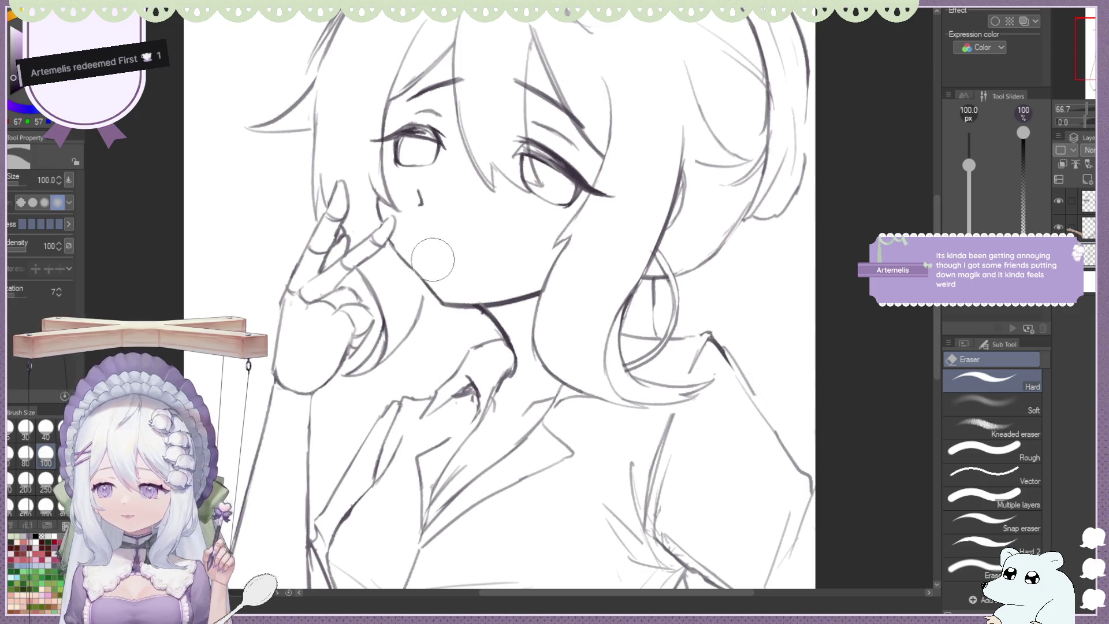
key("b")
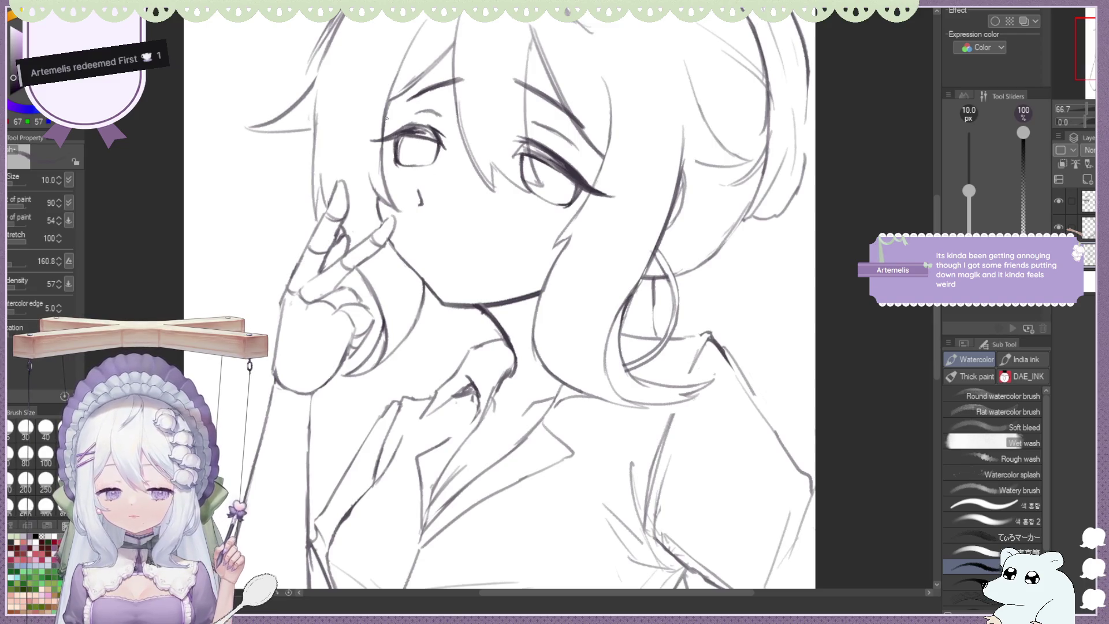
key("x")
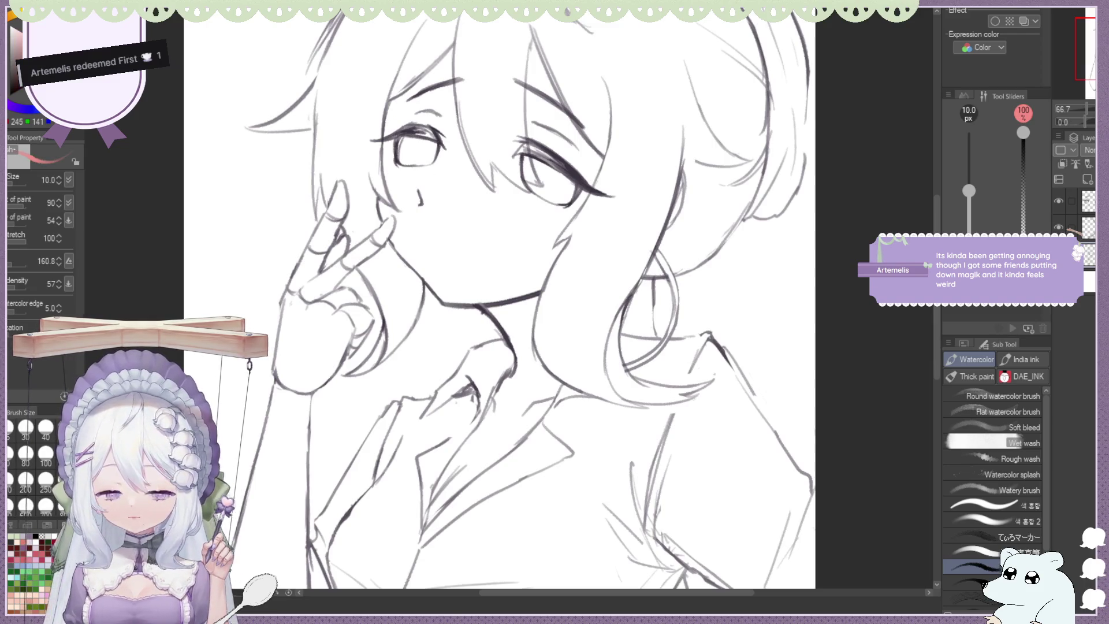
left_click(989, 376)
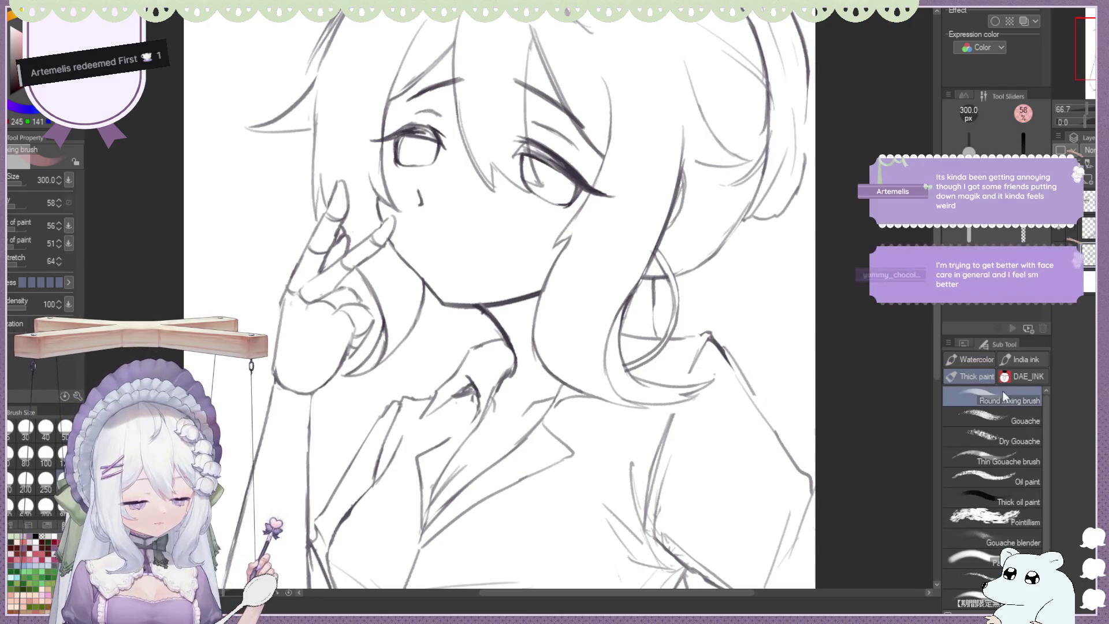
left_click_drag(385, 168, 399, 164)
left_click_drag(563, 202, 563, 202)
key("e")
left_click_drag(369, 168, 378, 193)
key("j")
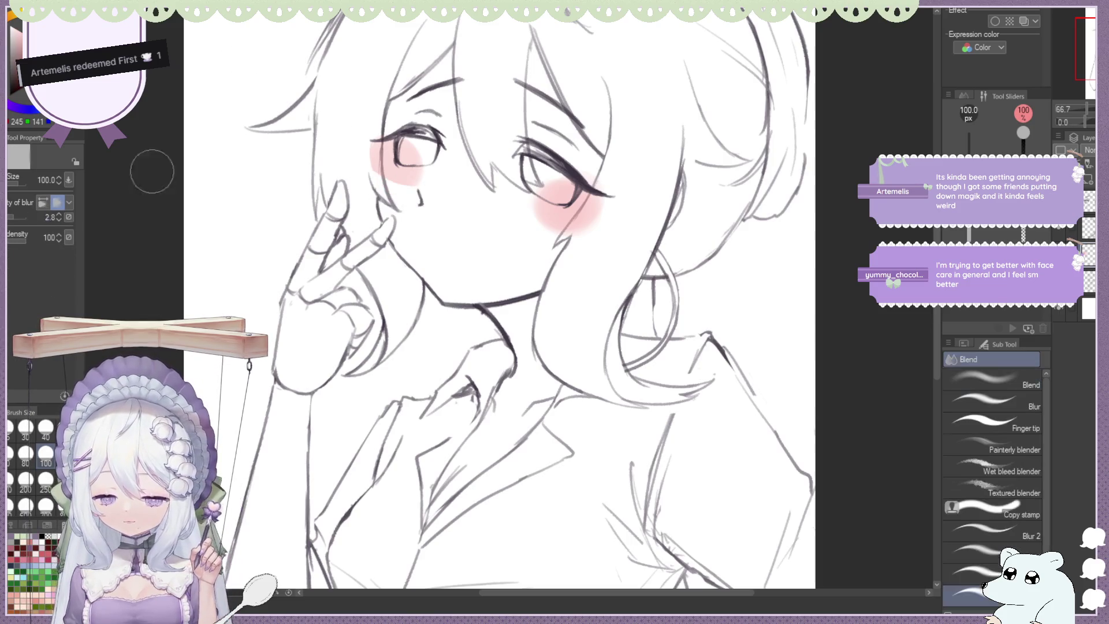
left_click_drag(369, 144, 413, 187)
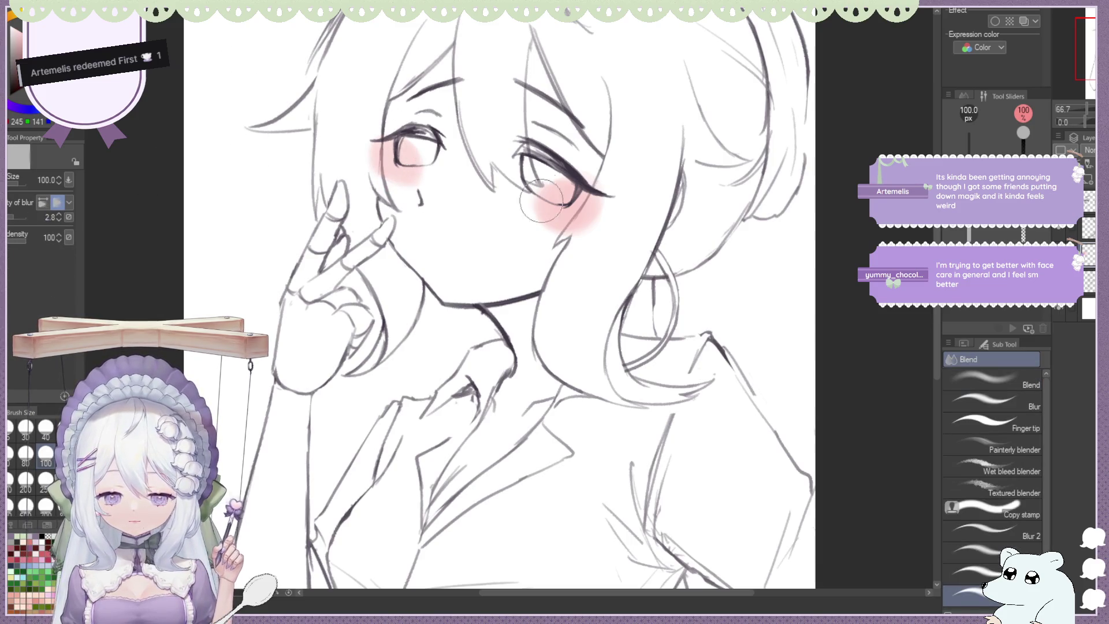
key("e")
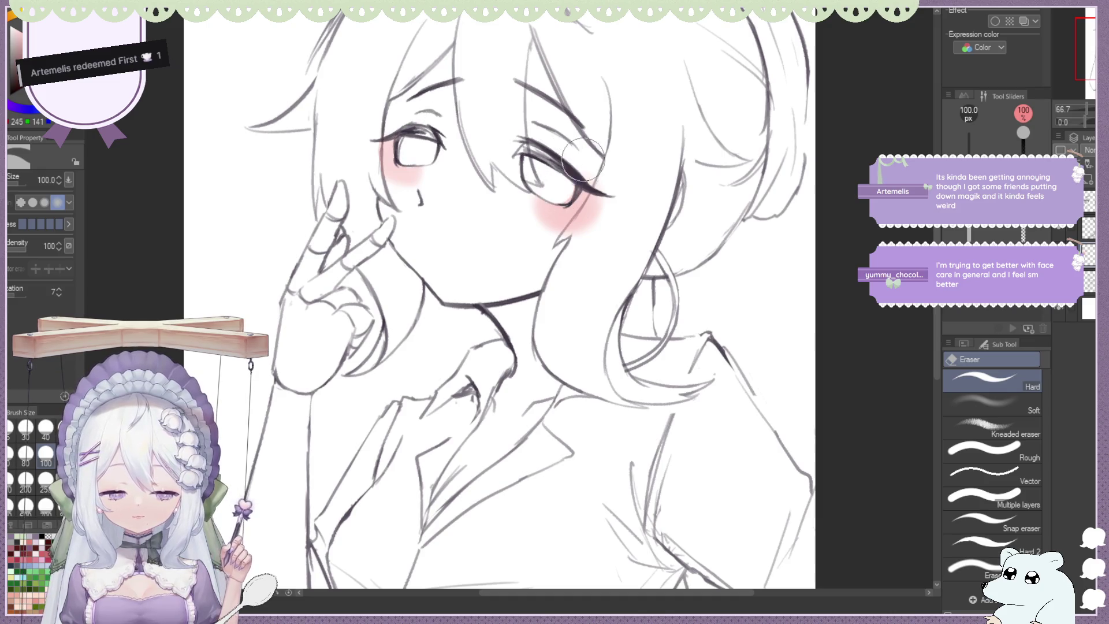
left_click_drag(372, 144, 418, 173)
left_click_drag(540, 231, 580, 200)
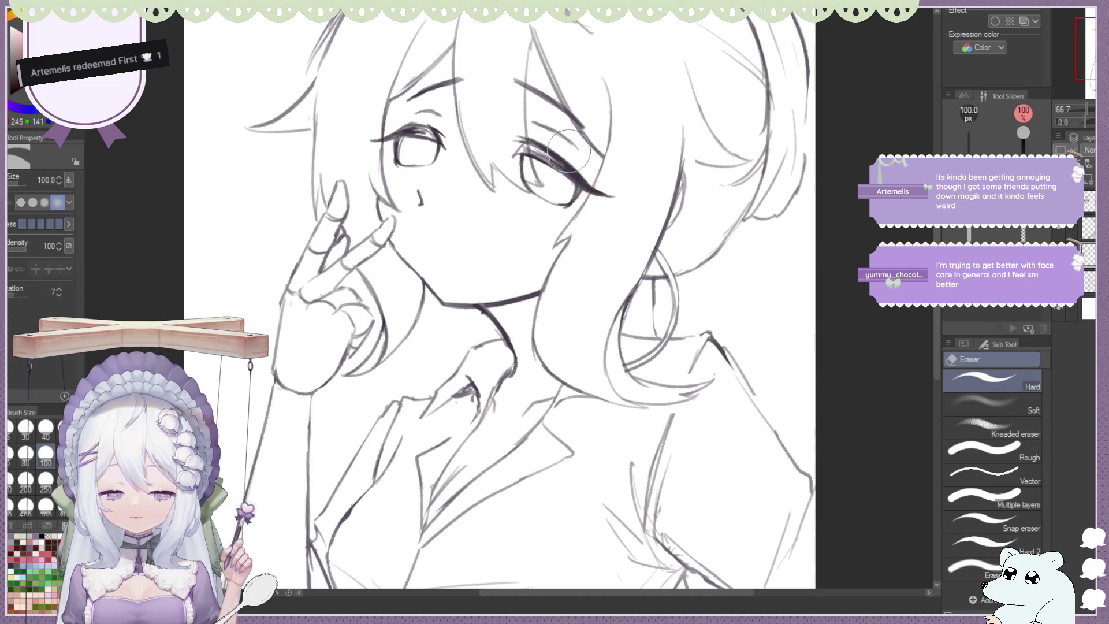
key("b")
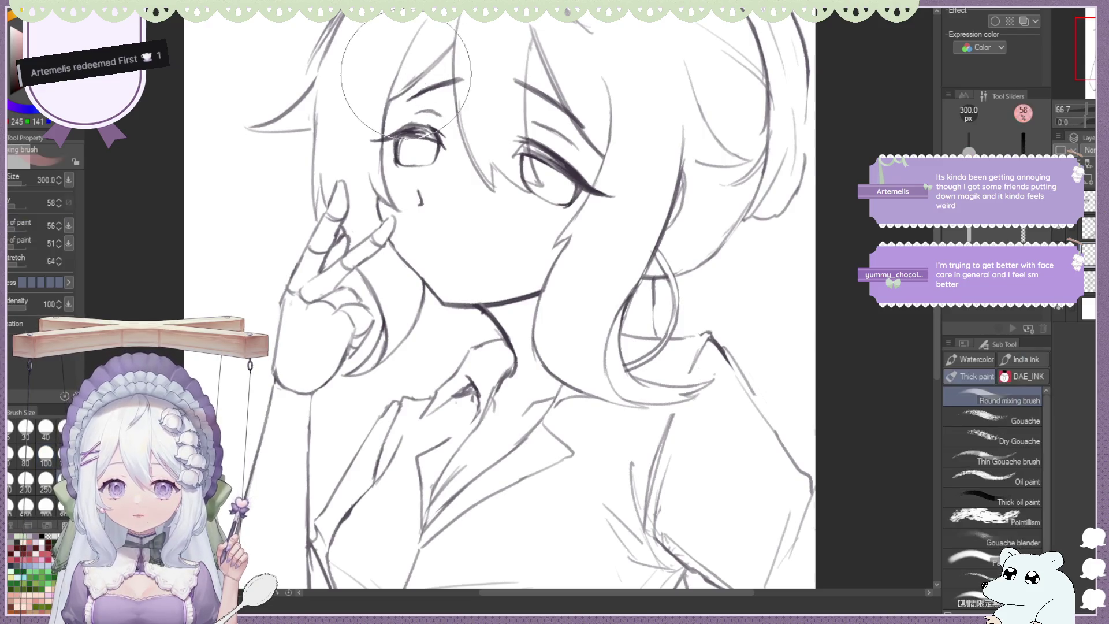
key("m")
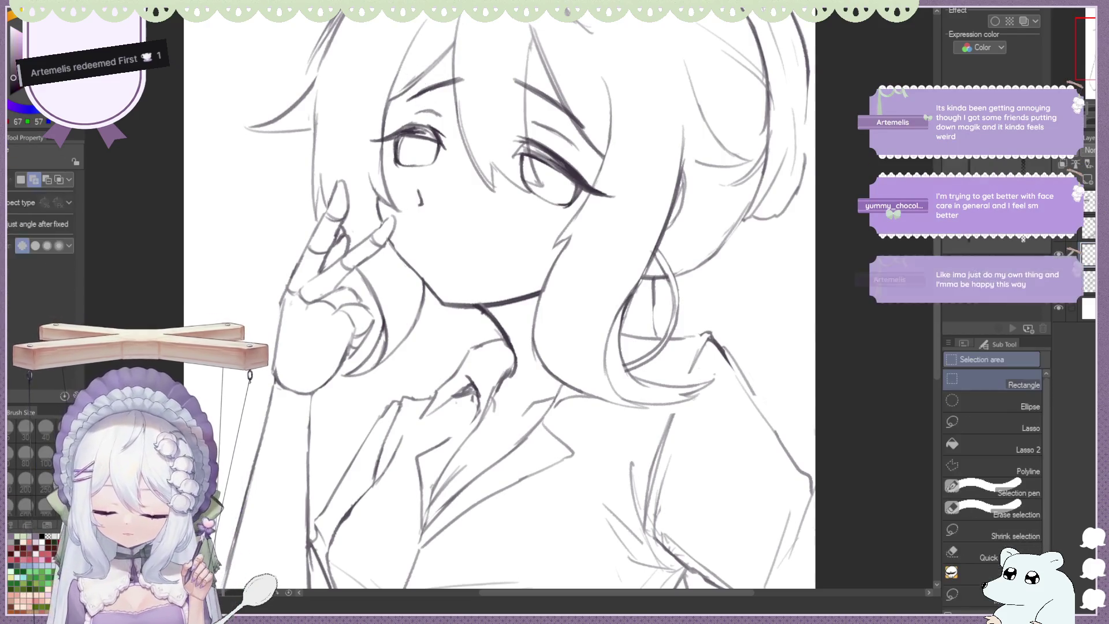
Reselect the thin Watercolor sketching brush, mirror the canvas, and zoom in on the face and hand
key("b")
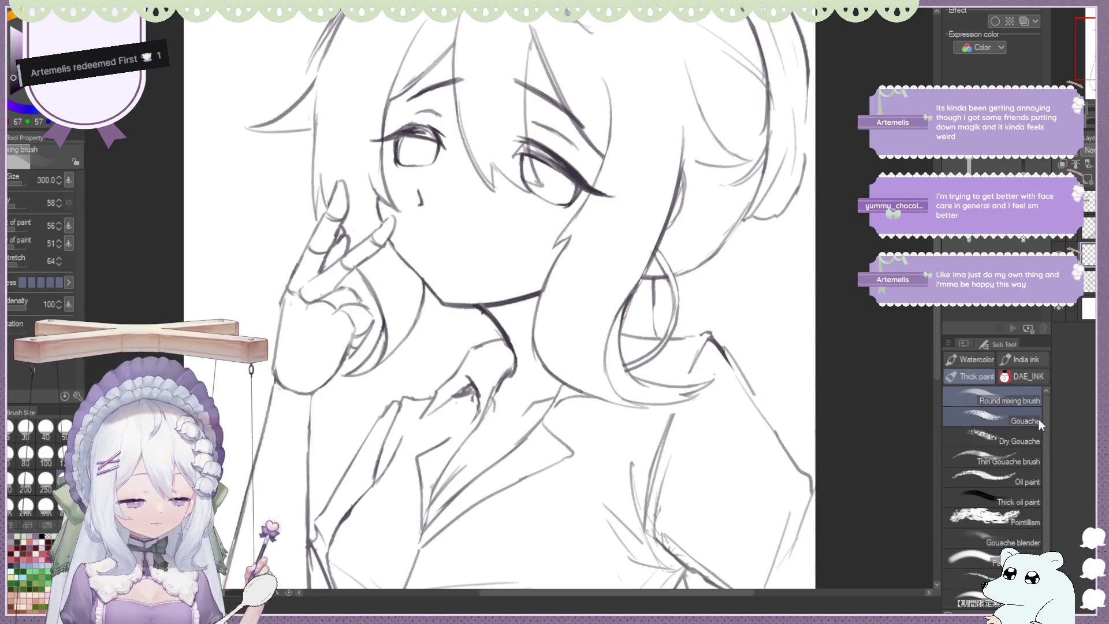
left_click(968, 359)
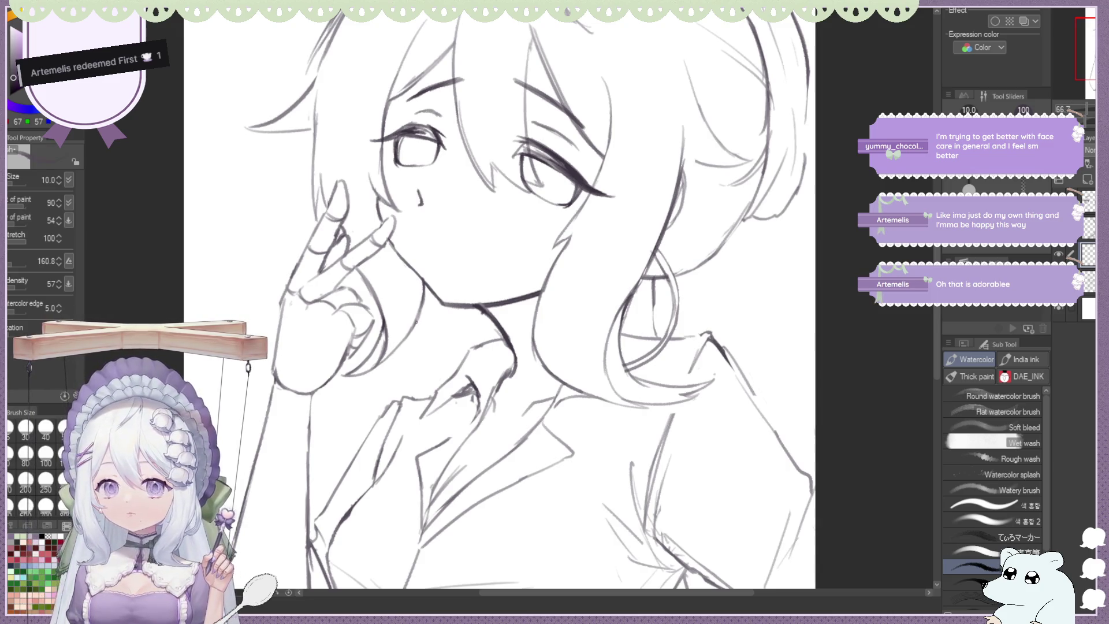
key("h")
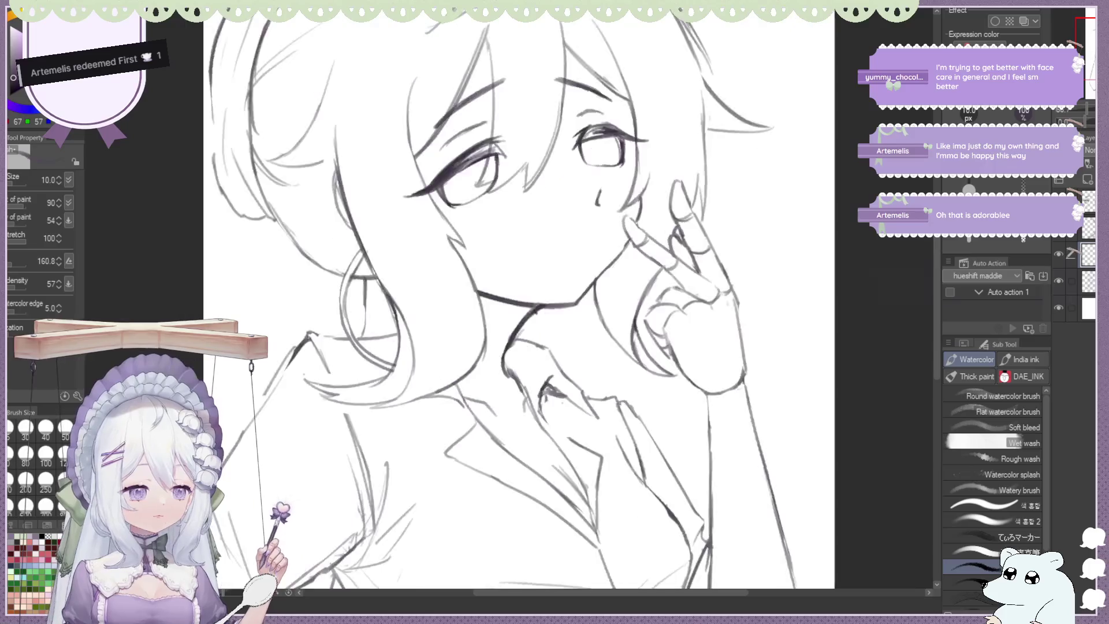
scroll(497, 186, "down", 2)
scroll(497, 186, "up", 2)
scroll(497, 186, "up", 2)
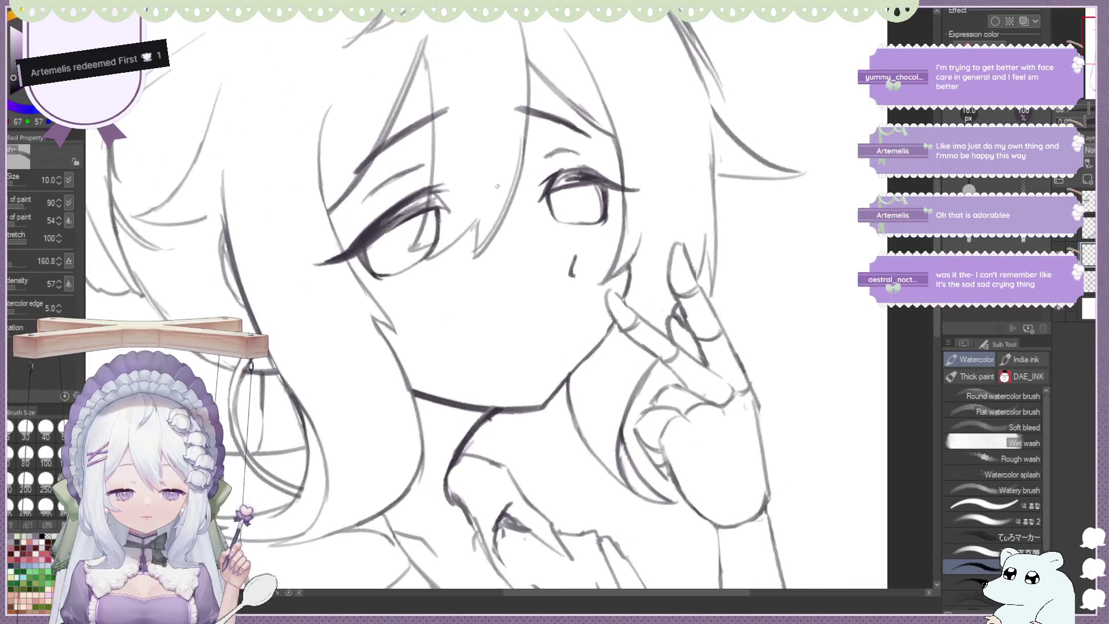
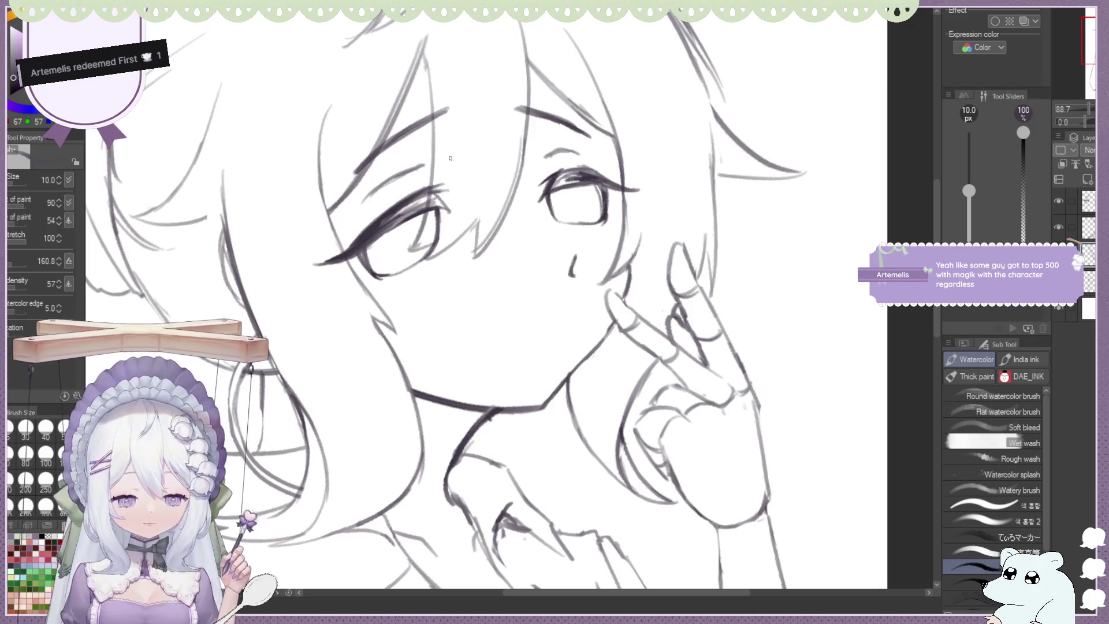
Zoom out to the whole sketch and toggle the horizontal flip to compare mirrored proportions
key("ctrl+minus")
key("ctrl+minus")
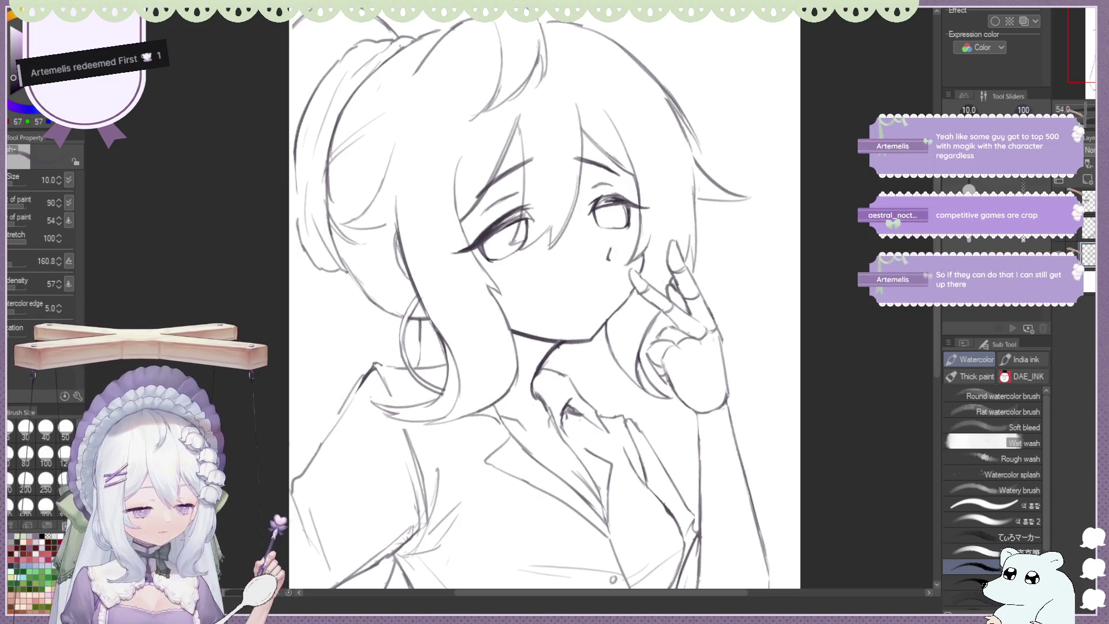
key("h")
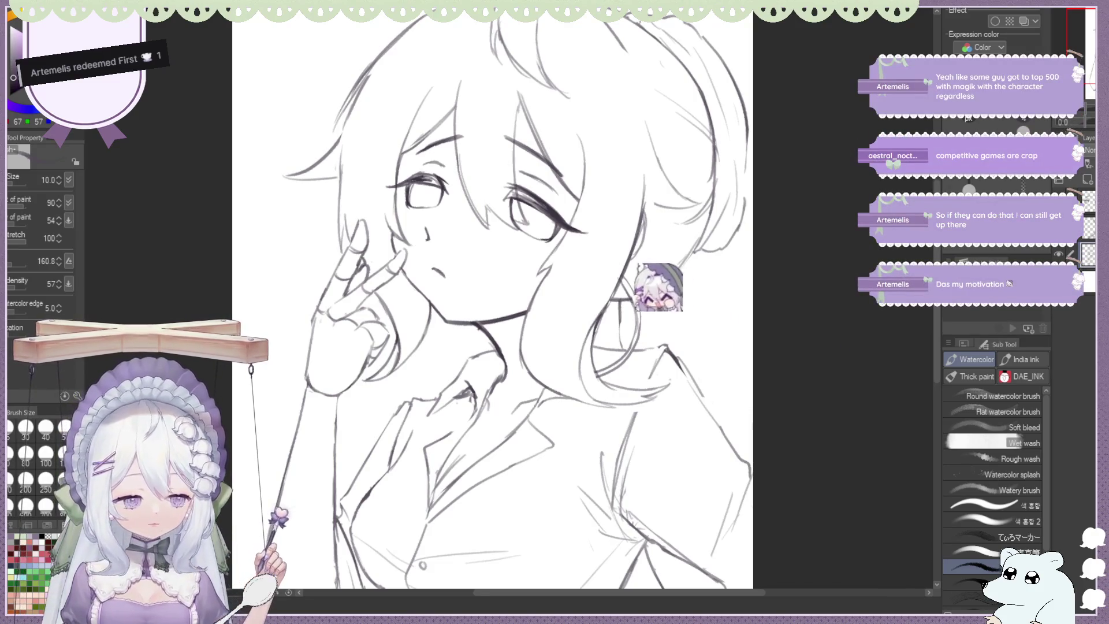
key("h")
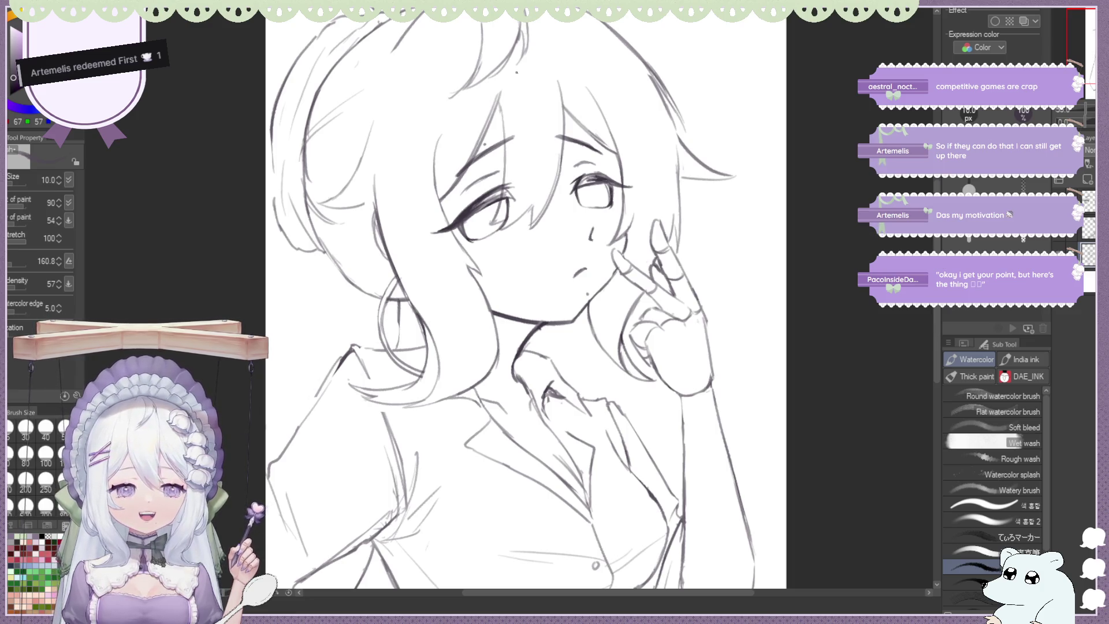
scroll(525, 300, "down", 2)
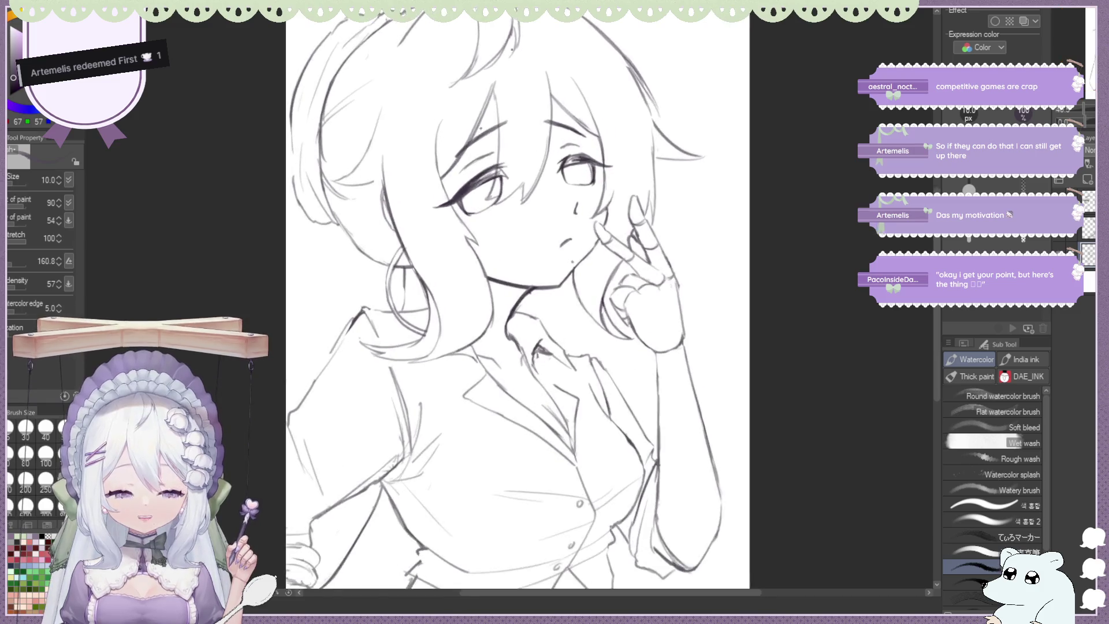
scroll(576, 113, "up", 2)
scroll(610, 112, "up", 1)
scroll(610, 112, "down", 2)
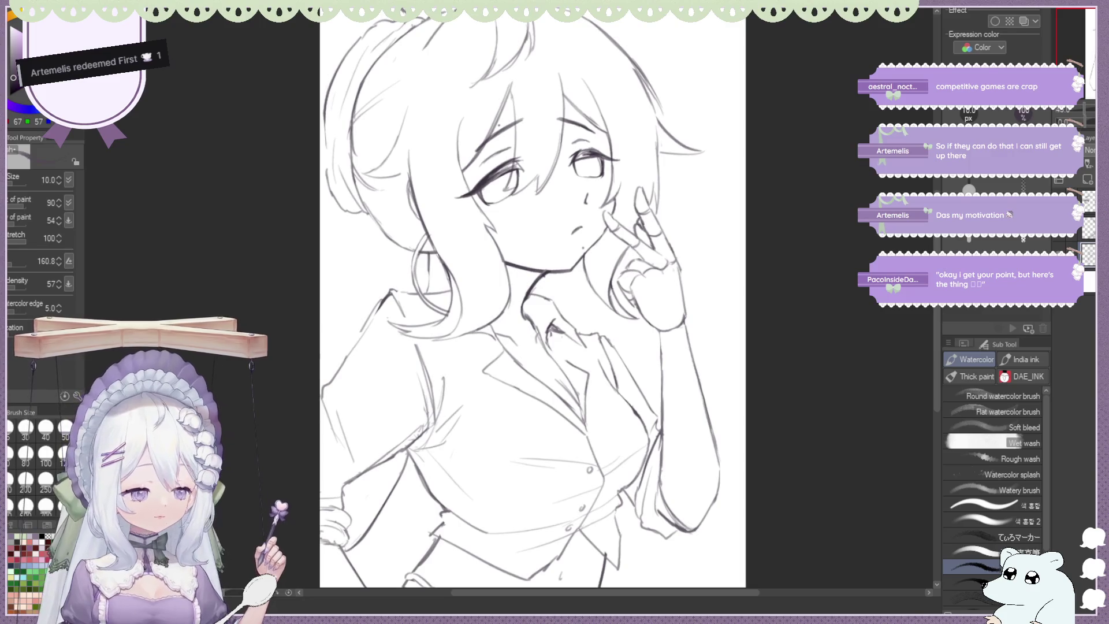
key("h")
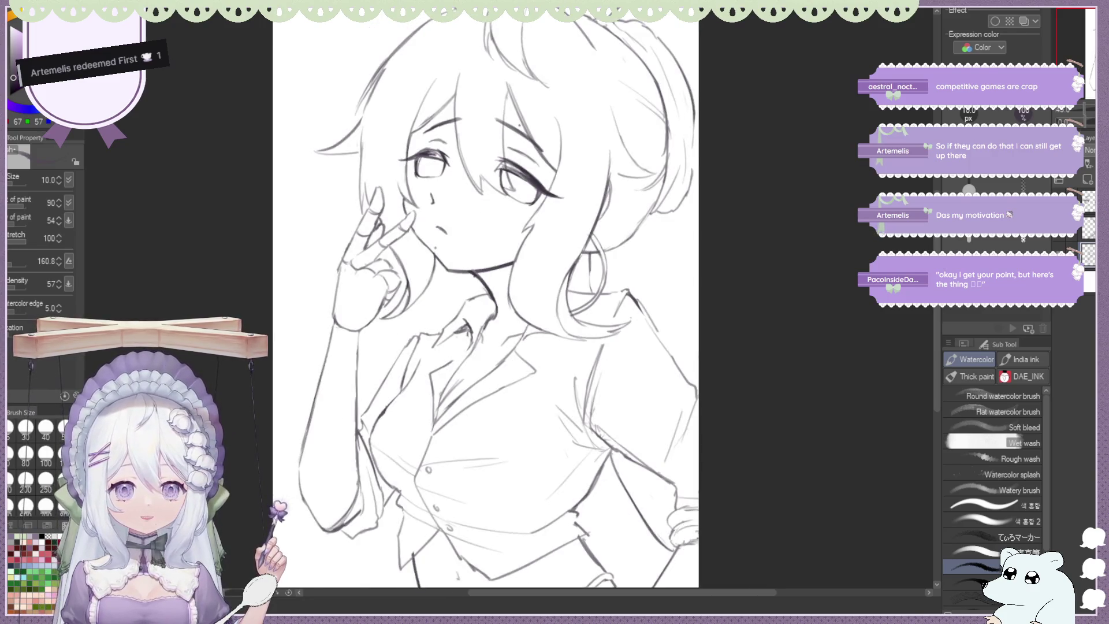
scroll(508, 300, "down", 1)
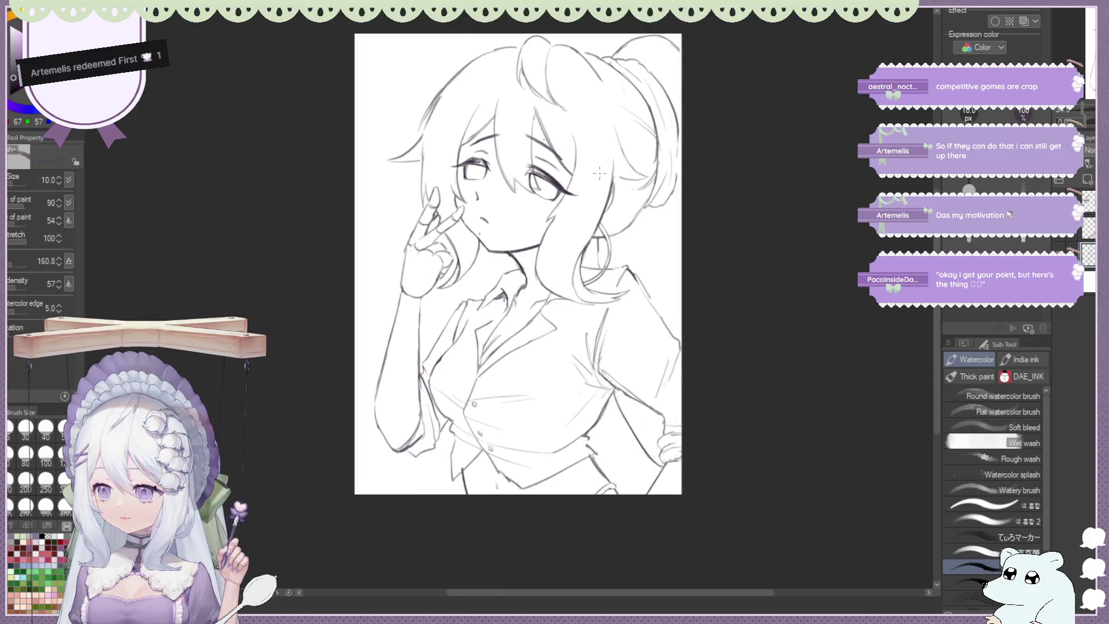
Unflip the view, zoom onto the face, and extend the lip line down-left at the mouth
scroll(556, 126, "up", 3)
scroll(580, 198, "up", 1)
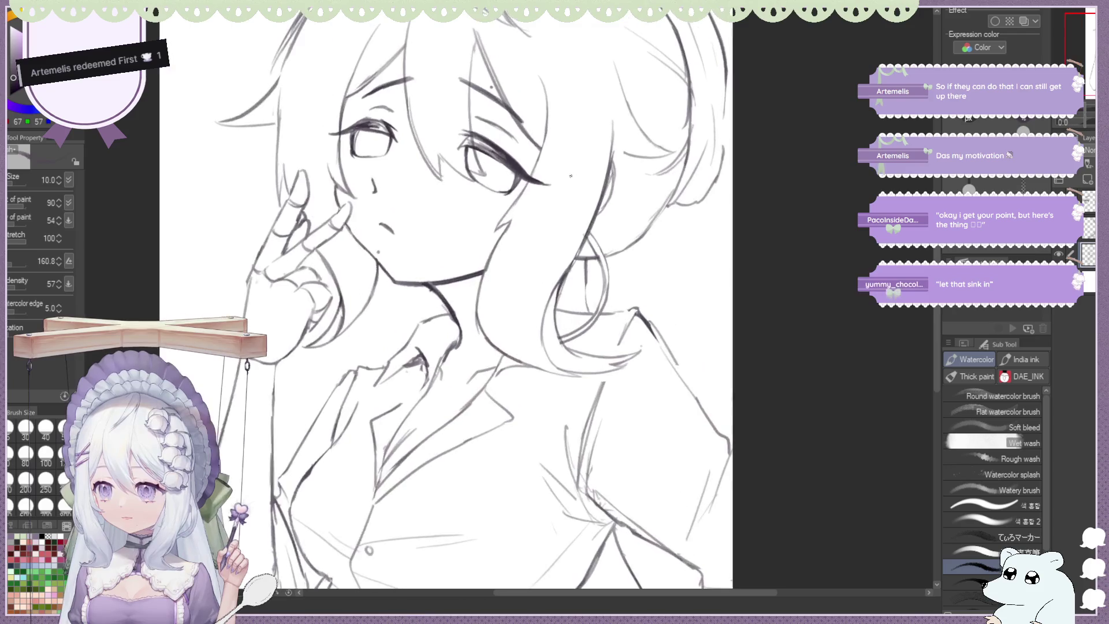
key("h")
scroll(527, 87, "down", 2)
scroll(529, 110, "up", 1)
scroll(532, 139, "up", 2)
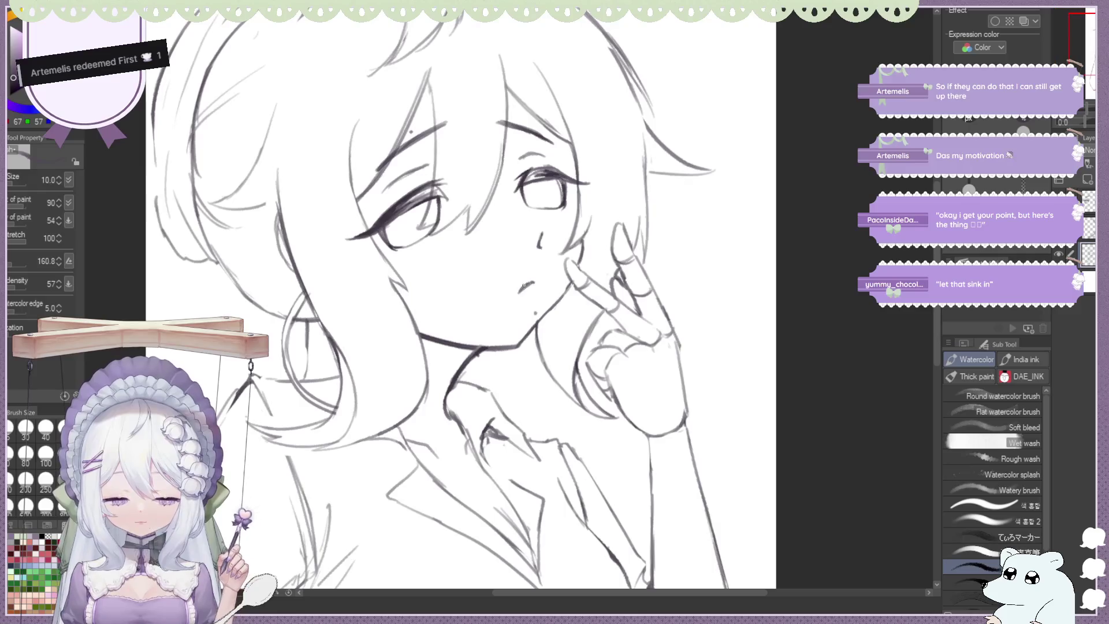
left_click_drag(516, 295, 531, 283)
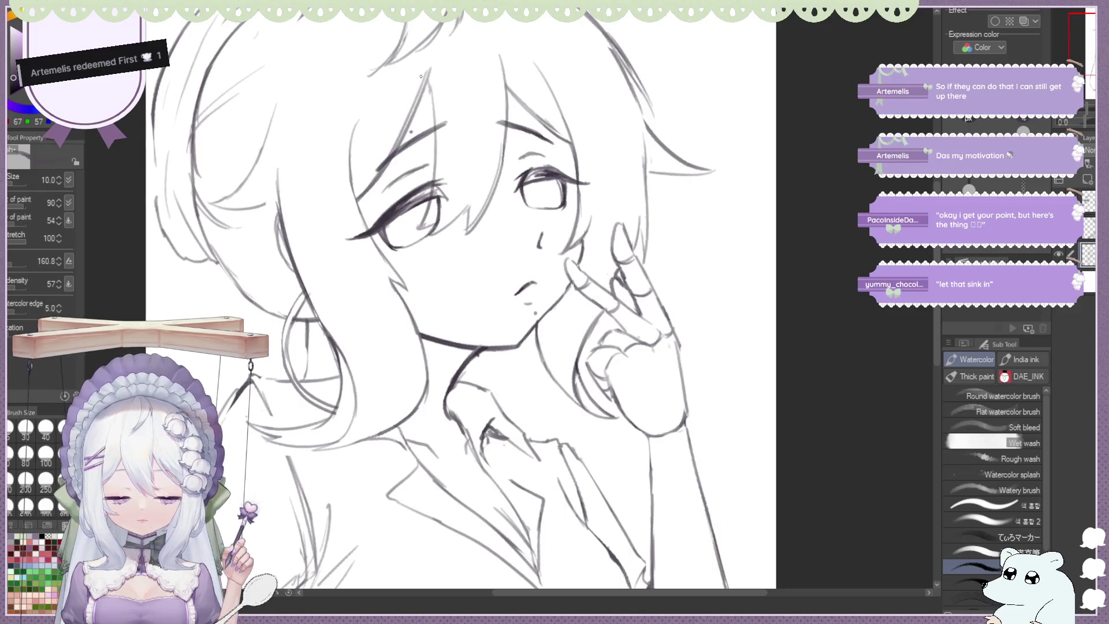
scroll(421, 76, "down", 1)
scroll(419, 147, "up", 2)
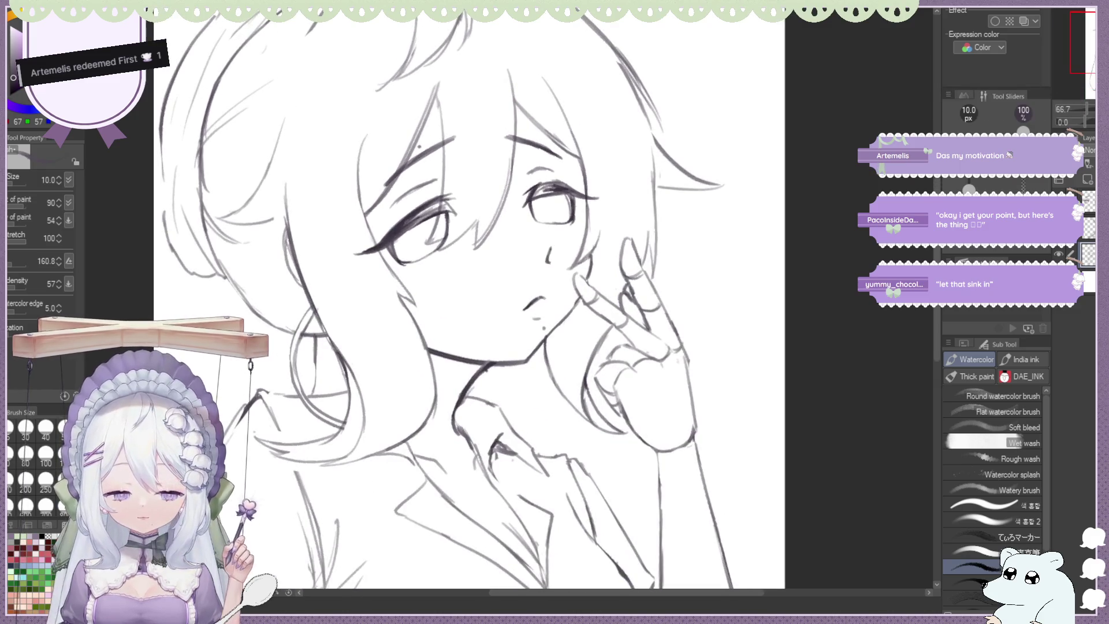
scroll(420, 147, "down", 1)
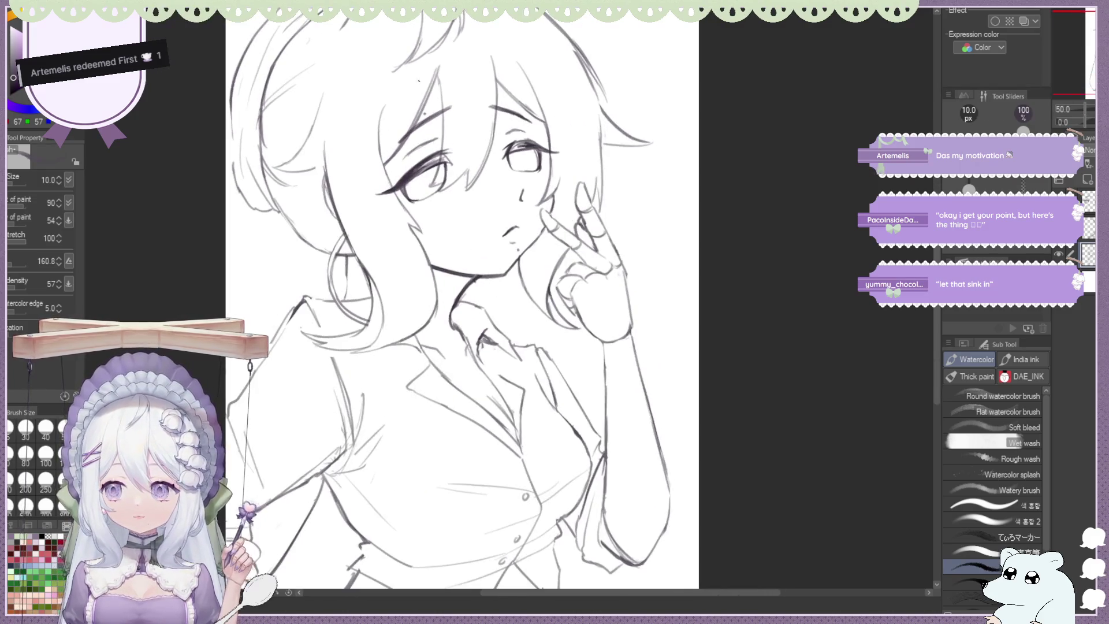
scroll(419, 81, "up", 1)
scroll(413, 78, "up", 1)
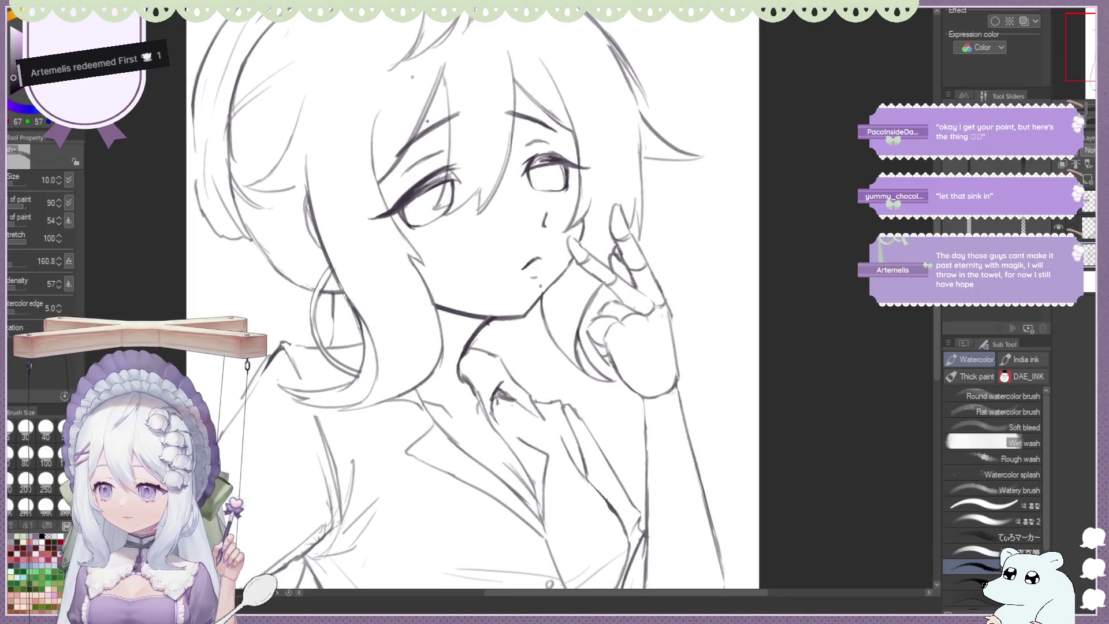
scroll(377, 65, "up", 1)
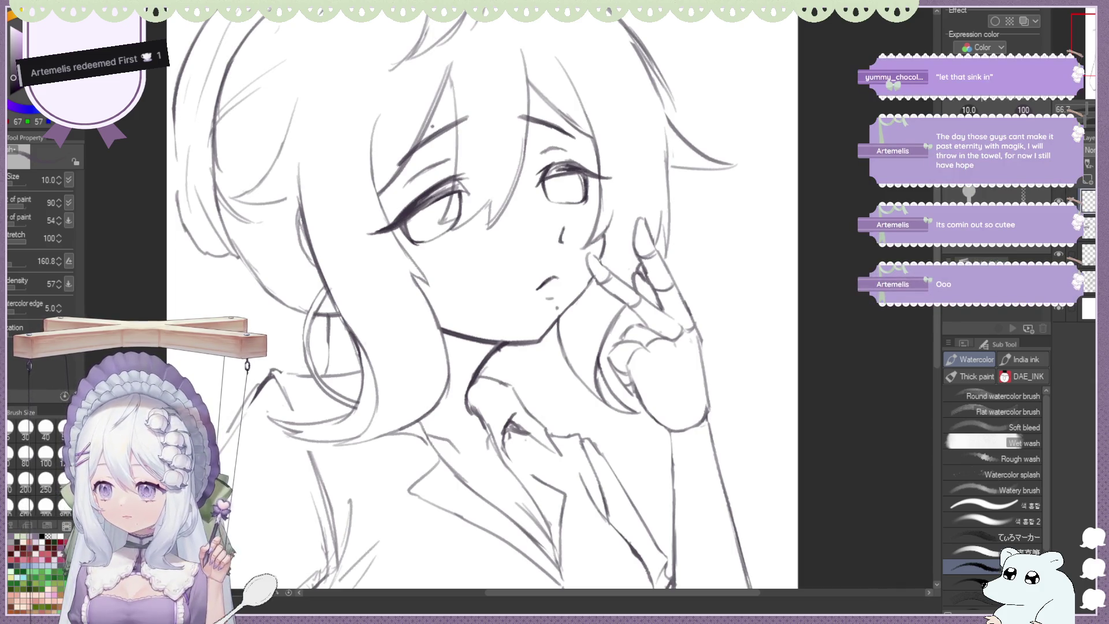
scroll(396, 143, "up", 2)
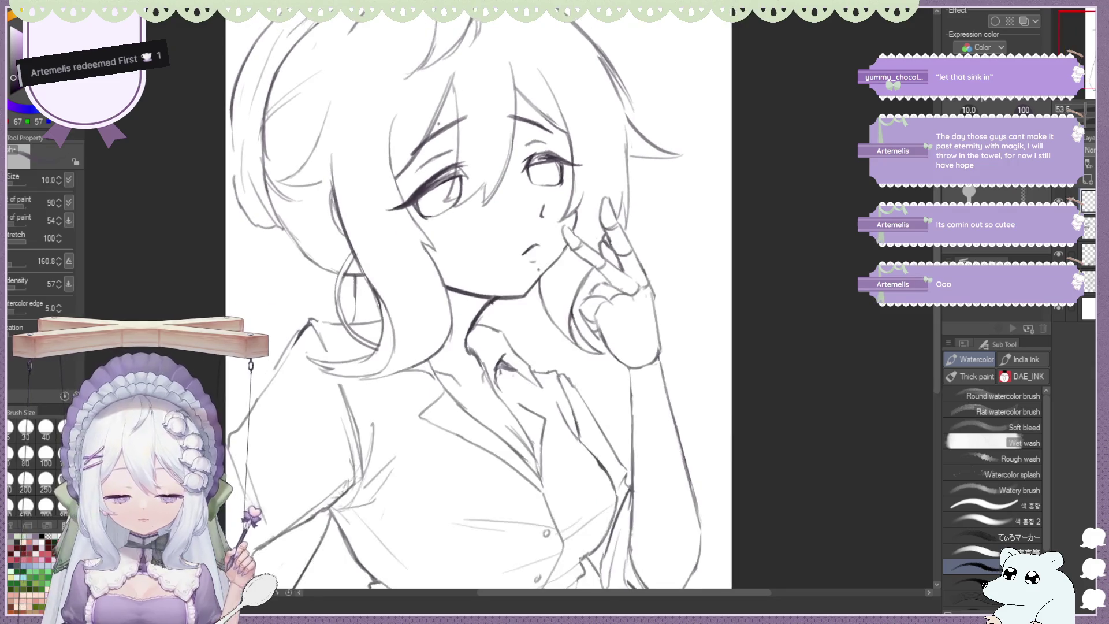
scroll(395, 143, "up", 1)
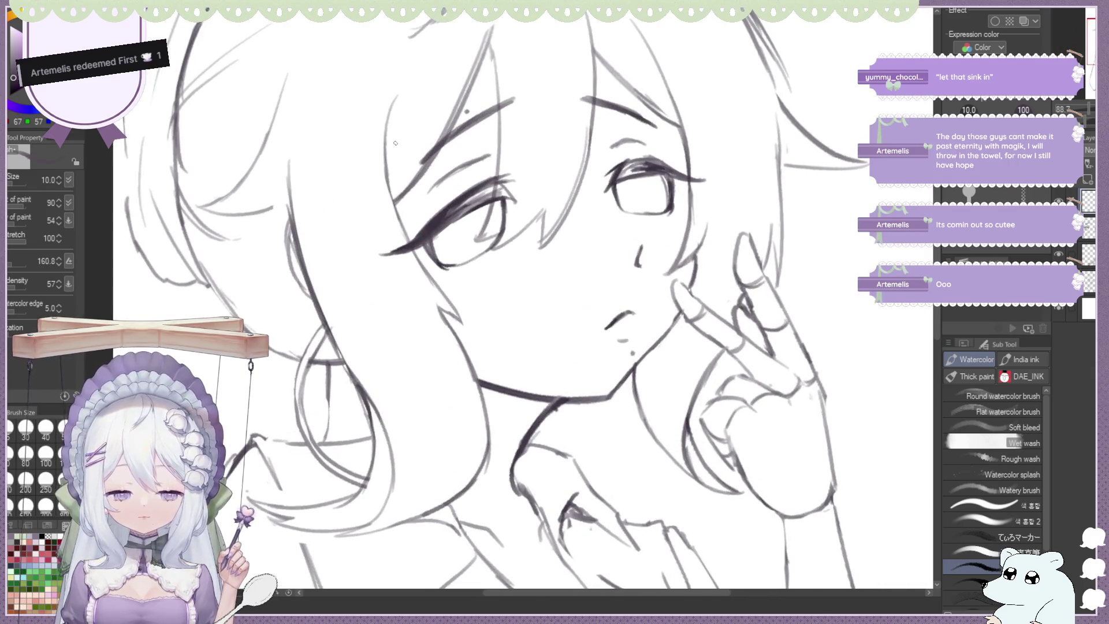
Try a darker line on the eye twice, undoing both attempts
left_click_drag(482, 208, 477, 257)
key("ctrl+z")
key("ctrl+z")
mouse_move(485, 207)
left_mouse_down()
mouse_move(474, 251)
mouse_move(464, 244)
mouse_move(440, 259)
mouse_move(488, 223)
mouse_move(485, 249)
left_mouse_up()
key("ctrl+z")
key("ctrl+z")
key("ctrl+z")
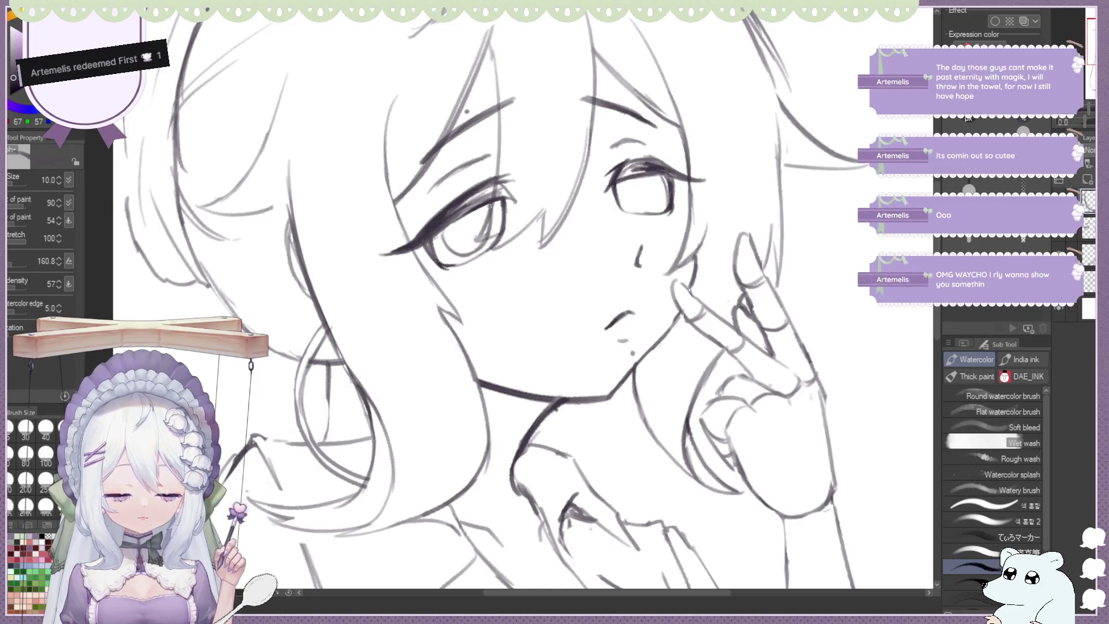
Shade both irises a faint soft grey, then switch to the hard eraser
left_click_drag(477, 242, 485, 249)
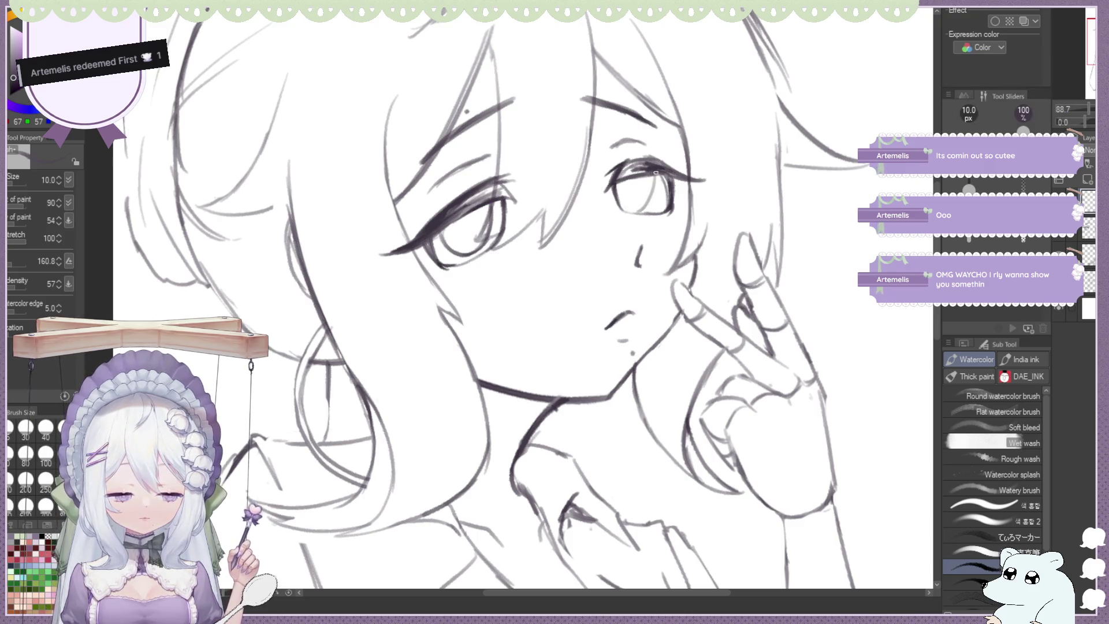
left_click_drag(656, 179, 636, 213)
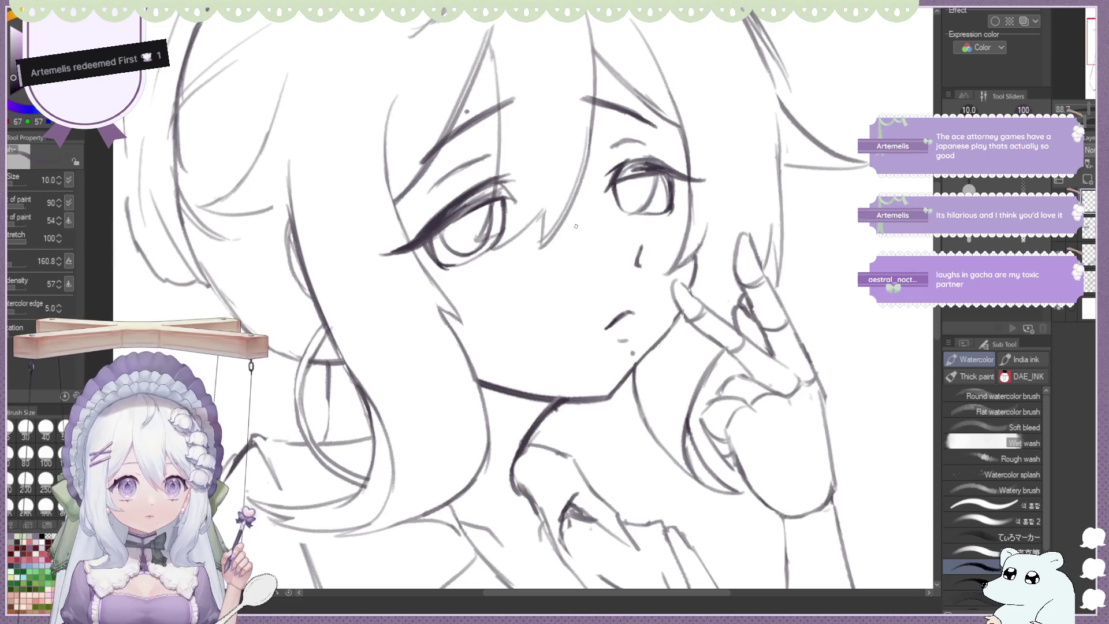
key("e")
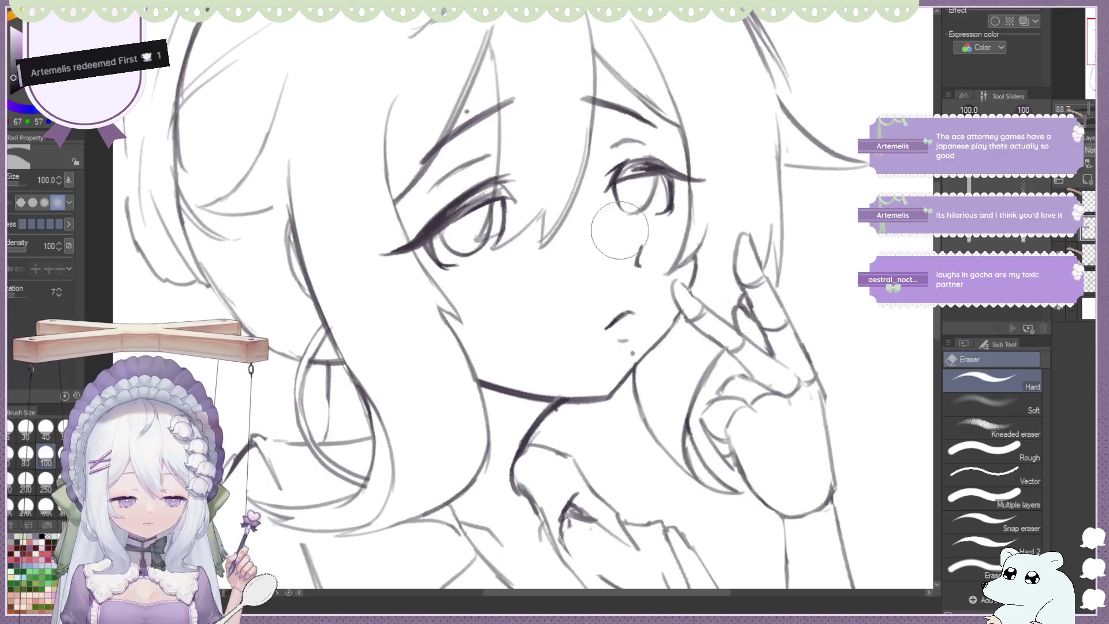
Mirror and zoom the canvas view to review the sketch, returning to the Watercolor brush
scroll(526, 188, "down", 3)
key("h")
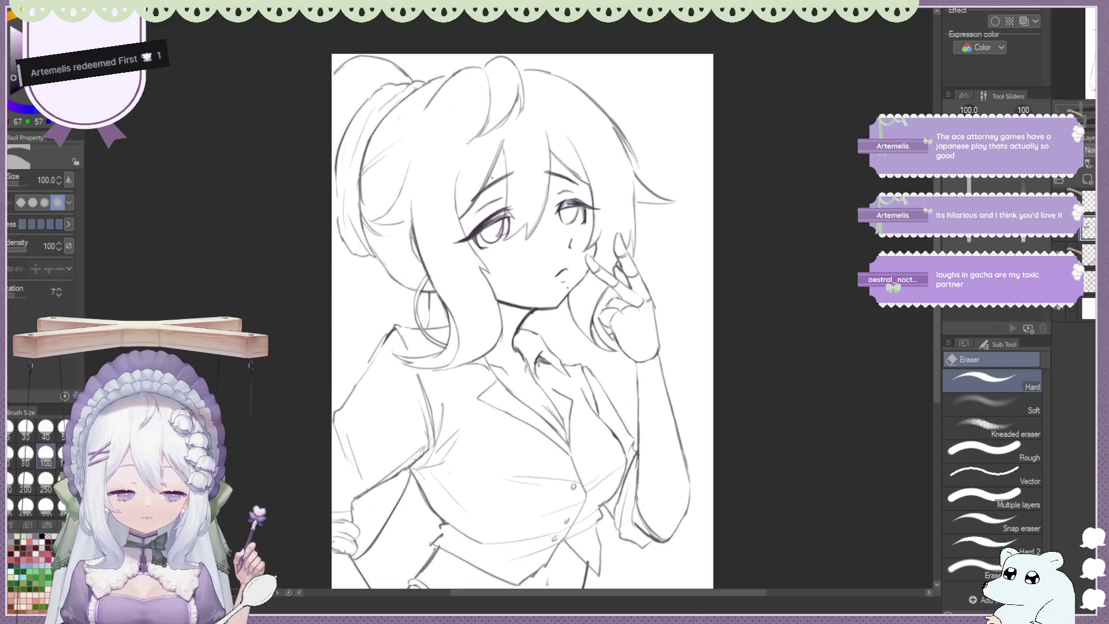
scroll(486, 154, "down", 1)
scroll(486, 154, "up", 1)
scroll(486, 154, "up", 1)
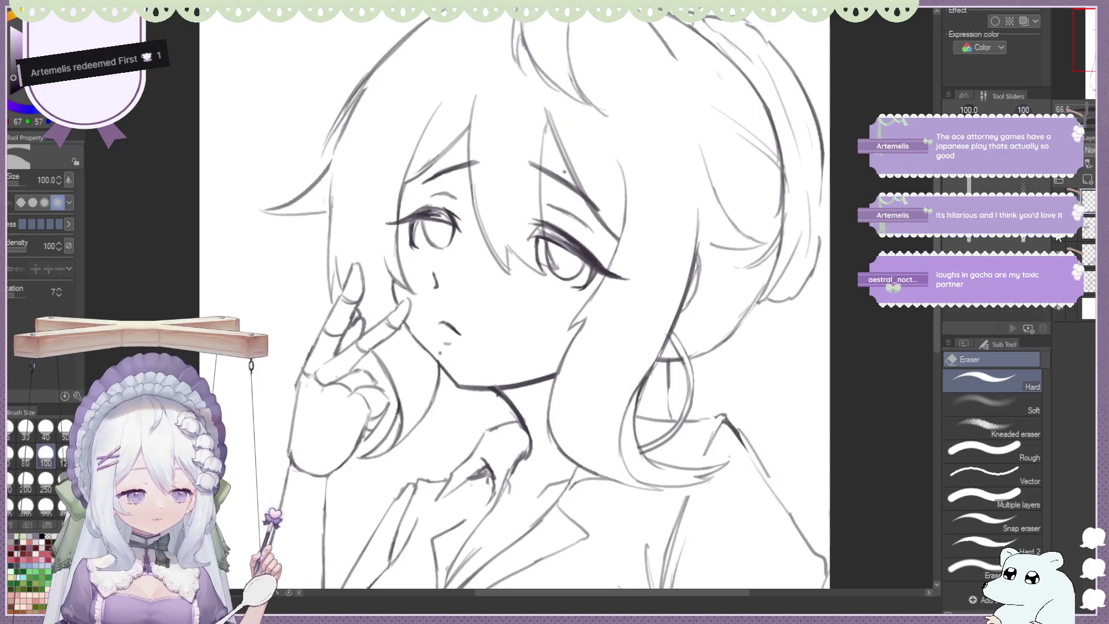
scroll(391, 175, "up", 1)
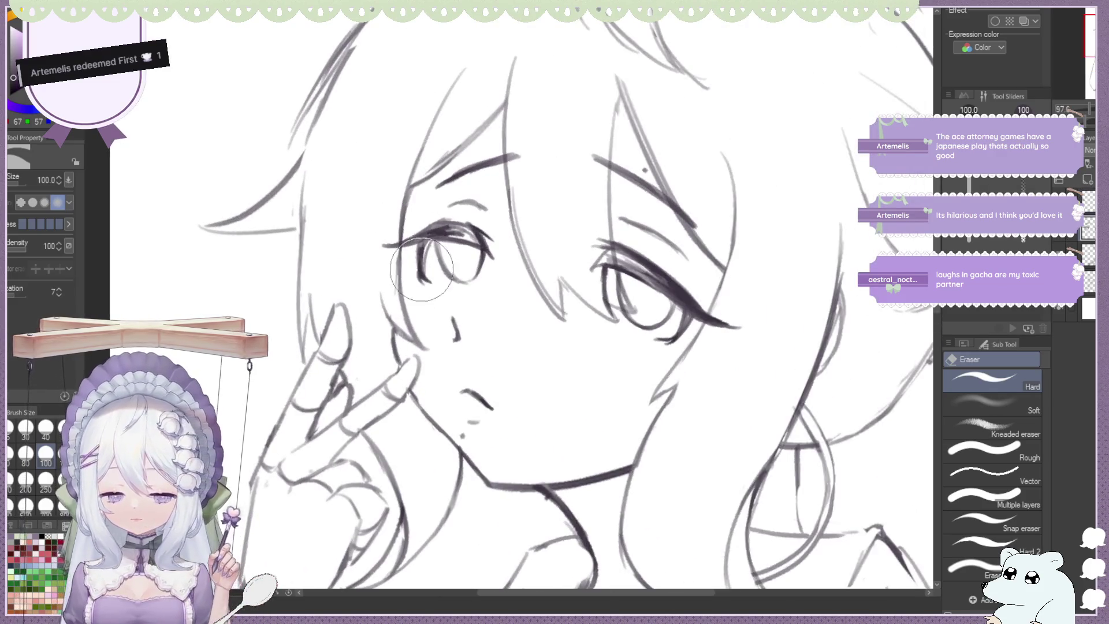
key("b")
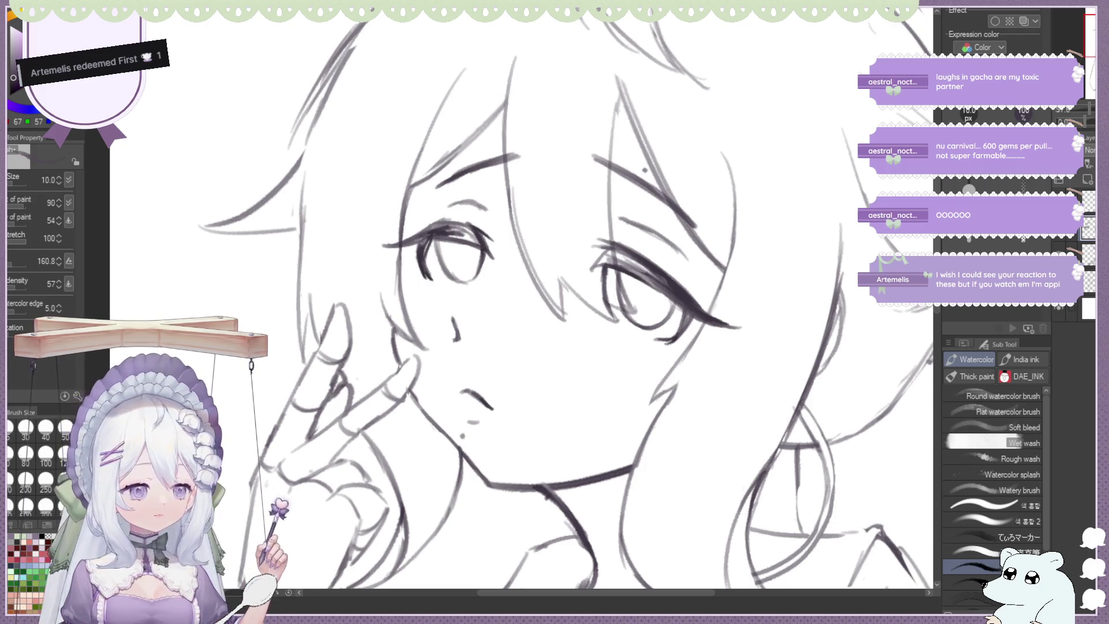
Restore normal orientation and add a short stroke on the eye's right edge near the hand
key("h")
scroll(523, 174, "down", 2)
scroll(522, 174, "up", 2)
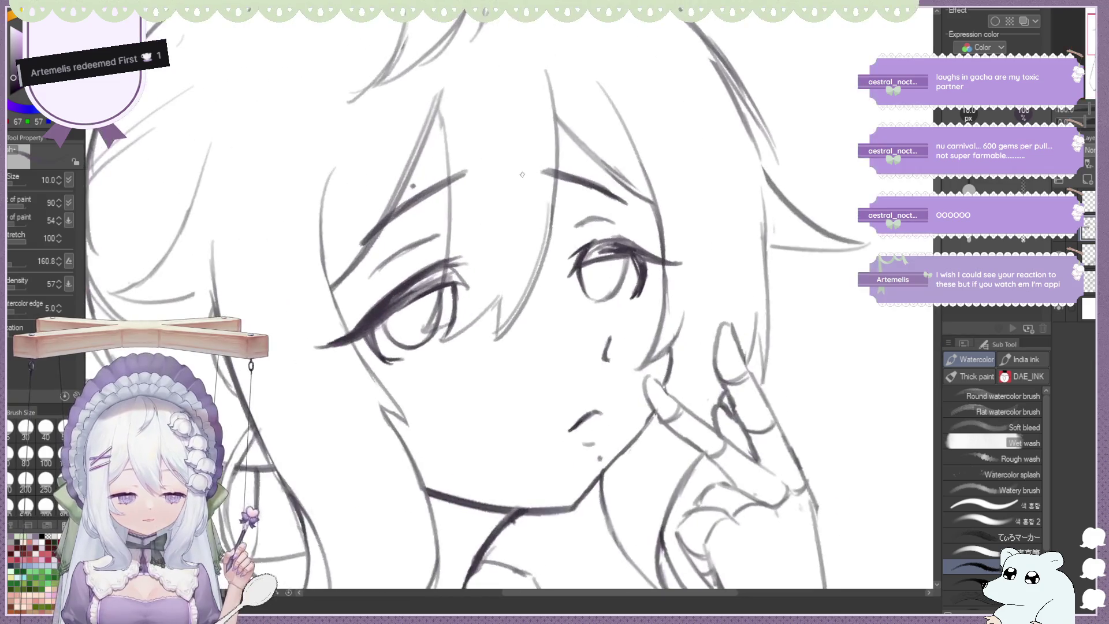
key("e")
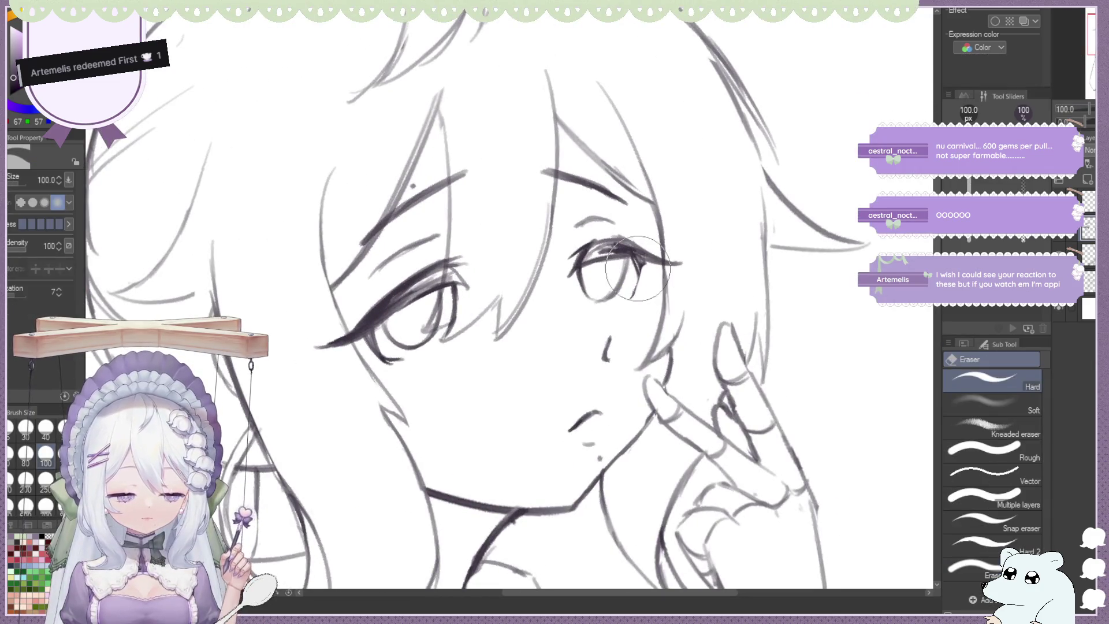
key("b")
left_click_drag(638, 257, 630, 293)
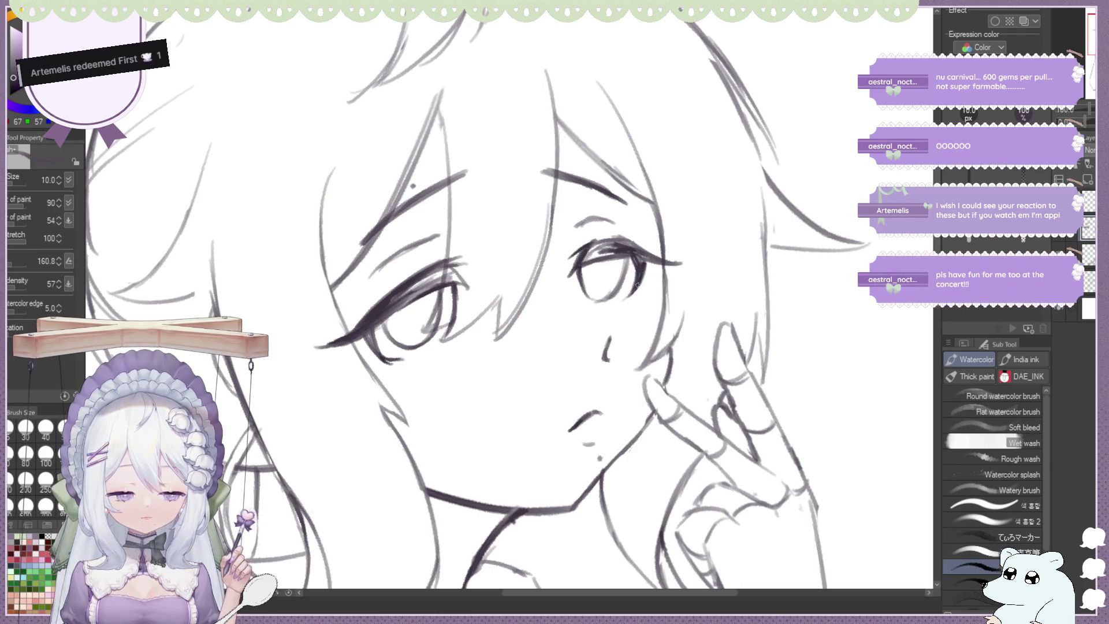
scroll(645, 253, "down", 3)
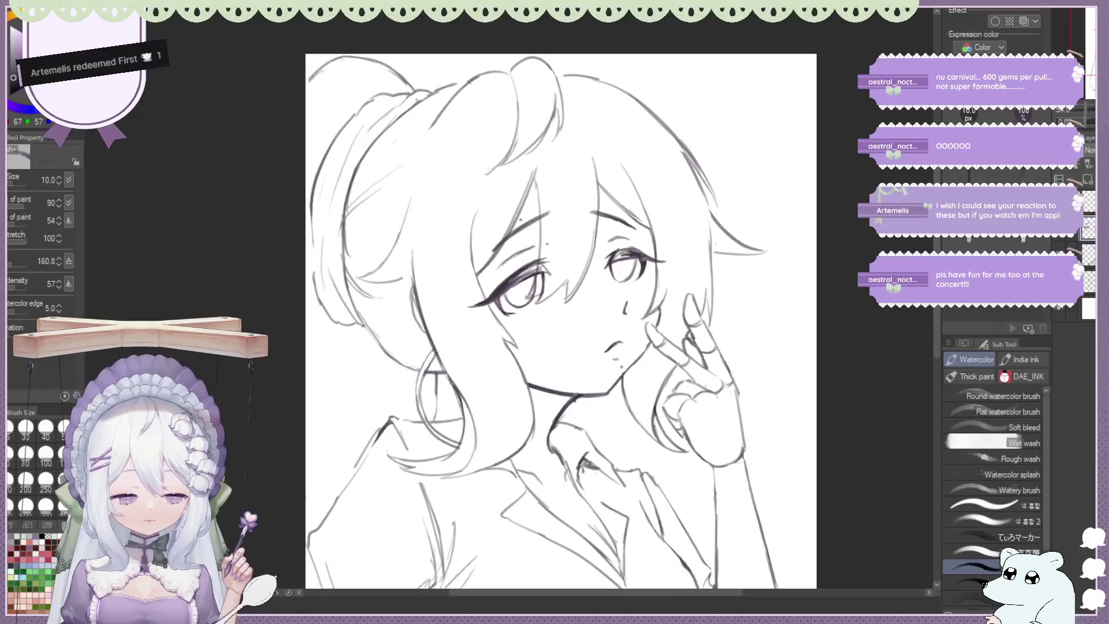
Flip and zoom the view back and forth to inspect the face
key("h")
scroll(509, 300, "down", 2)
scroll(602, 161, "down", 1)
scroll(602, 161, "up", 3)
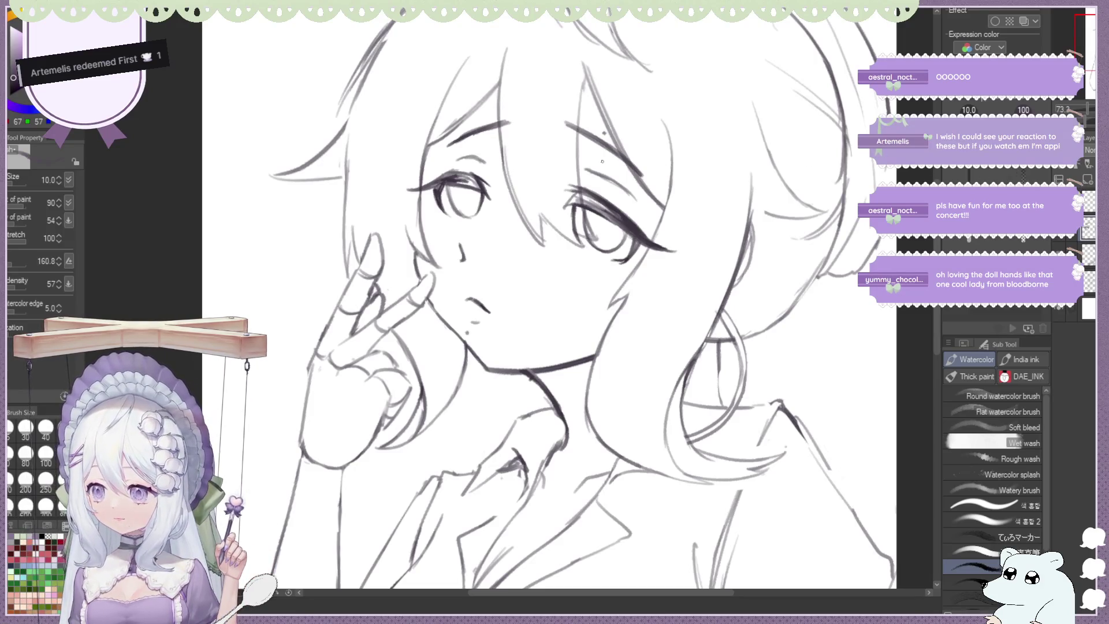
scroll(551, 120, "down", 1)
scroll(550, 120, "up", 1)
scroll(550, 120, "up", 2)
key("h")
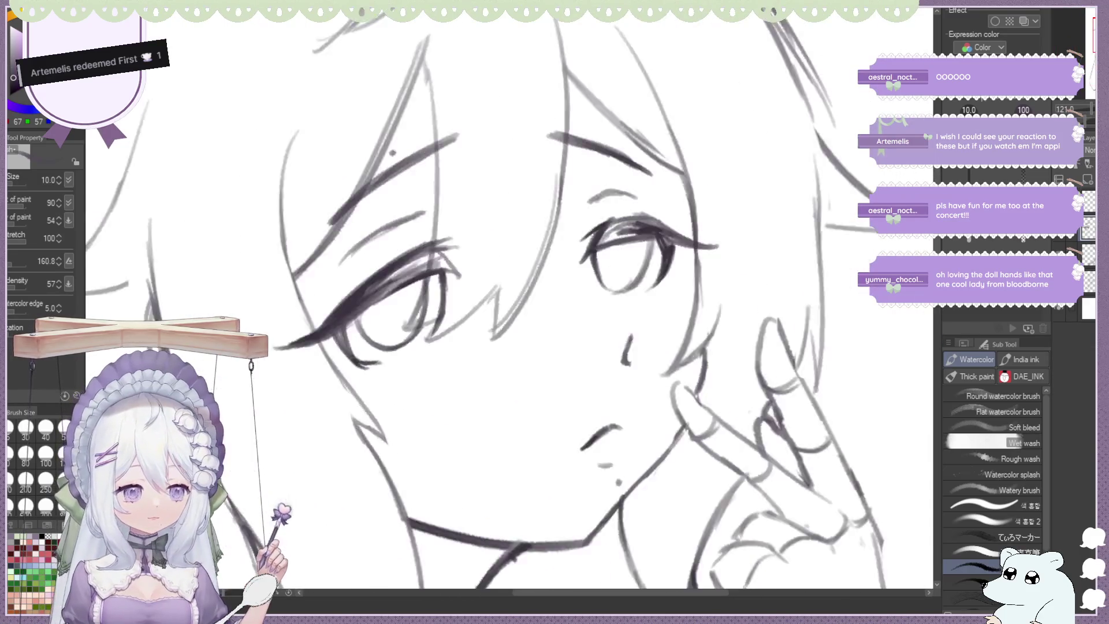
scroll(476, 172, "down", 1)
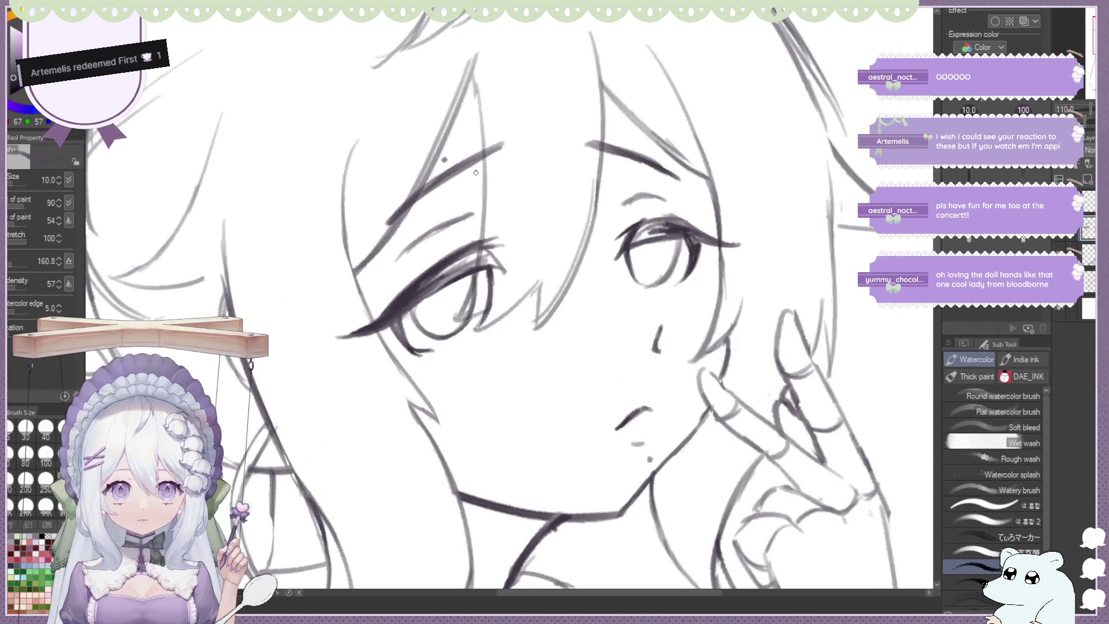
Rework the left eye's lines and darken and thicken its upper eyelid
key("e")
mouse_move(491, 254)
left_mouse_down()
mouse_move(474, 324)
mouse_move(488, 307)
left_mouse_up()
key("b")
key("ctrl+z")
left_click_drag(417, 303, 452, 277)
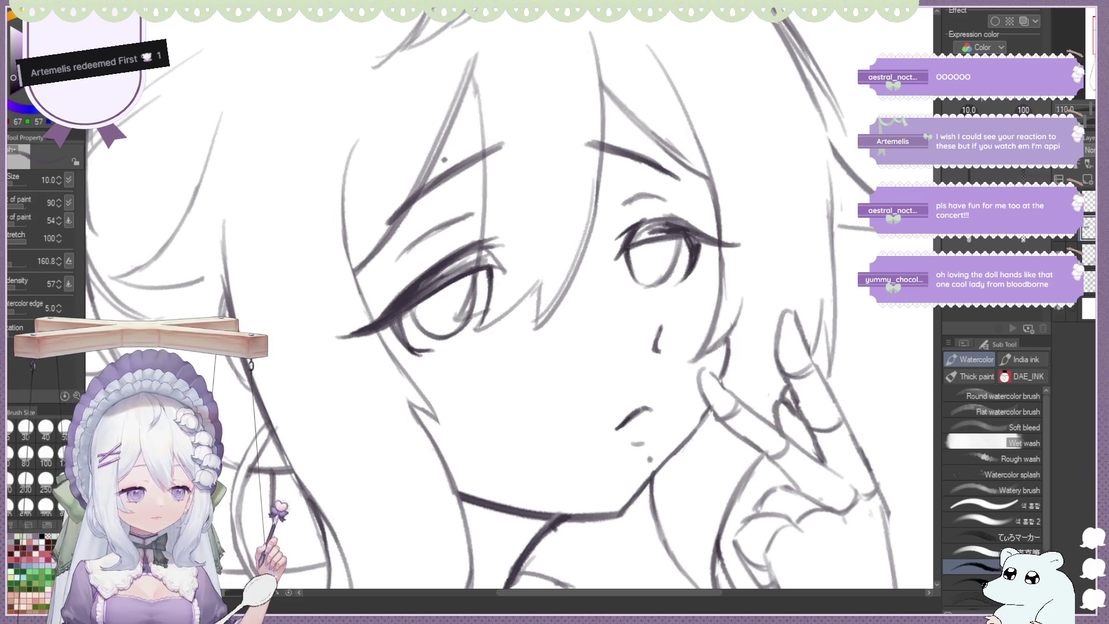
In a rotated, mirrored view, ink the eye's outer corner, edge and upper eyelid darker
key("h")
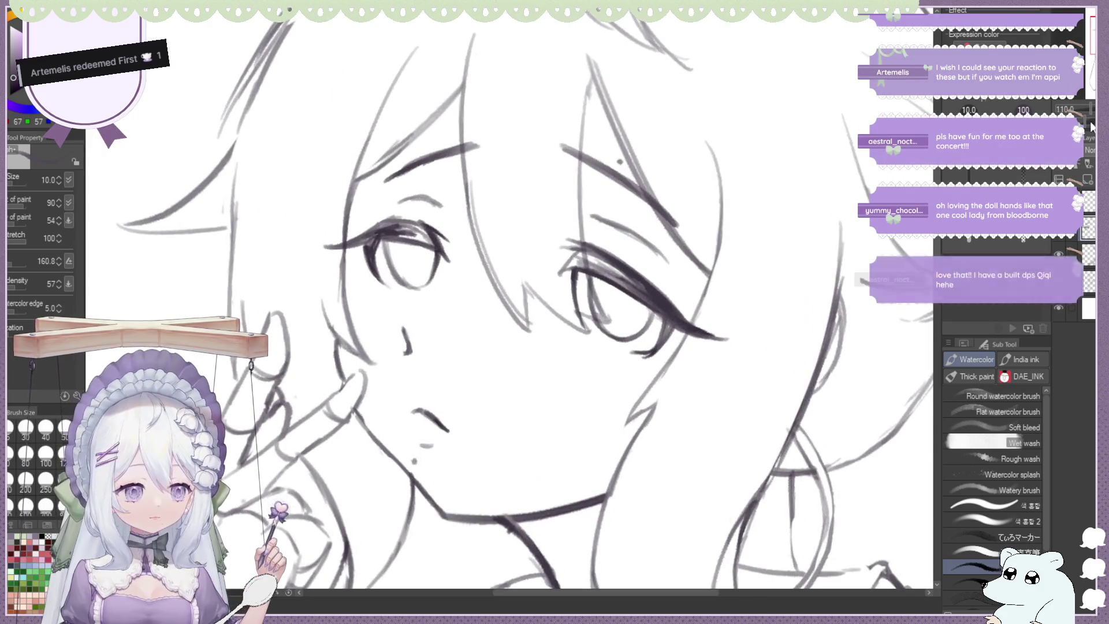
left_click(1080, 124)
mouse_move(368, 336)
left_mouse_down()
mouse_move(341, 374)
mouse_move(367, 322)
mouse_move(374, 332)
left_mouse_up()
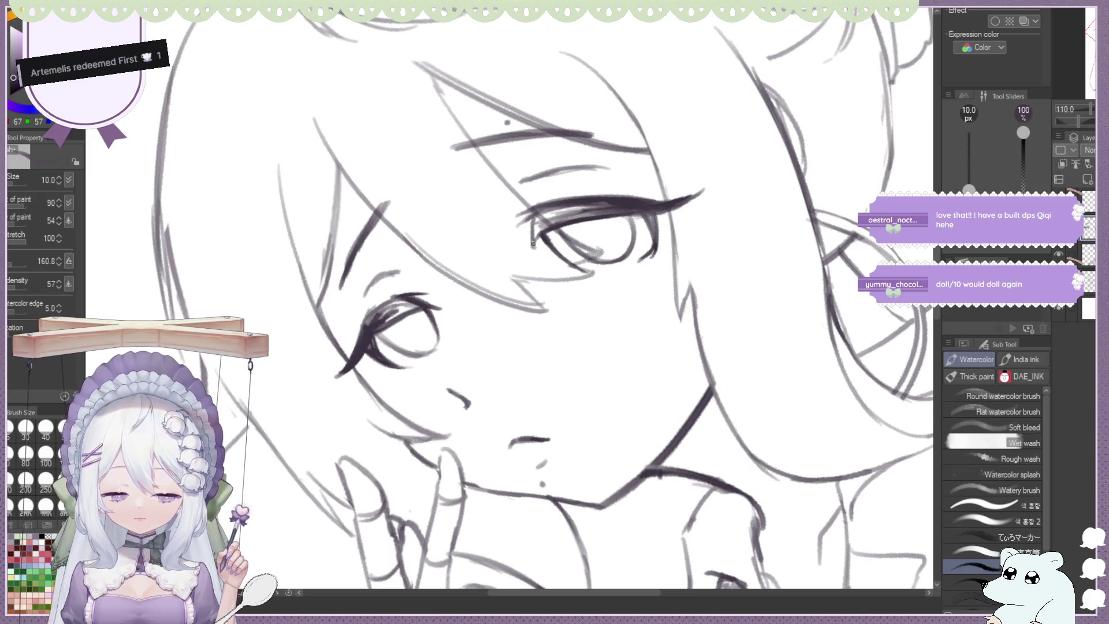
left_click_drag(533, 248, 534, 217)
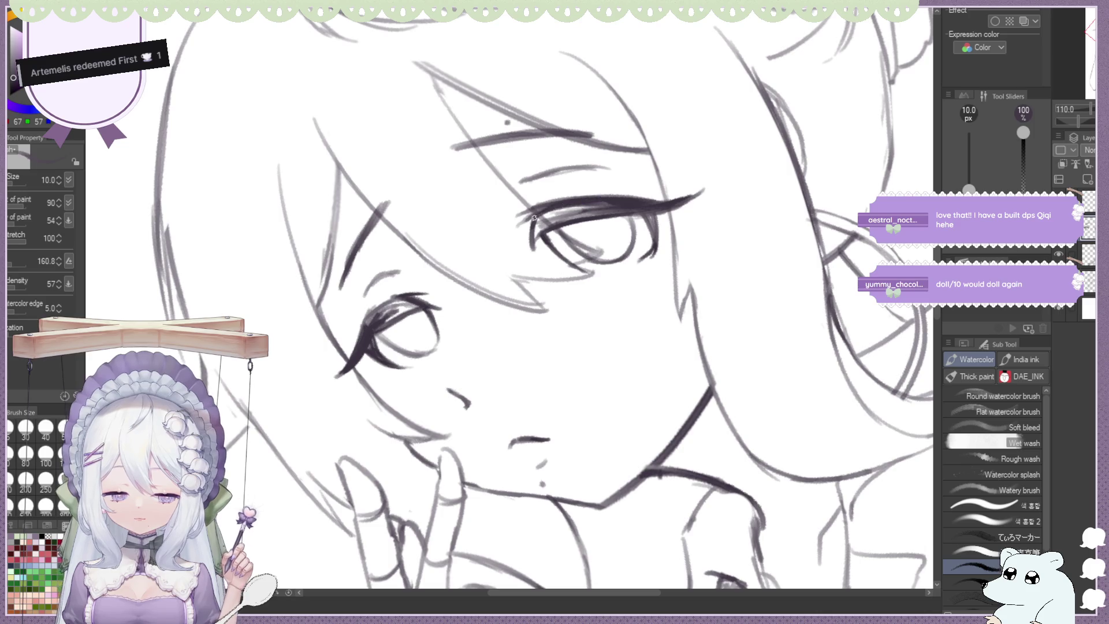
left_click_drag(400, 299, 371, 316)
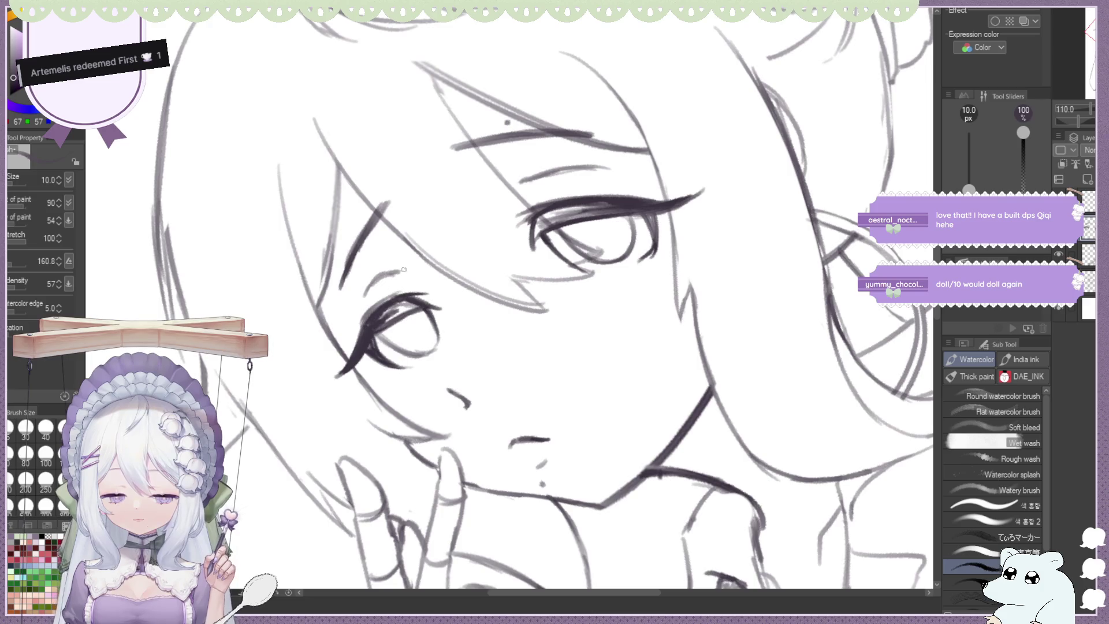
Reset the view upright and add eyelash strokes to the left and right eyes
key("ctrl+minus")
key("ctrl+minus")
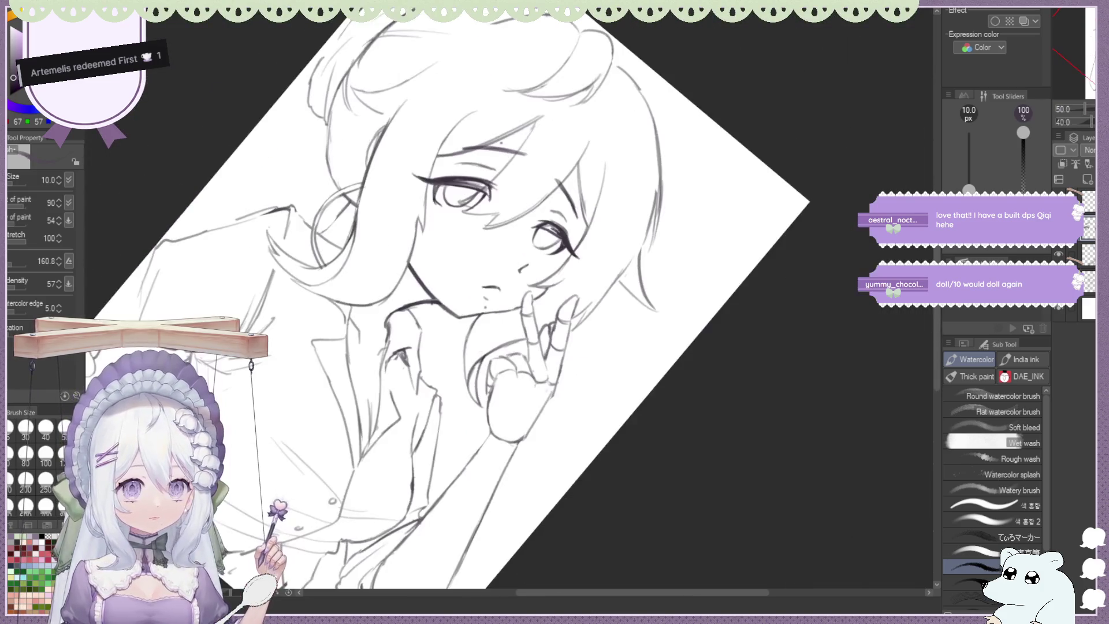
key("ctrl+at")
key("h")
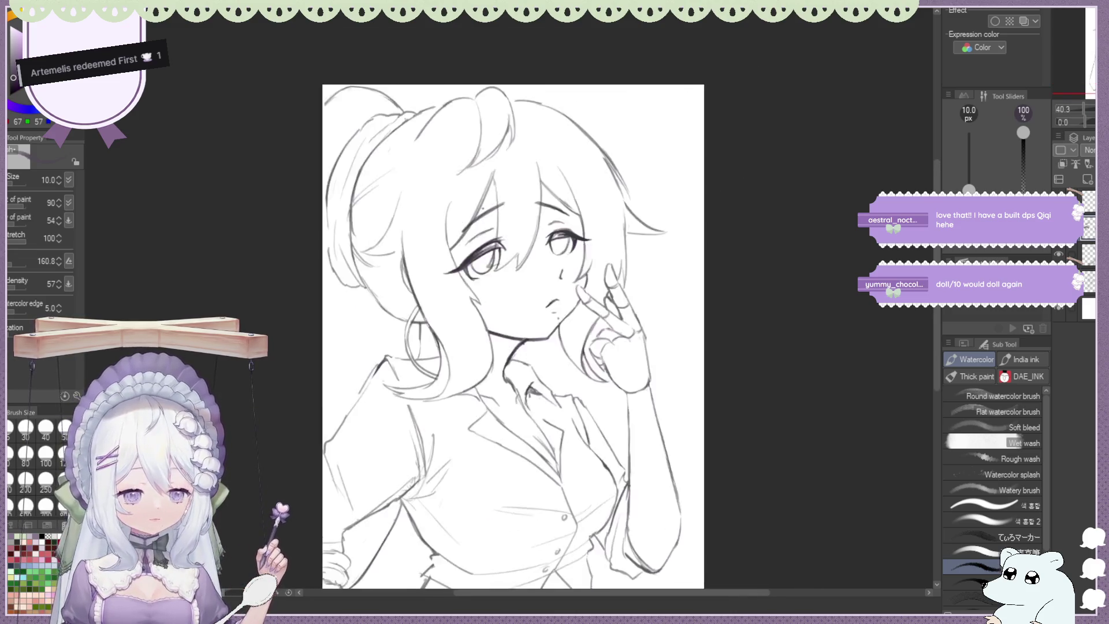
key("ctrl+plus")
key("ctrl+plus")
key("ctrl+plus")
key("ctrl+plus")
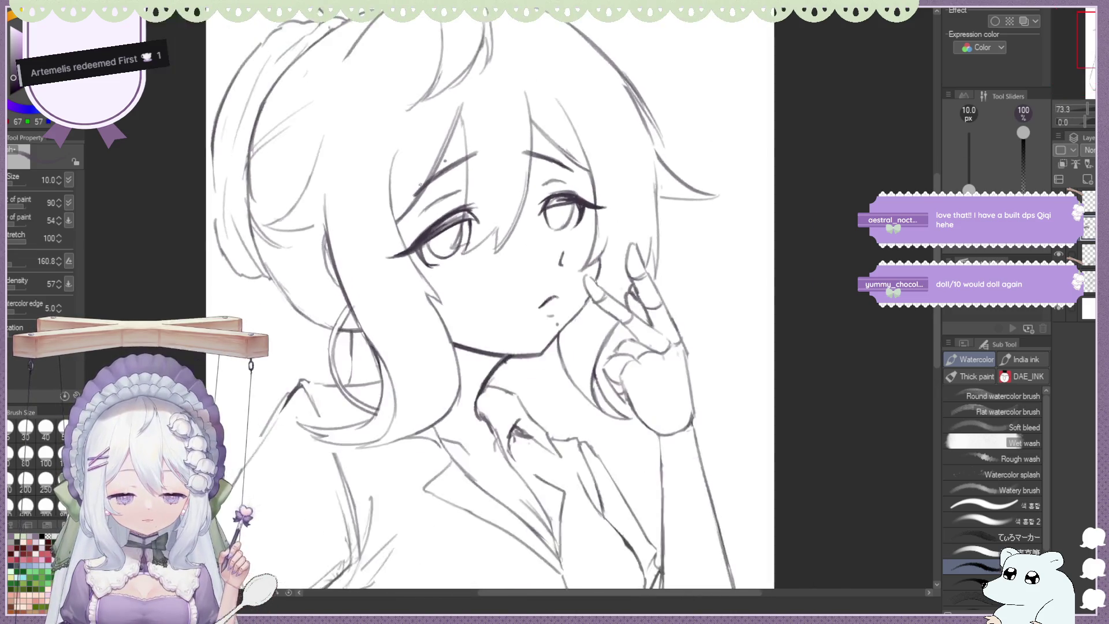
key("ctrl+plus")
left_click_drag(418, 258, 396, 254)
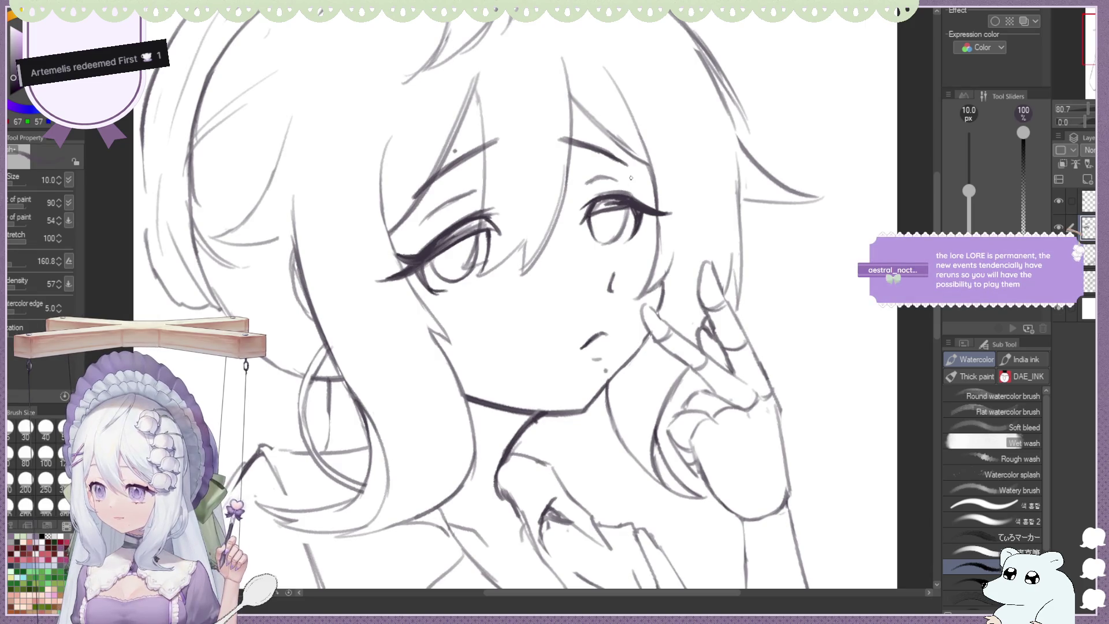
left_click_drag(640, 183, 633, 206)
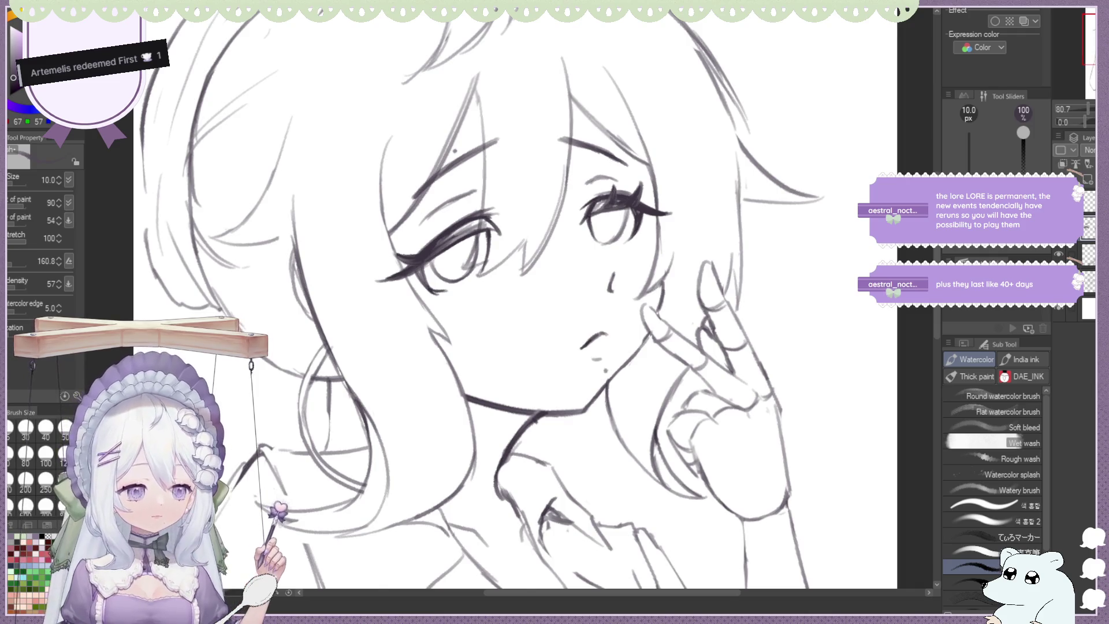
key("h")
key("ctrl+minus")
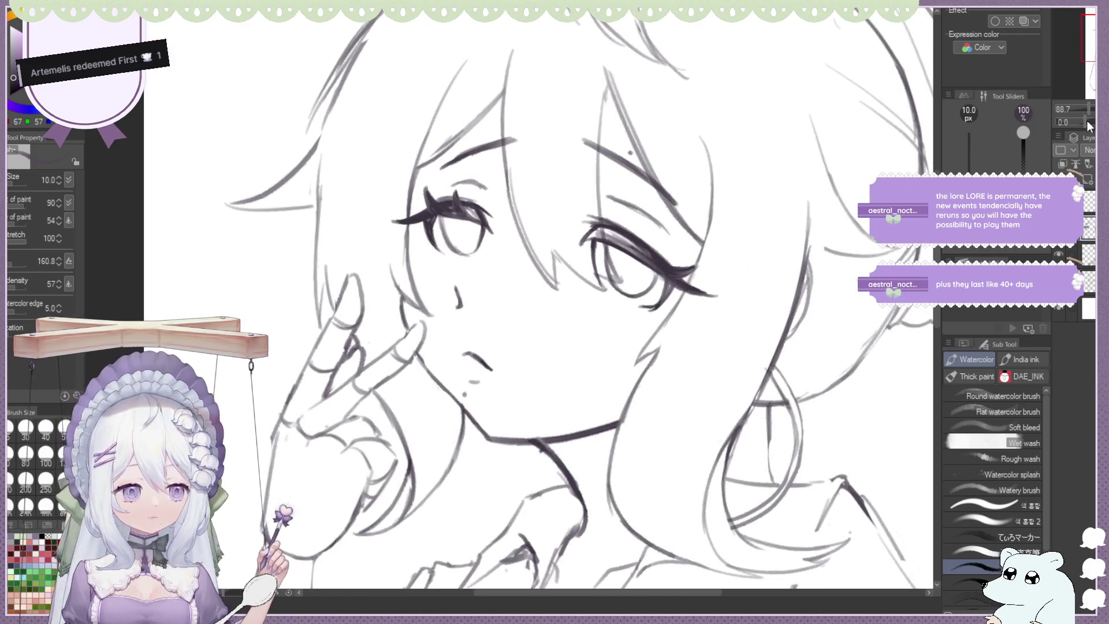
Rotate the view and thicken the eye's upper lid and lashes
left_click_drag(1080, 120, 1076, 120)
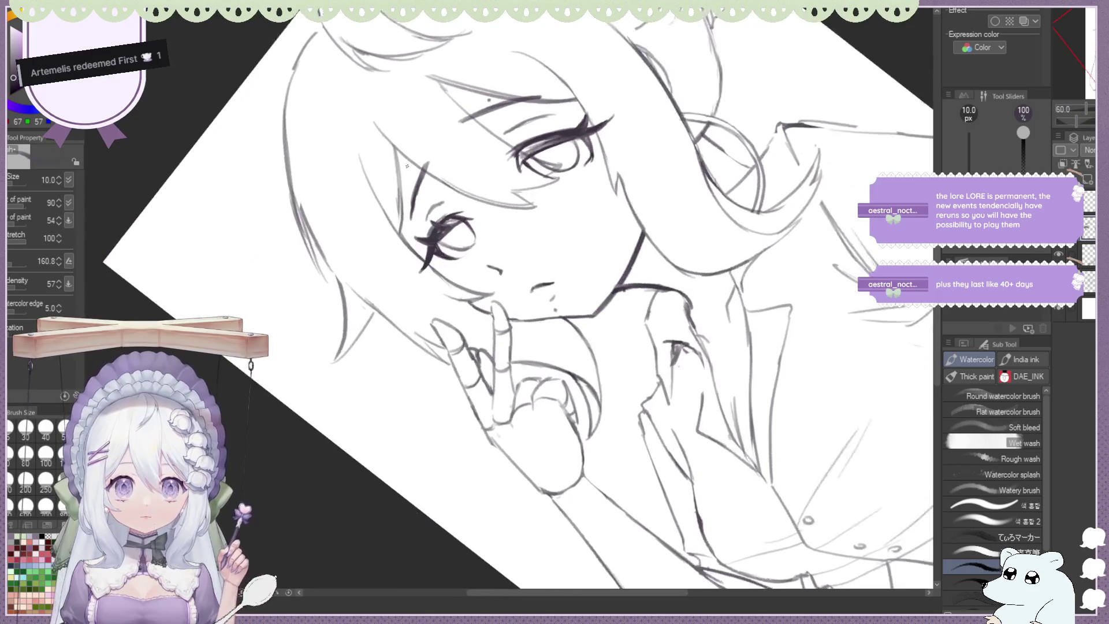
key("ctrl+alt+0")
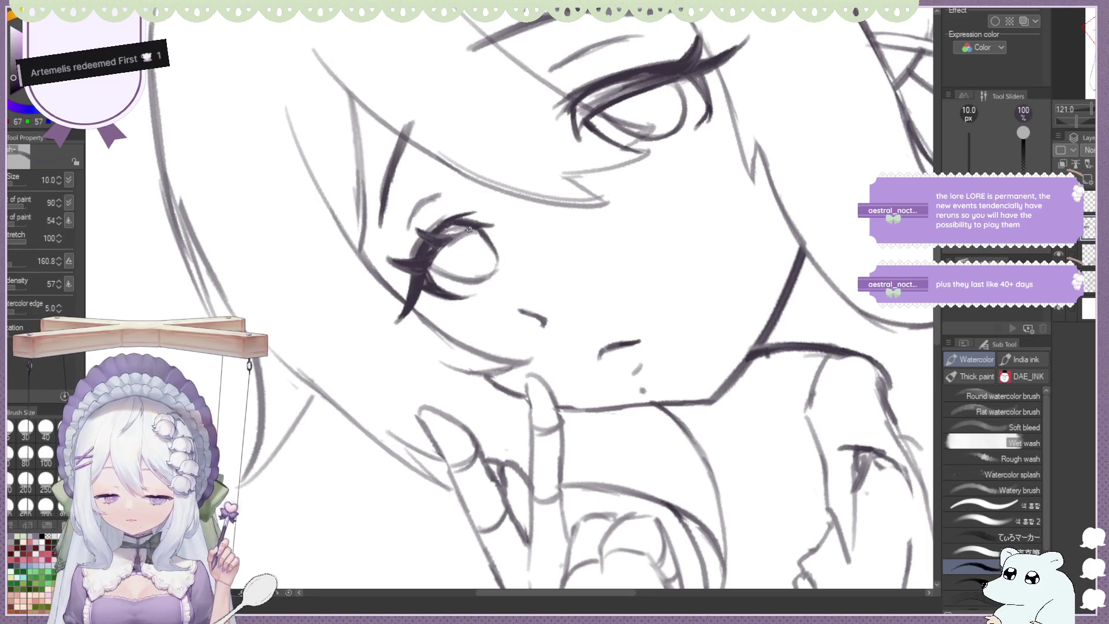
left_click_drag(465, 233, 428, 275)
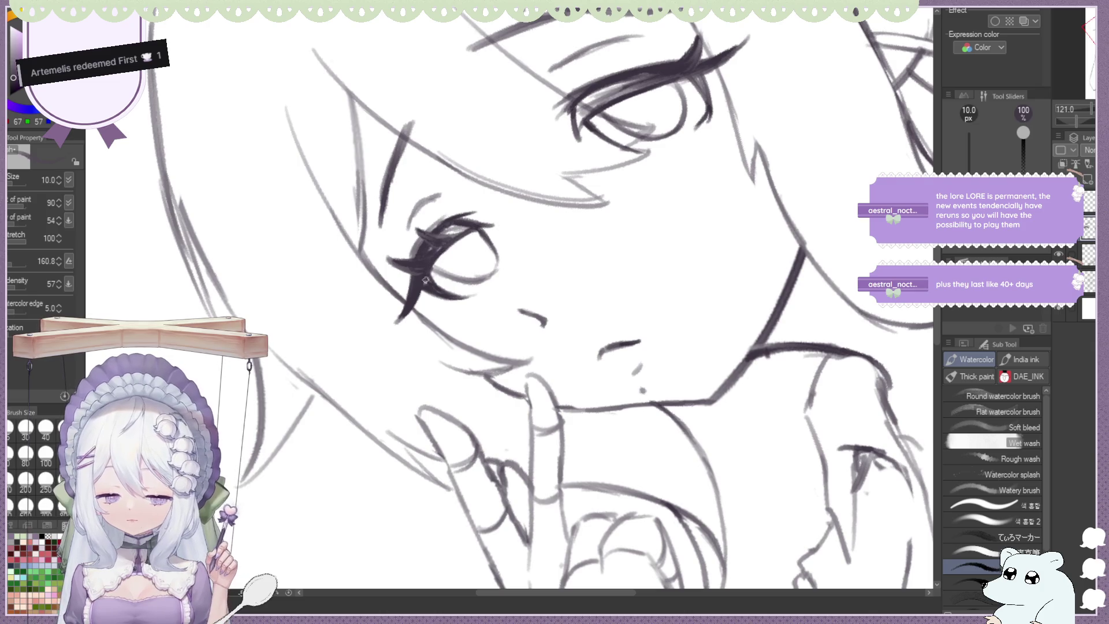
scroll(434, 242, "down", 4)
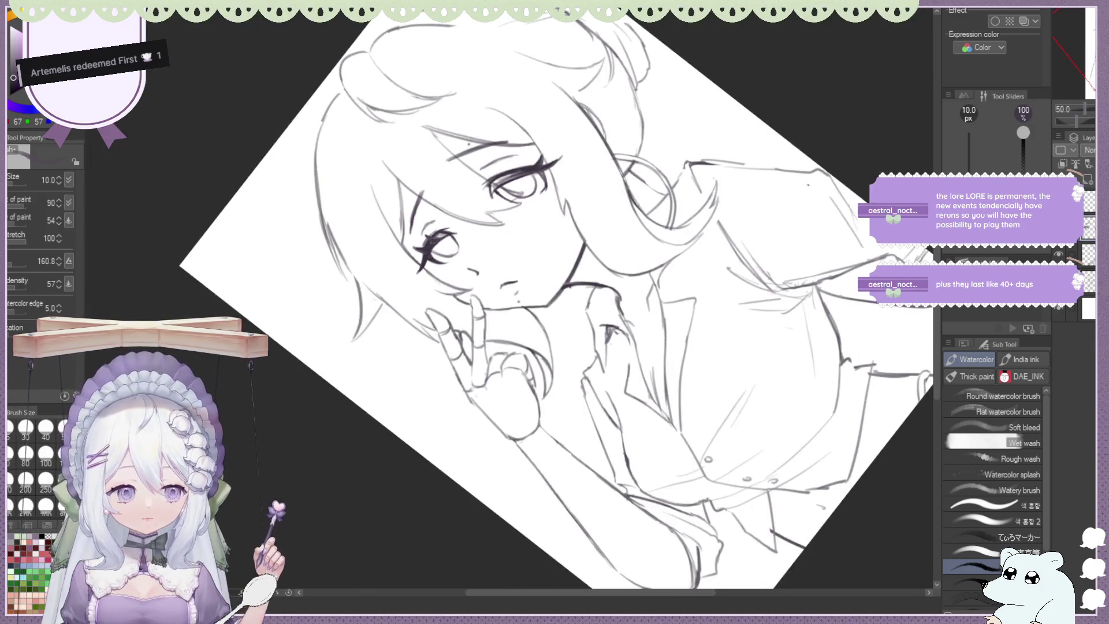
Darken the line from the eye corner and add crisp lash strokes at the right eye's outer corner
key("ctrl+alt+0")
scroll(511, 252, "up", 5)
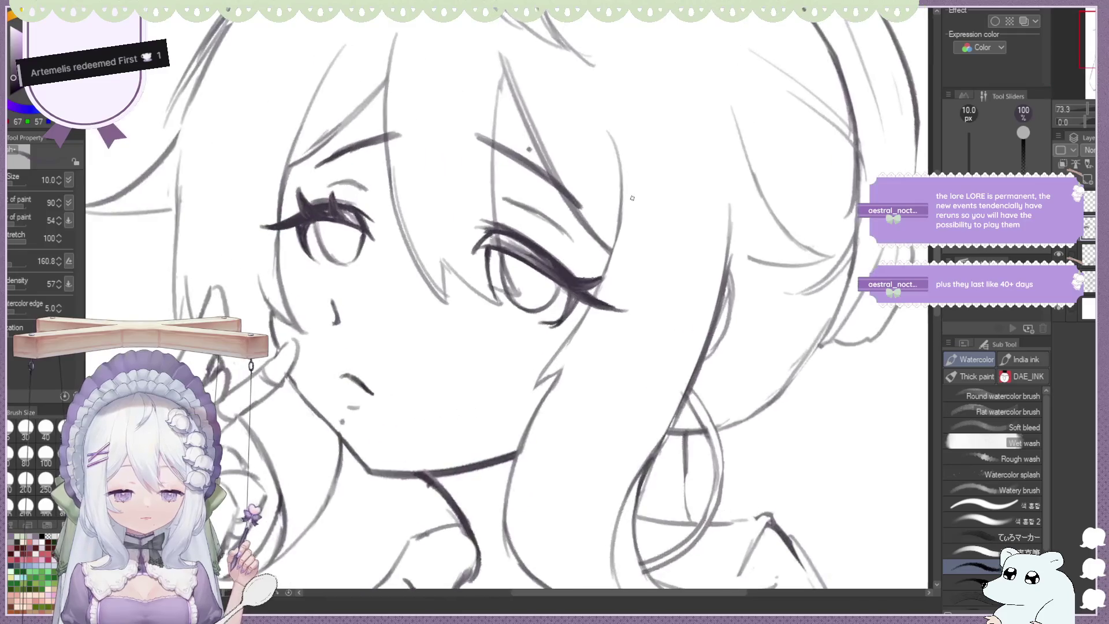
left_click_drag(511, 252, 502, 220)
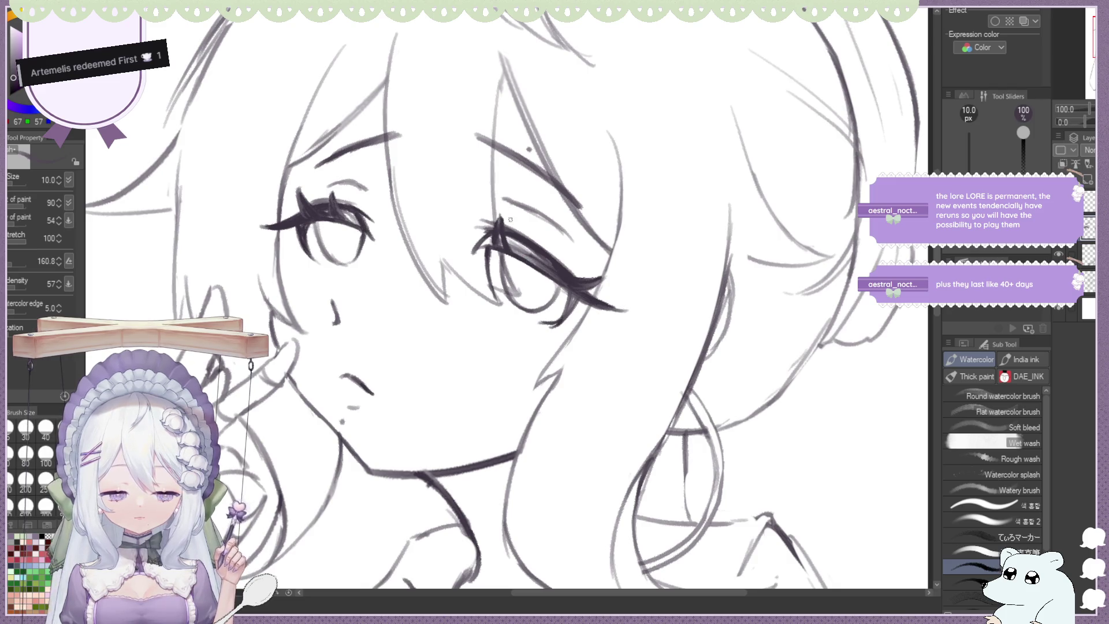
left_click_drag(540, 270, 538, 227)
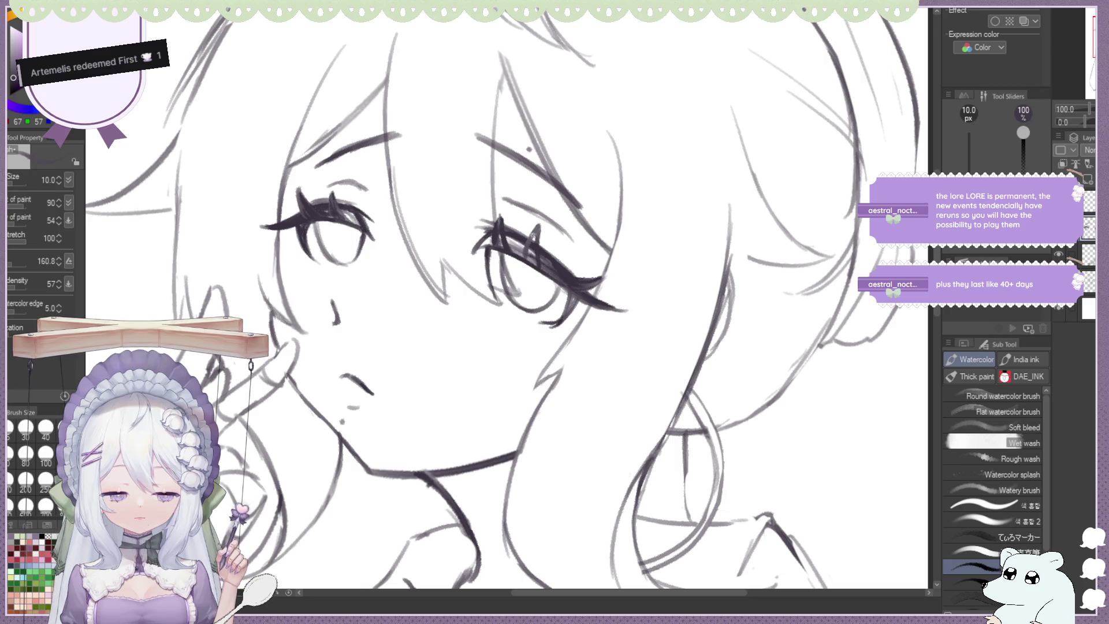
key("ctrl+z")
key("ctrl+z")
key("ctrl+z")
key("ctrl+z")
left_click_drag(566, 238, 538, 269)
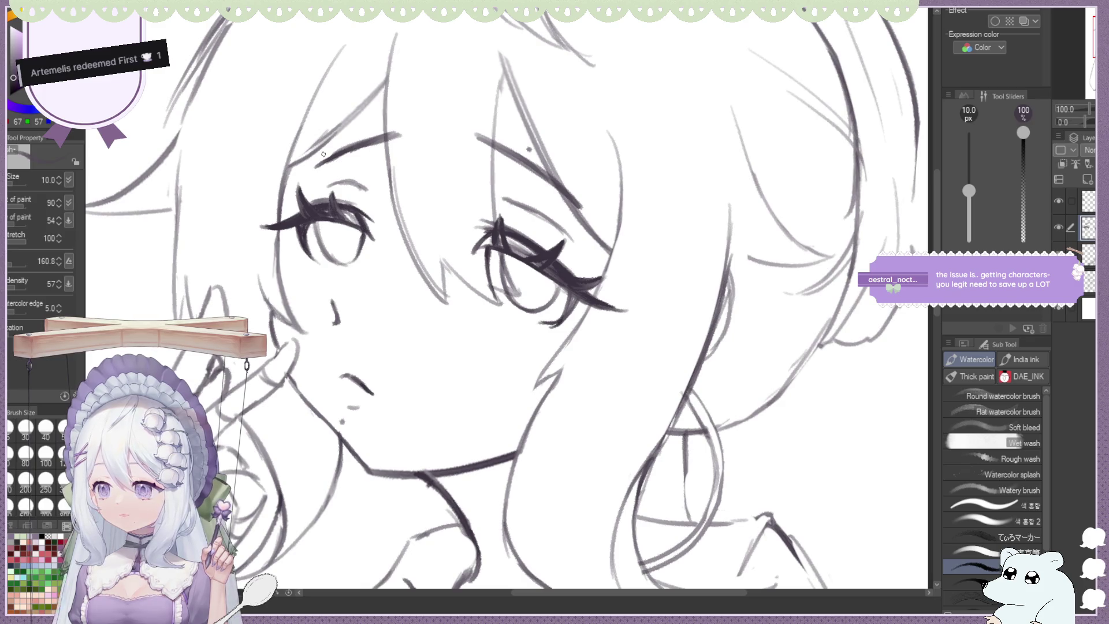
scroll(323, 154, "down", 5)
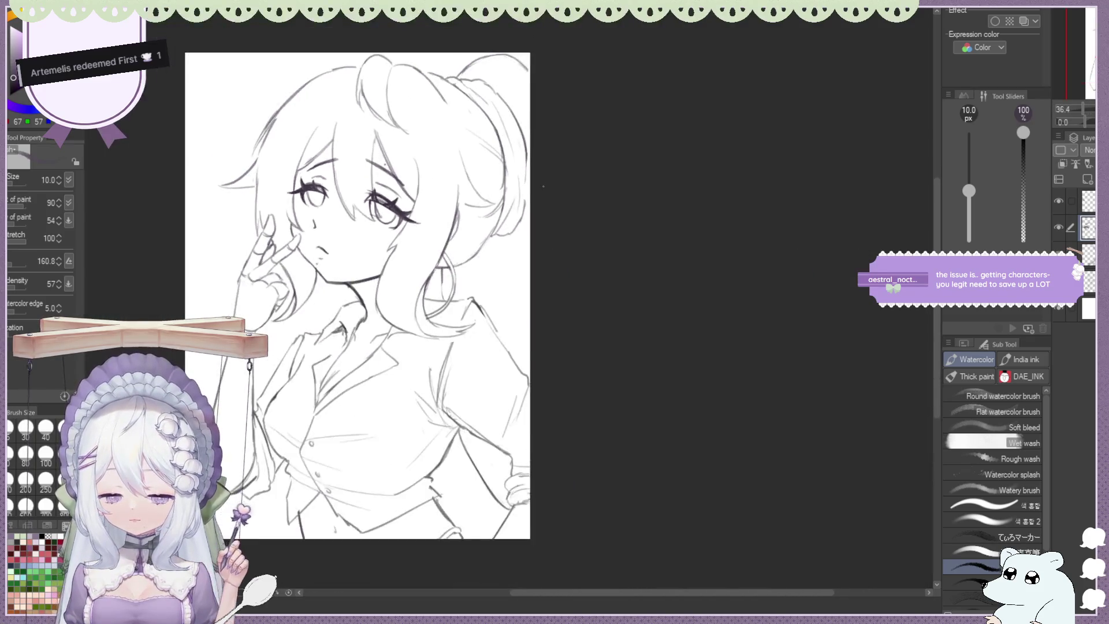
Mirror the view and zoom in and out to inspect the inked eyes
key("h")
scroll(543, 186, "up", 1)
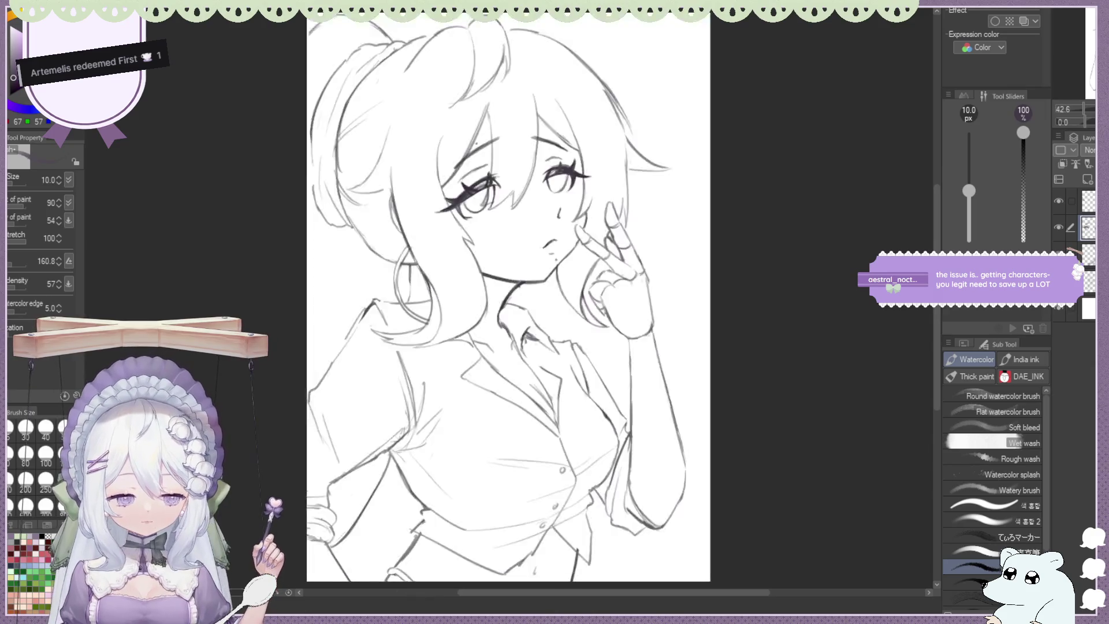
scroll(508, 289, "down", 1)
scroll(509, 289, "up", 2)
scroll(509, 289, "up", 1)
scroll(508, 289, "down", 1)
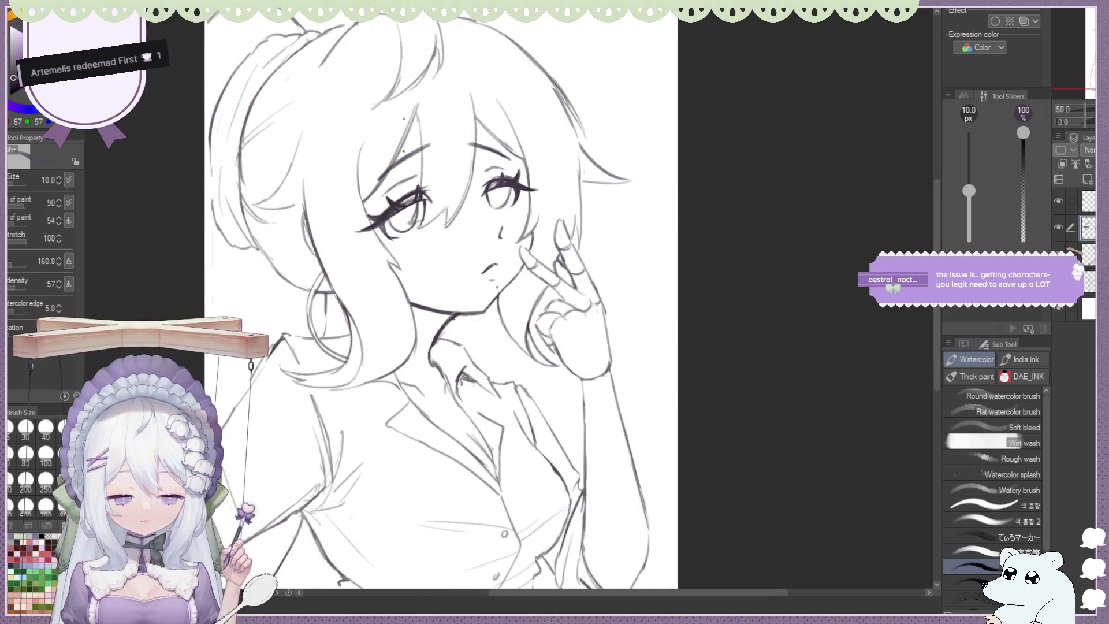
scroll(404, 119, "up", 3)
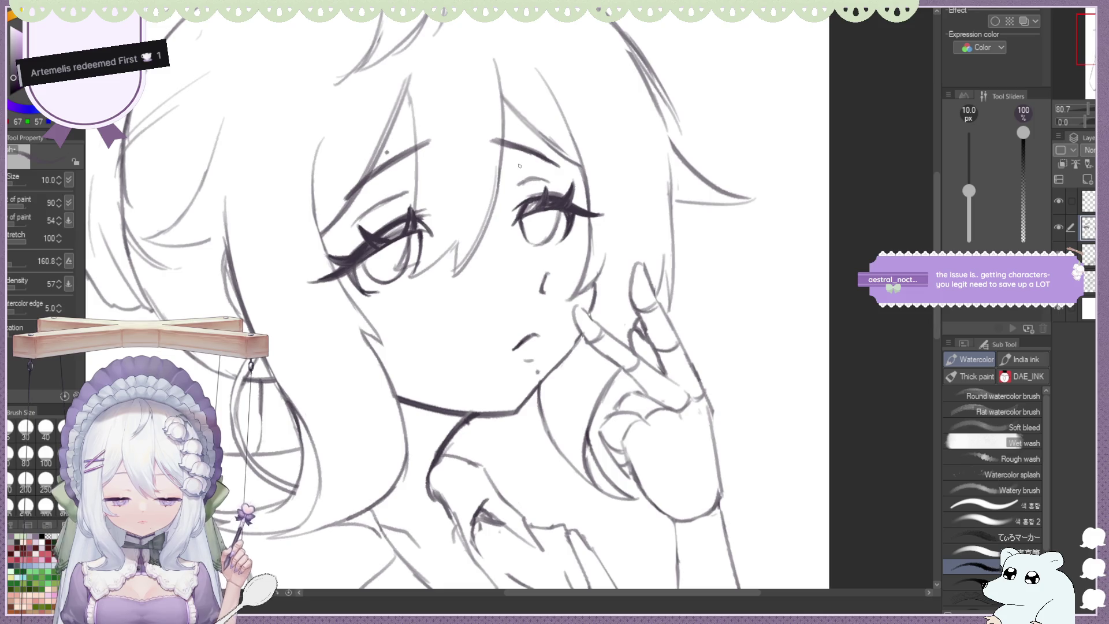
scroll(547, 273, "down", 2)
scroll(533, 124, "down", 2)
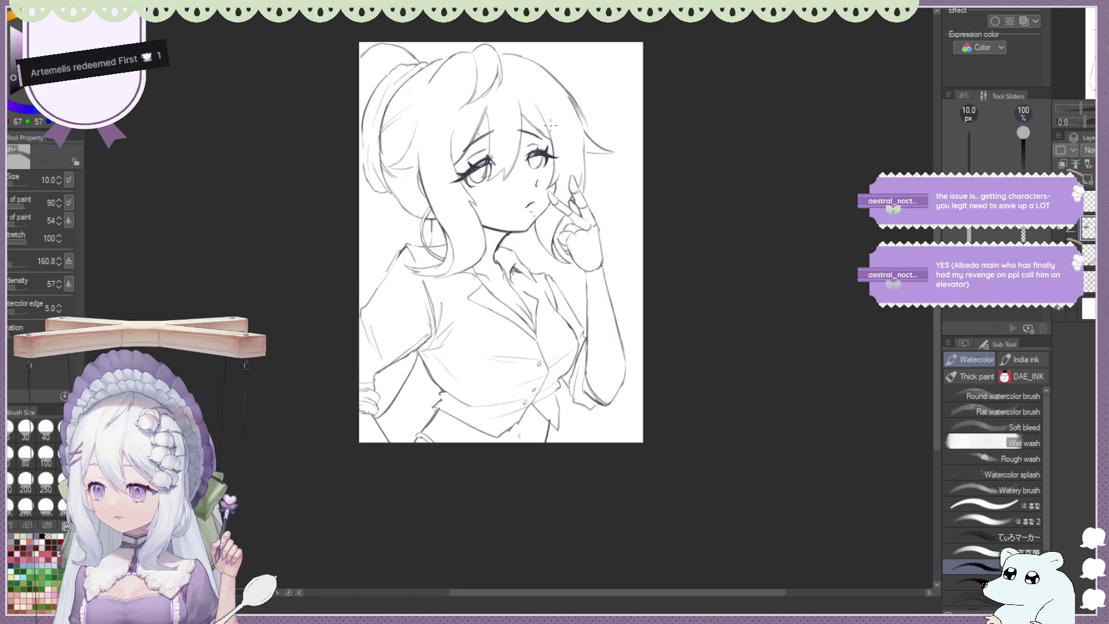
Zoom around the face again, pick the hard eraser, and mirror the view once more
scroll(532, 129, "up", 1)
scroll(602, 125, "up", 1)
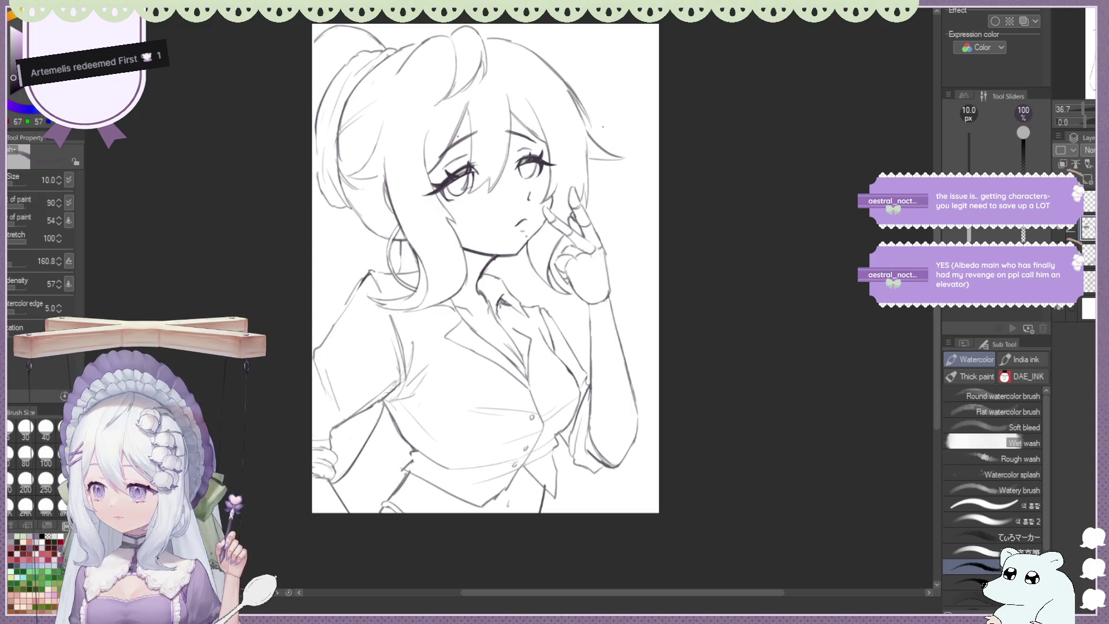
scroll(603, 126, "up", 4)
scroll(606, 173, "down", 4)
scroll(612, 234, "up", 4)
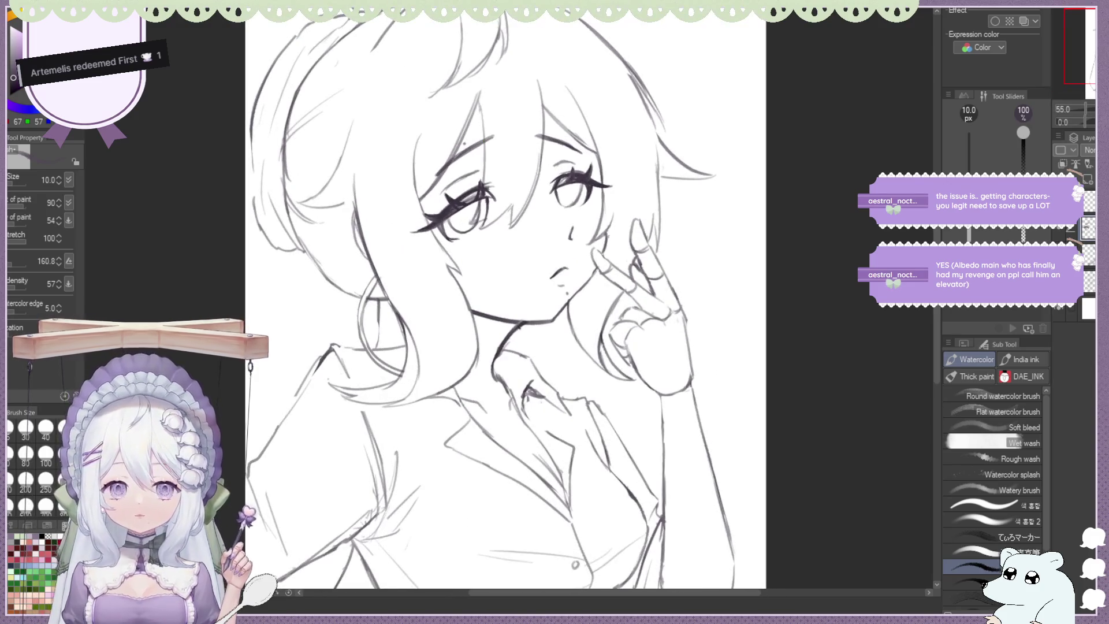
key("e")
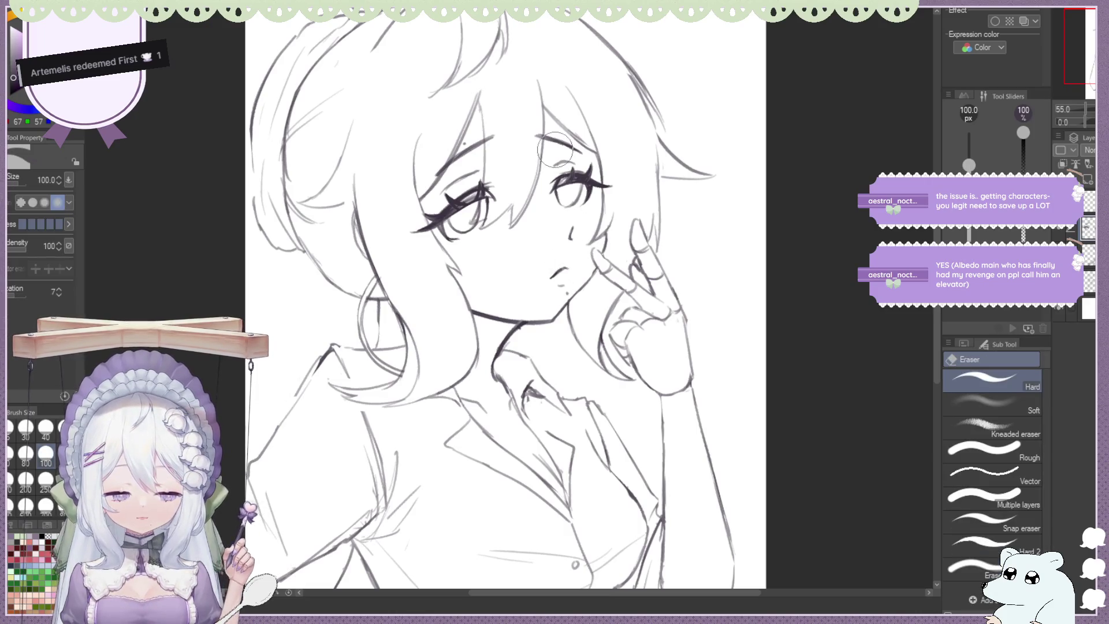
scroll(554, 149, "down", 2)
scroll(486, 130, "up", 2)
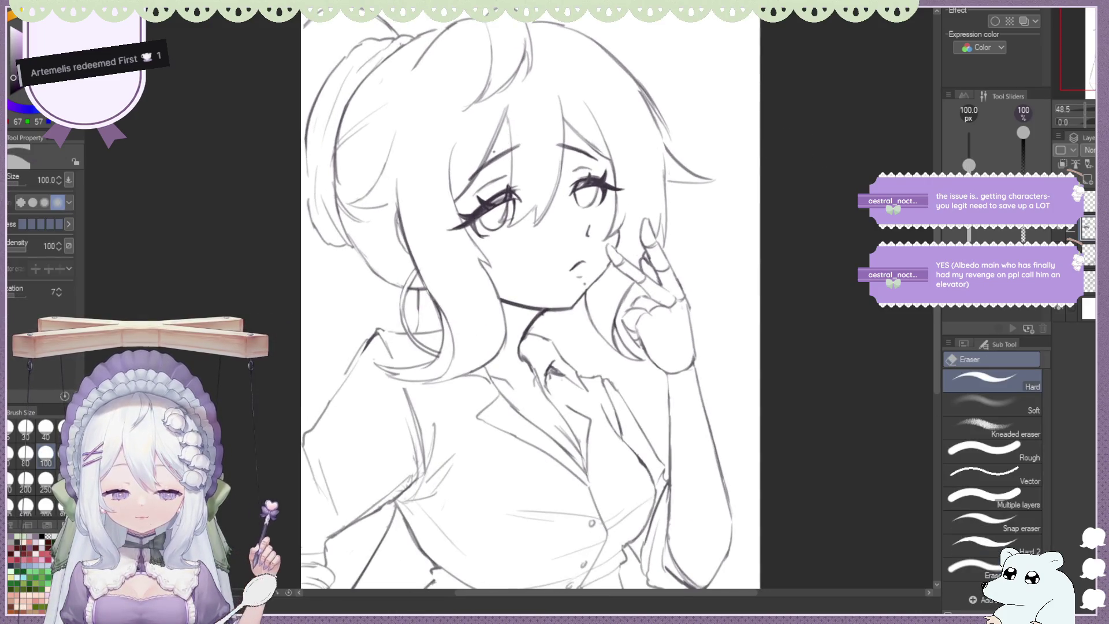
key("h")
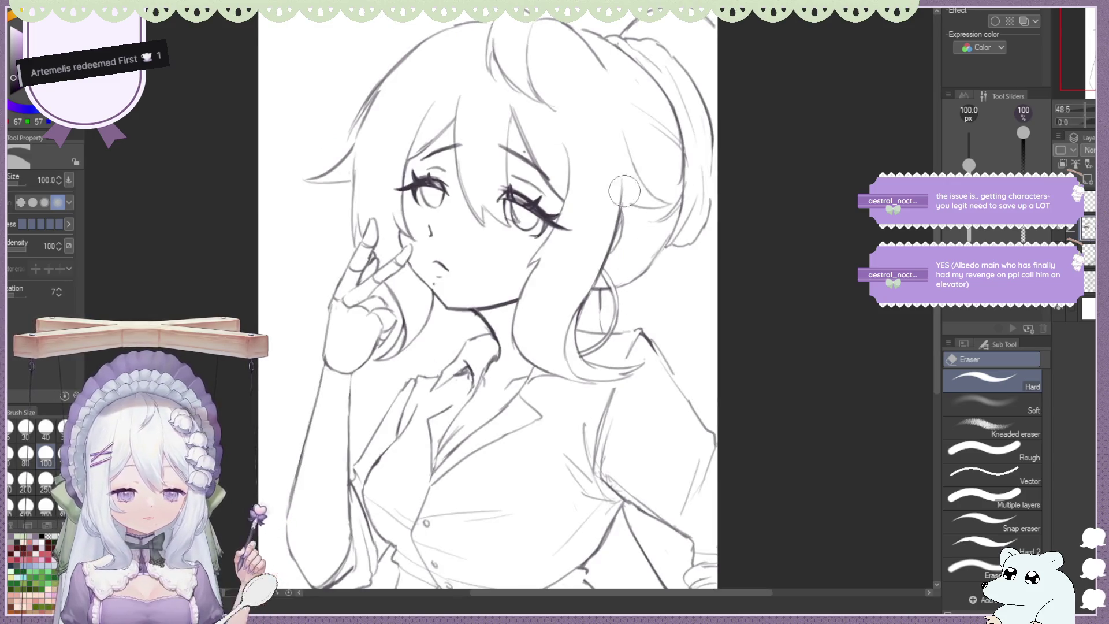
scroll(631, 193, "up", 2)
Redraw the eyebrow with darker strokes, undoing the last two attempts
key("b")
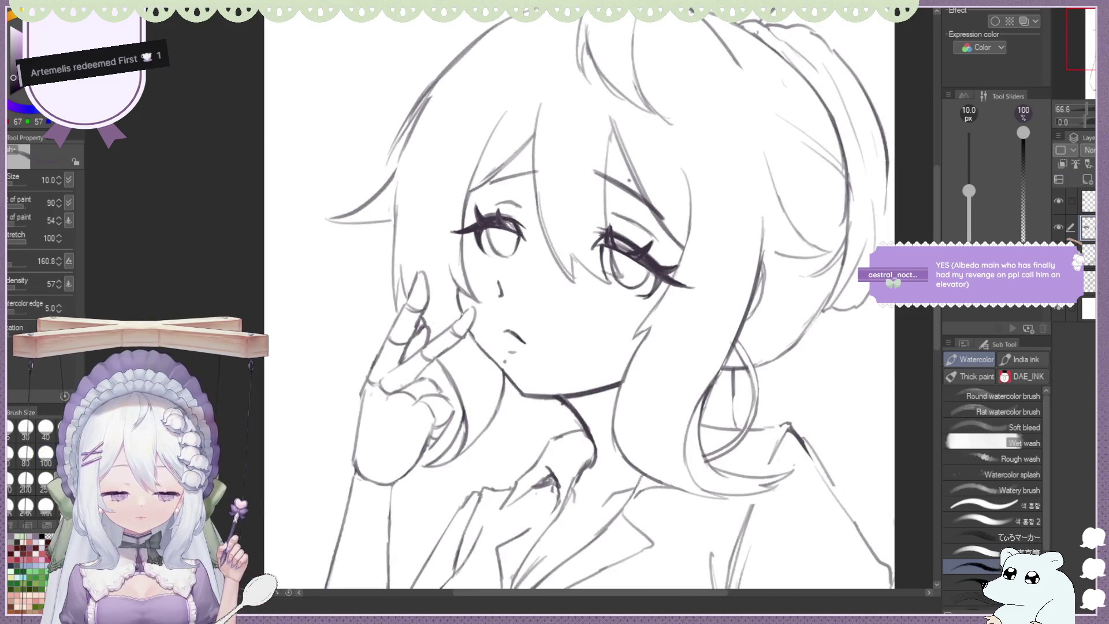
left_click_drag(543, 169, 492, 185)
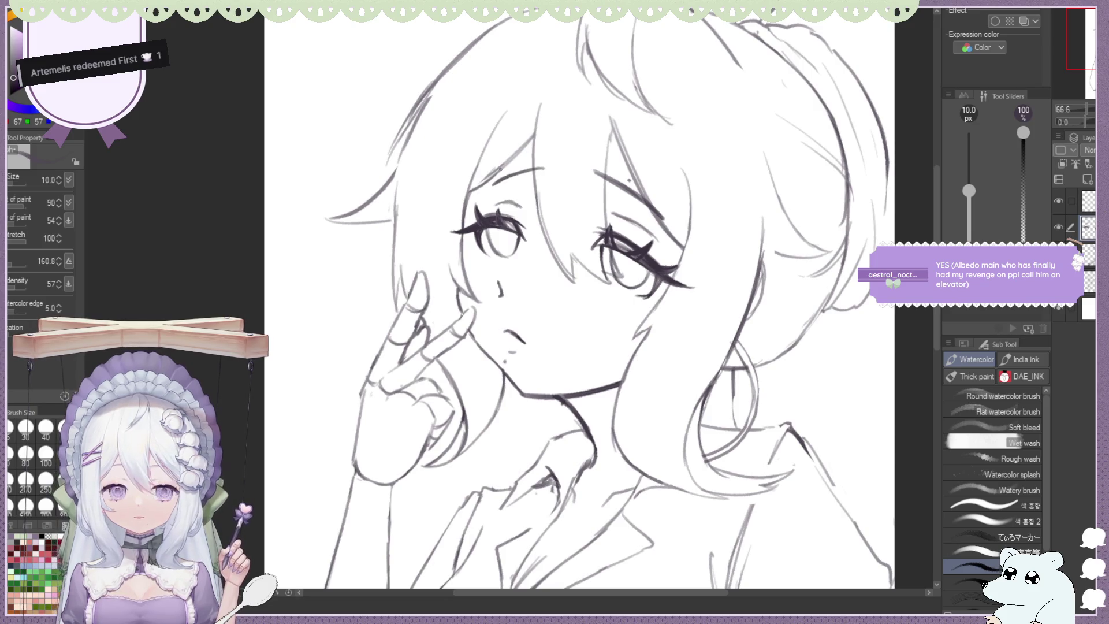
key("h")
scroll(614, 182, "down", 3)
scroll(539, 161, "up", 4)
scroll(546, 158, "down", 1)
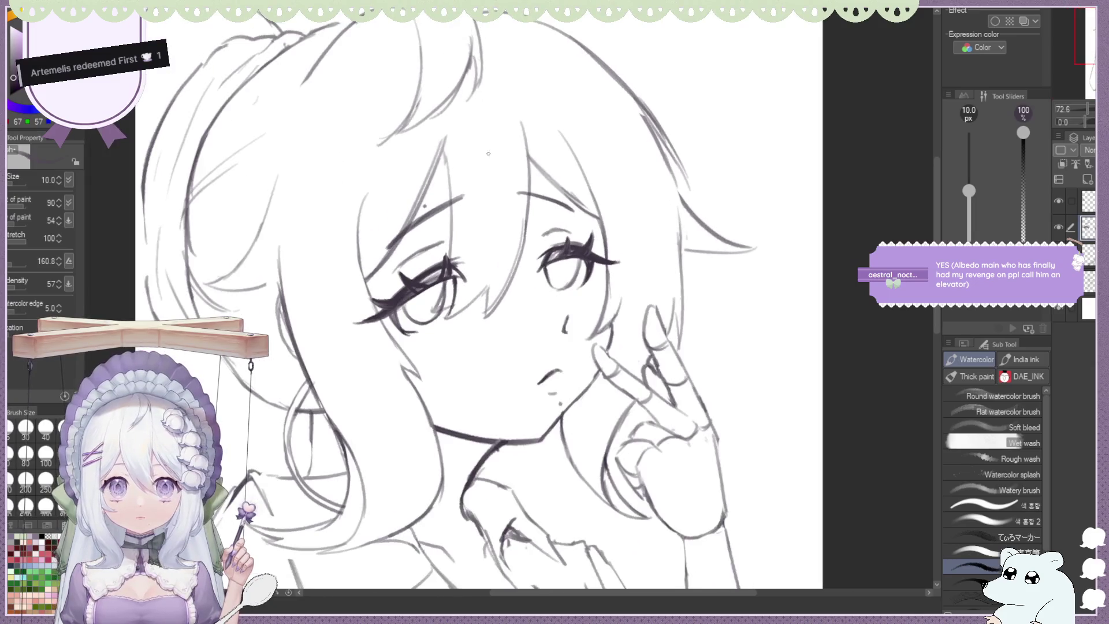
left_click_drag(525, 191, 571, 205)
key("ctrl+z")
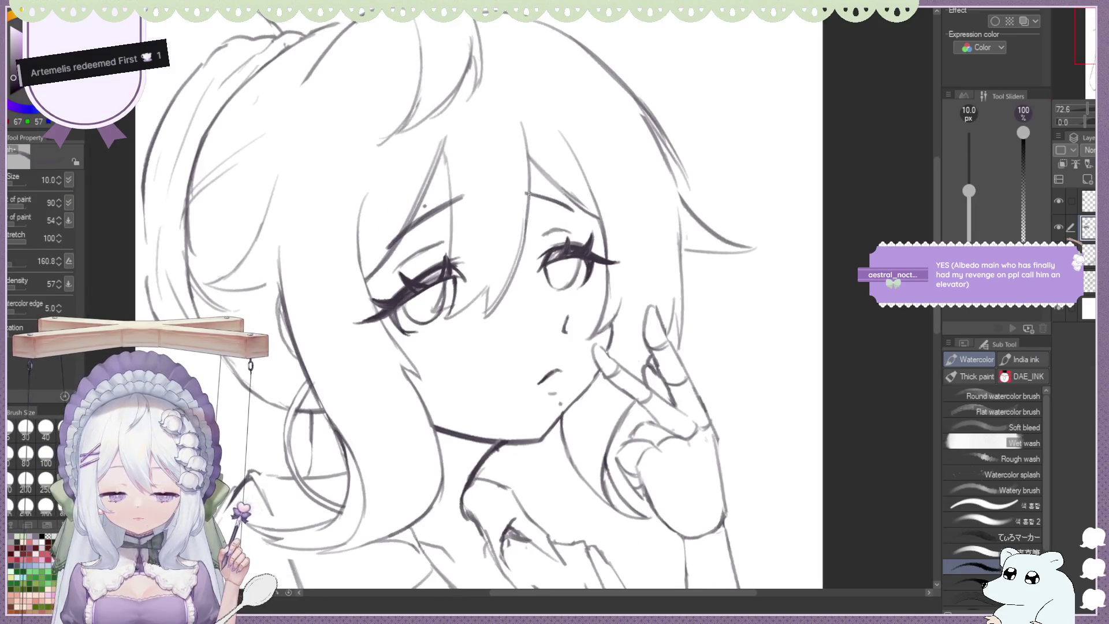
key("ctrl+z")
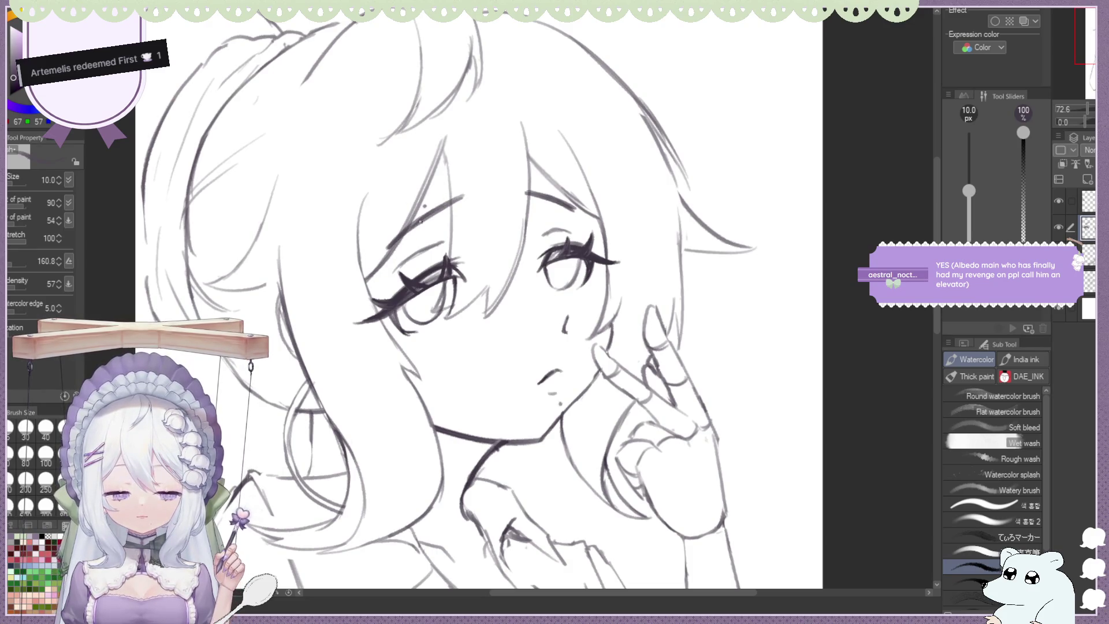
Flip and zoom the view repeatedly to review the eyebrows and eyes
scroll(586, 172, "down", 2)
scroll(585, 171, "down", 2)
scroll(585, 171, "down", 2)
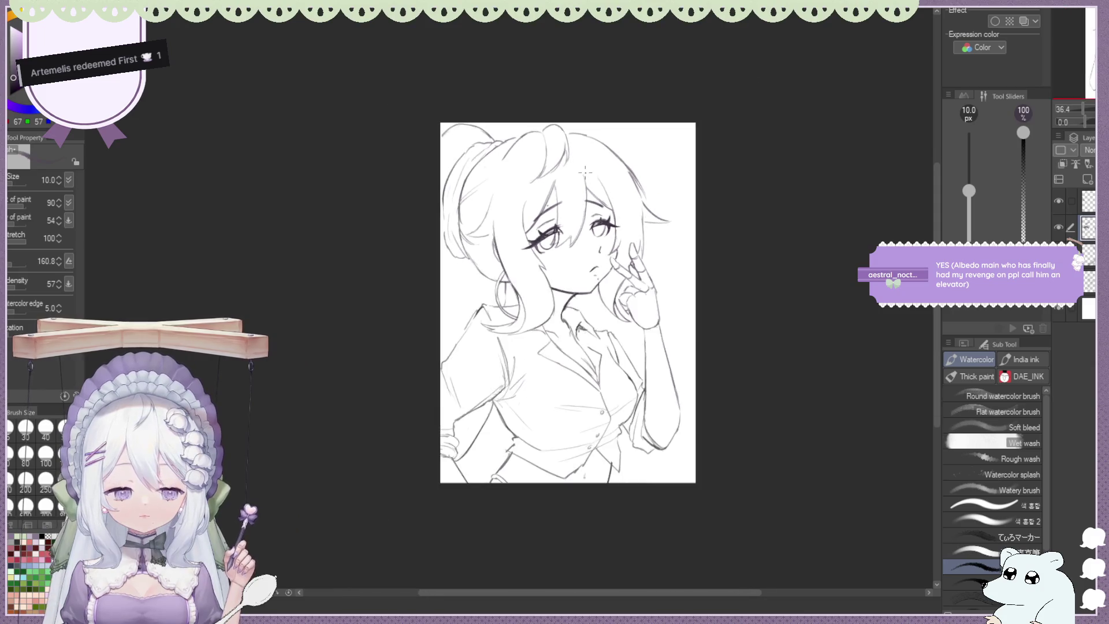
scroll(585, 171, "up", 2)
scroll(585, 172, "up", 2)
scroll(504, 206, "up", 2)
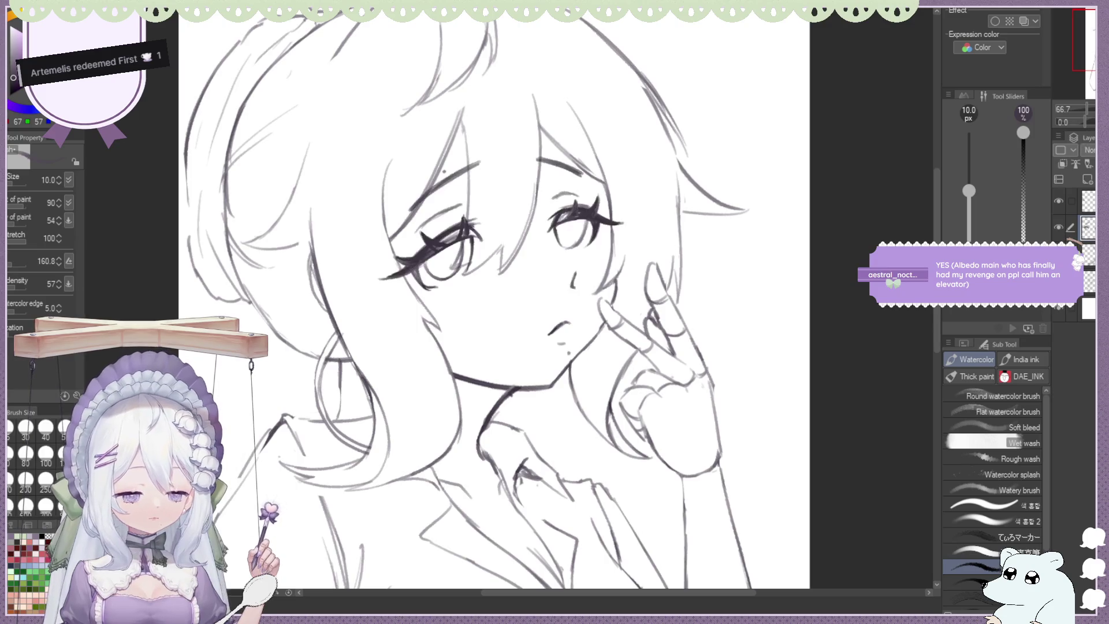
scroll(318, 191, "down", 1)
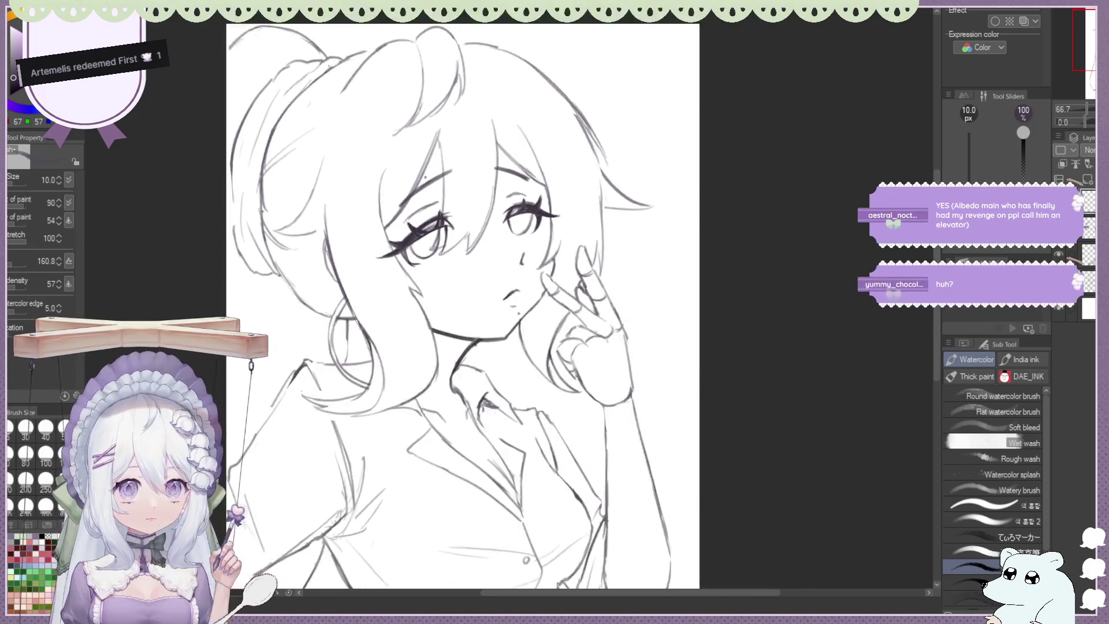
scroll(318, 225, "up", 2)
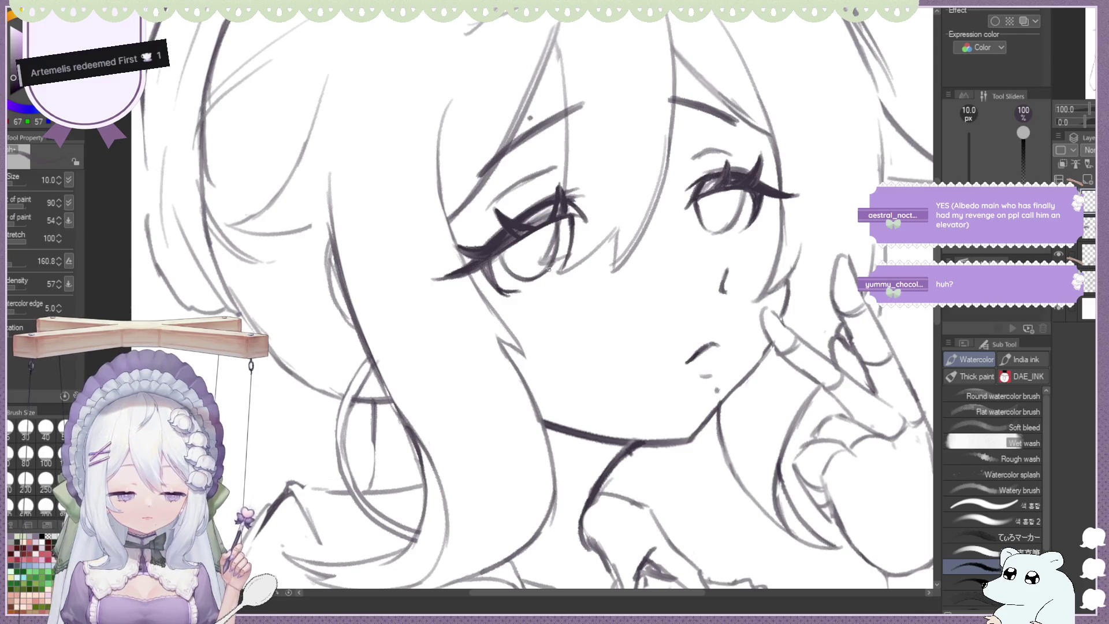
key("h")
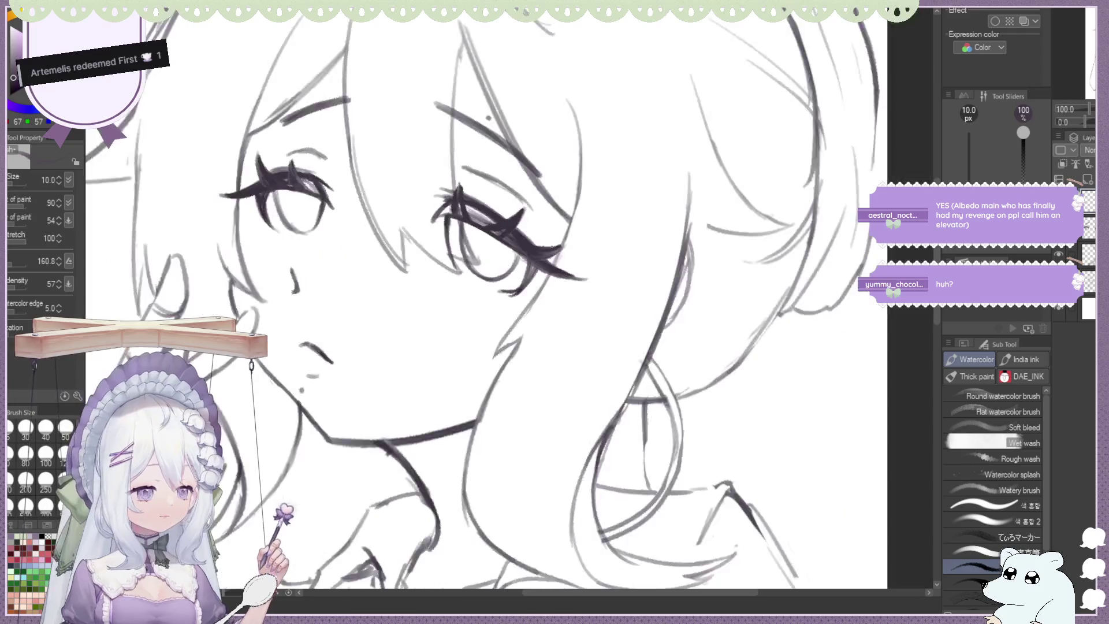
scroll(513, 201, "down", 3)
scroll(513, 201, "up", 2)
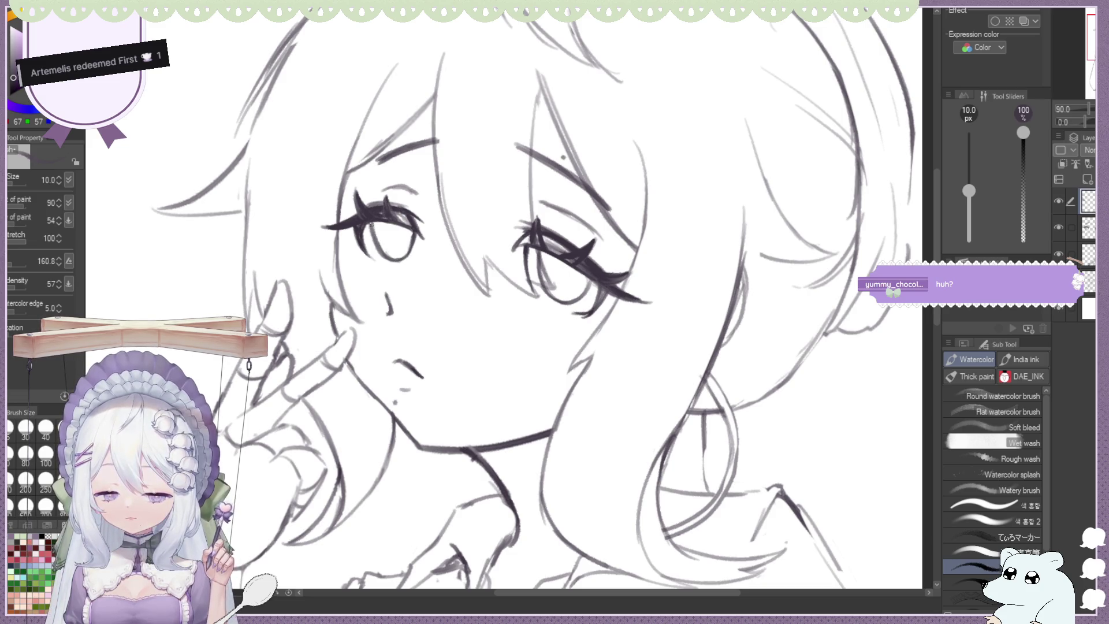
scroll(370, 187, "down", 3)
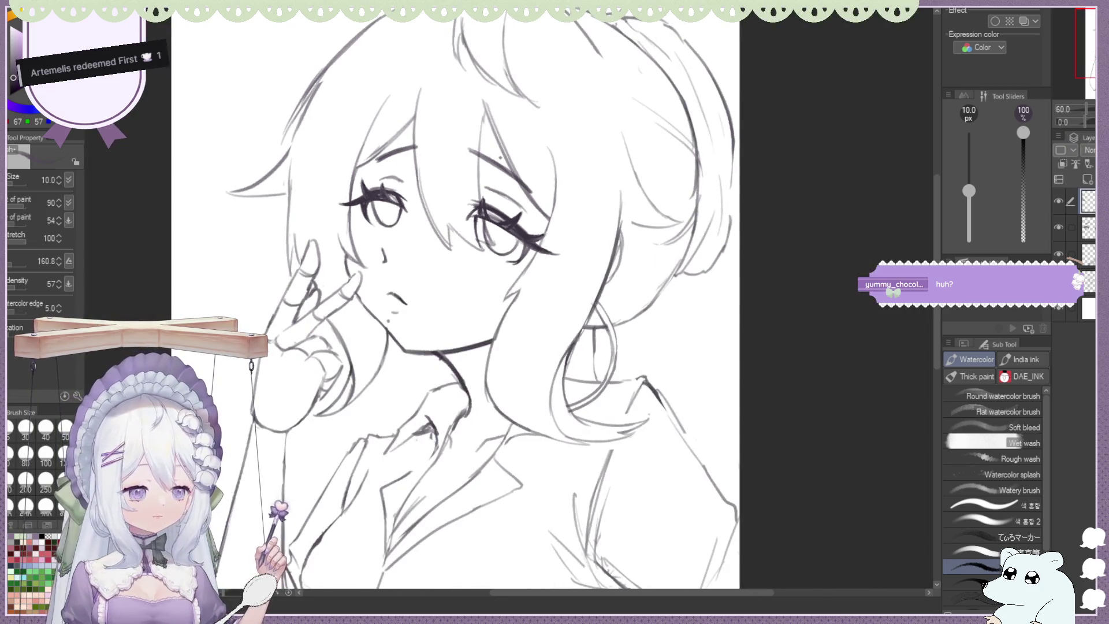
key("h")
scroll(518, 158, "down", 1)
scroll(518, 157, "down", 2)
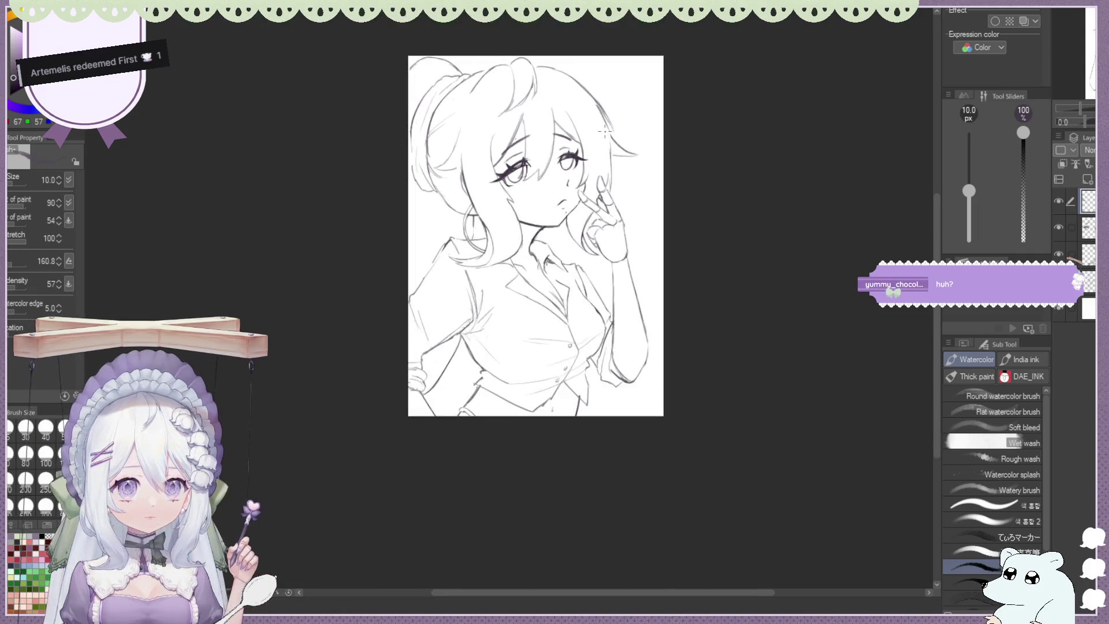
scroll(576, 152, "up", 3)
scroll(576, 151, "down", 2)
scroll(515, 151, "up", 3)
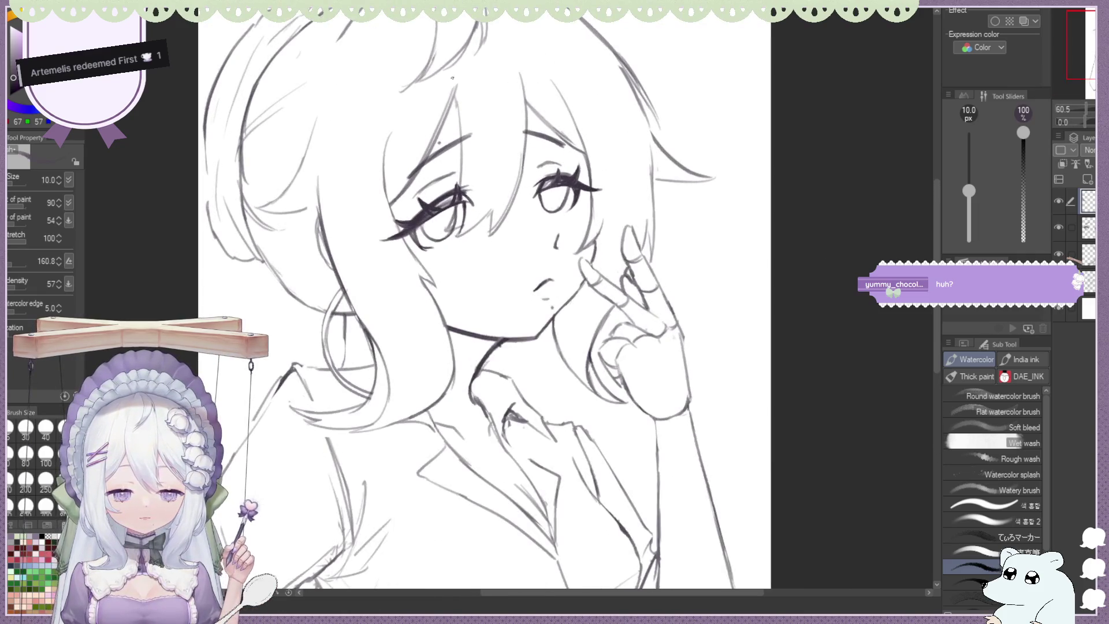
scroll(452, 78, "down", 2)
scroll(508, 150, "down", 1)
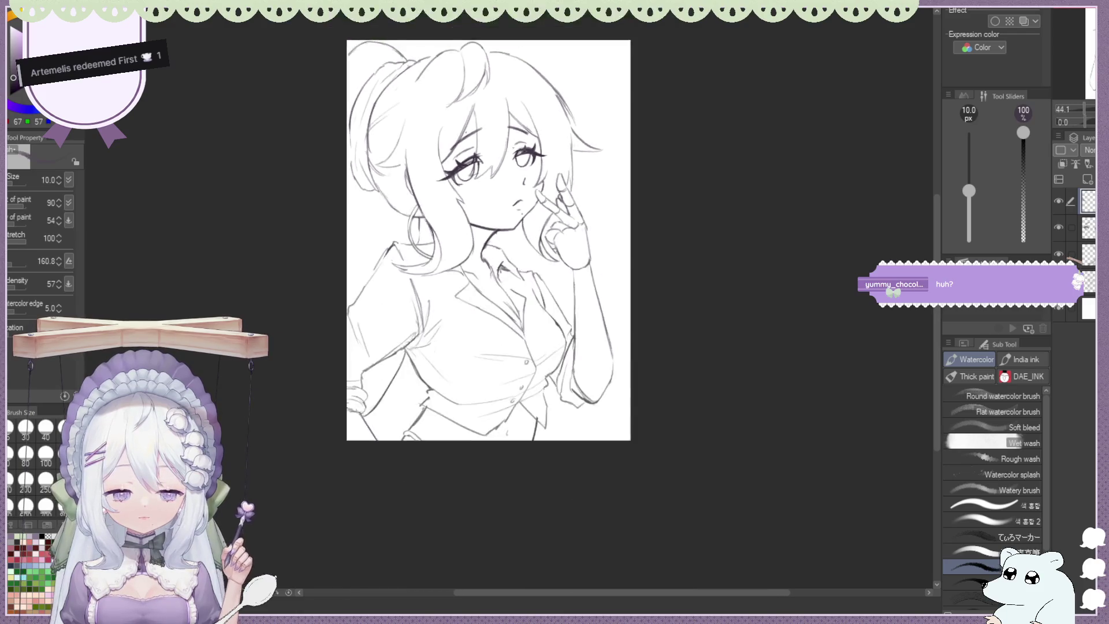
scroll(456, 87, "up", 2)
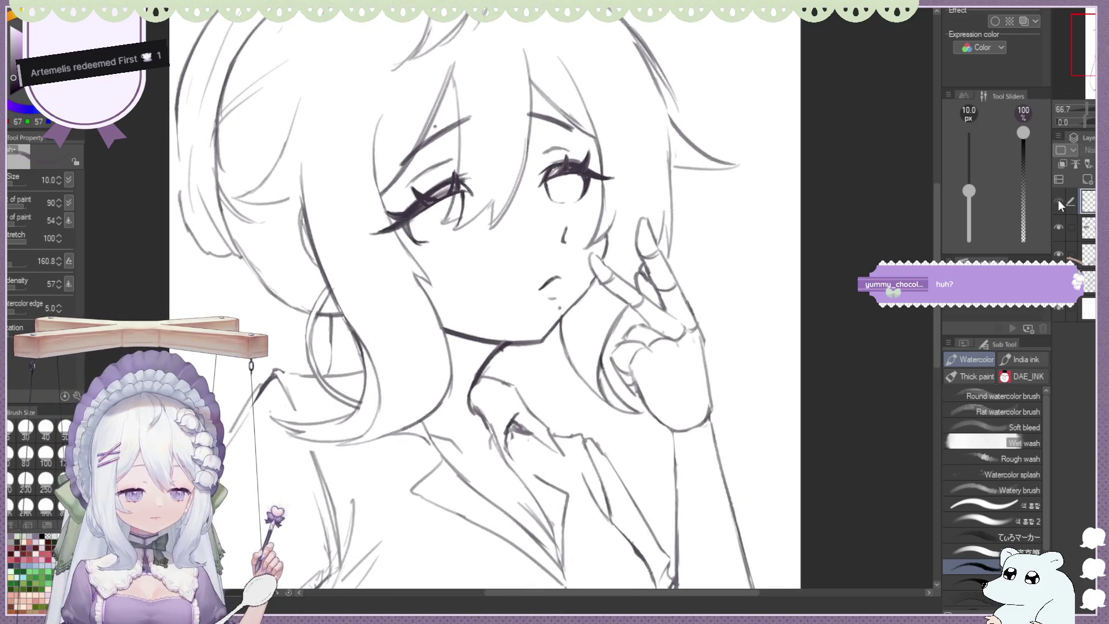
scroll(437, 234, "up", 1)
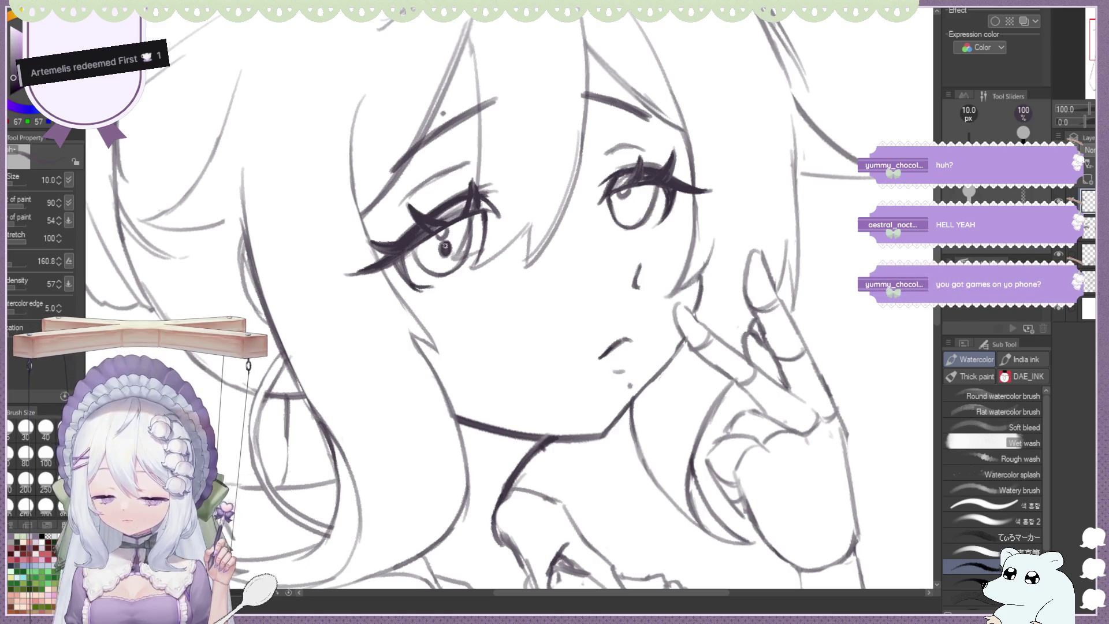
Shade the right iris darker, fit the drawing to view, then undo the shading
left_click_drag(630, 202, 622, 213)
key("ctrl+0")
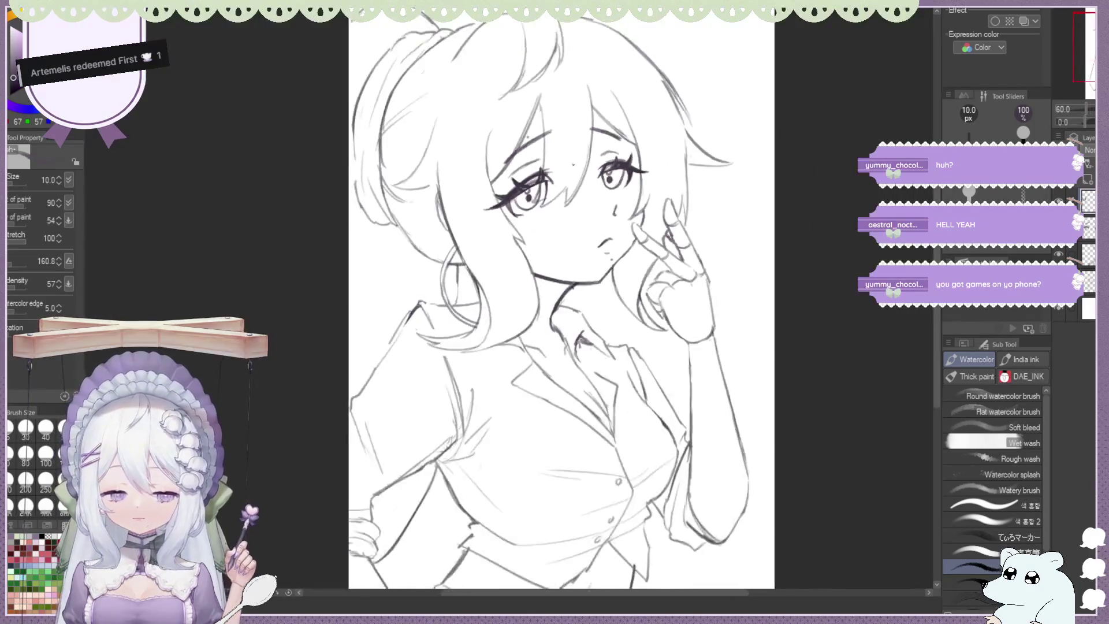
scroll(551, 198, "up", 5)
key("ctrl+z")
key("ctrl+z")
key("ctrl+z")
key("ctrl+z")
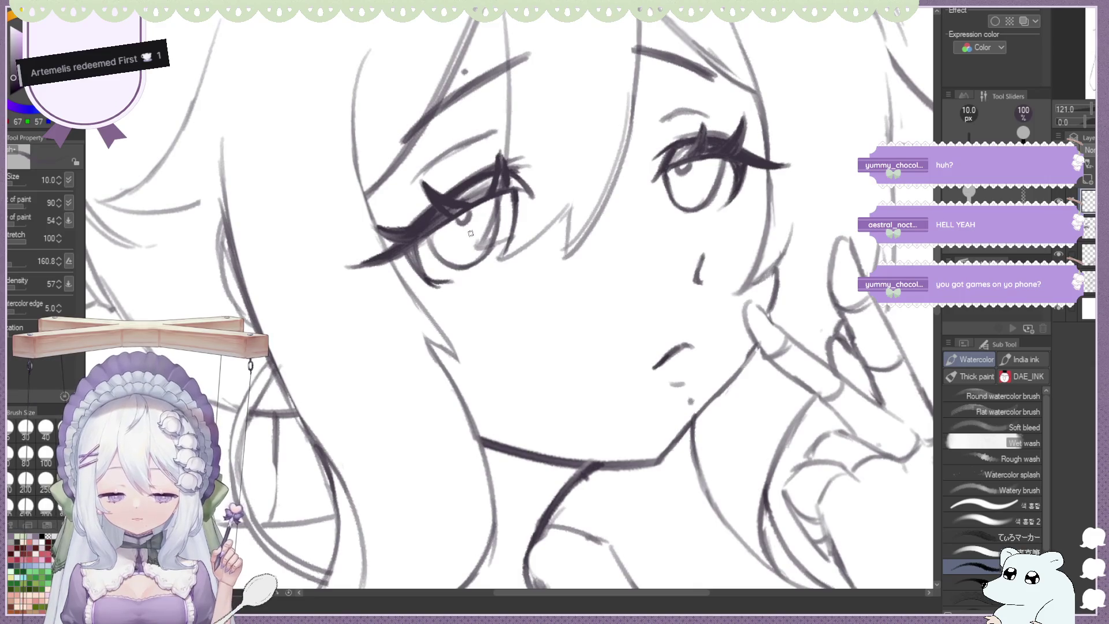
Sketch the first star-shaped highlight strokes inside the girl's iris
left_click_drag(455, 248, 465, 251)
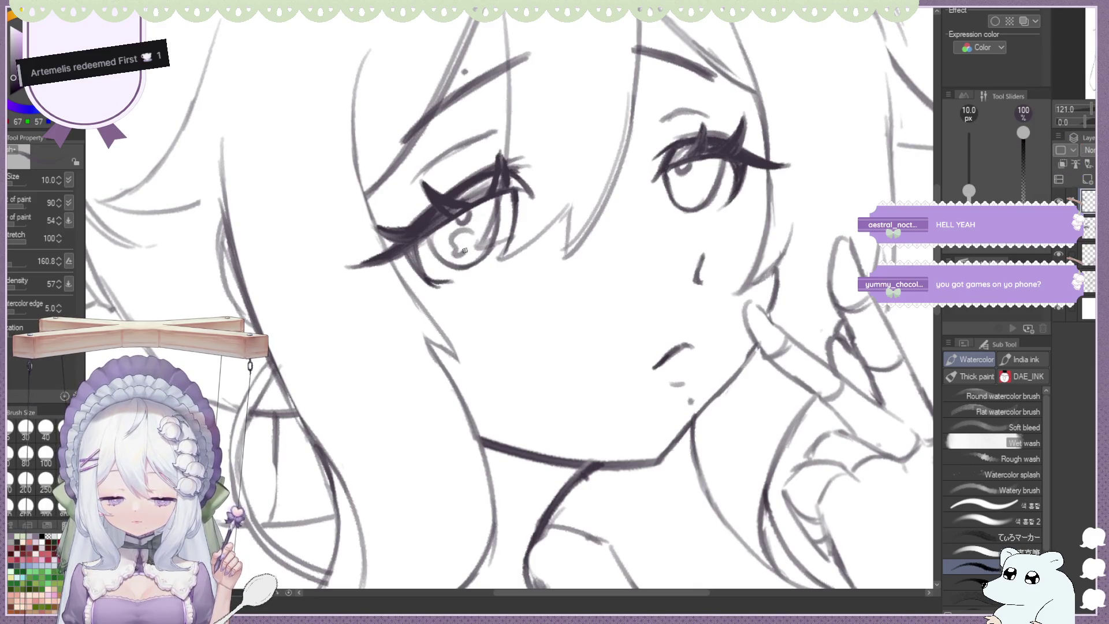
scroll(469, 227, "down", 3)
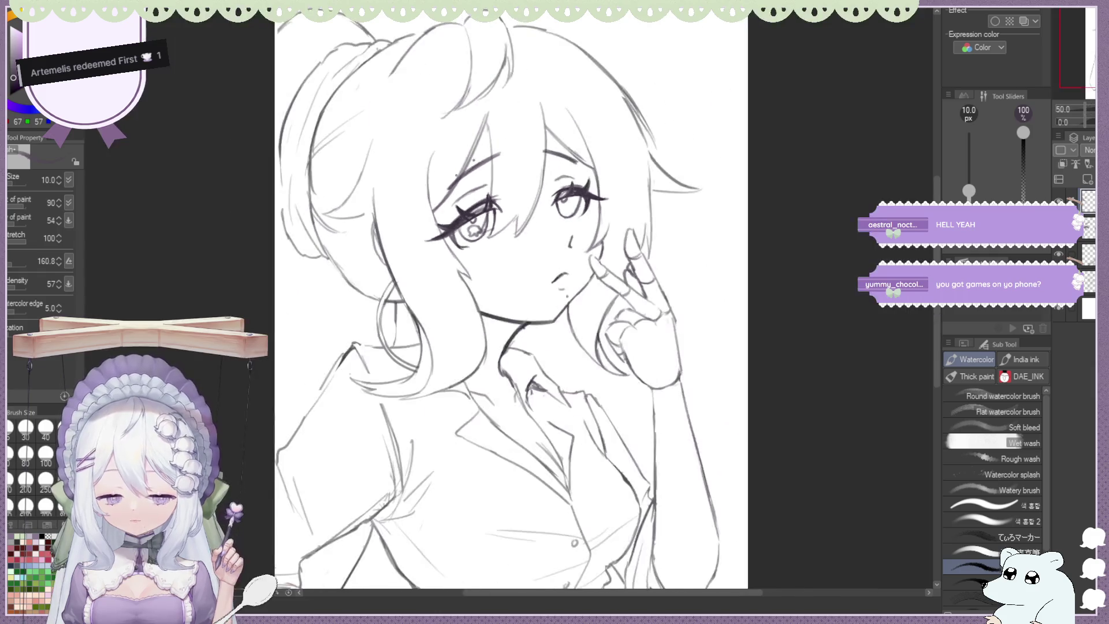
scroll(468, 227, "up", 4)
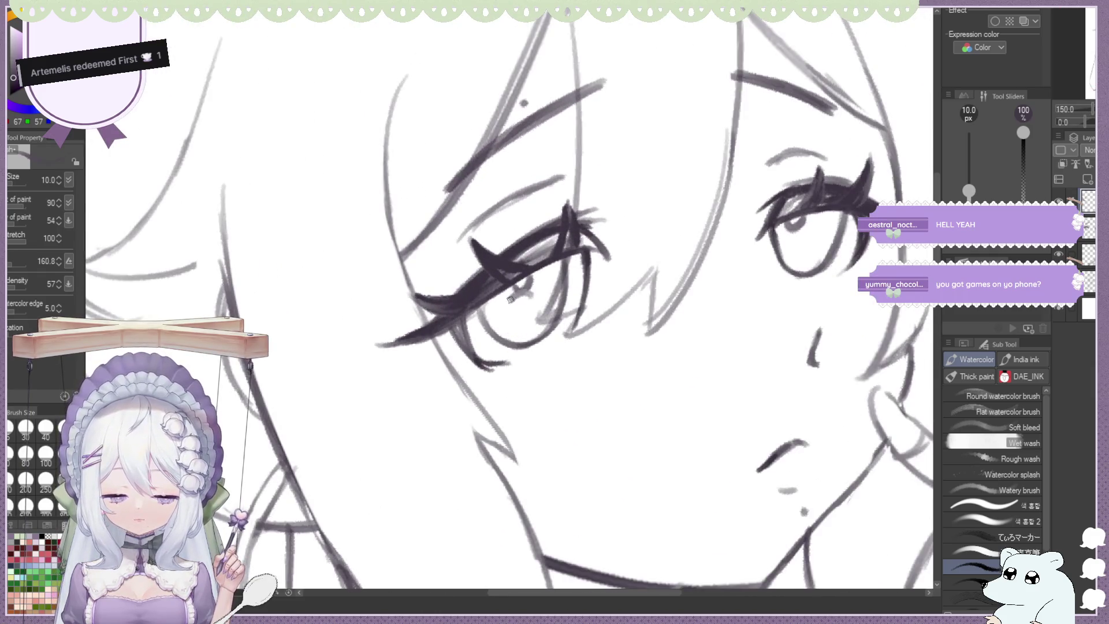
left_click_drag(542, 315, 521, 290)
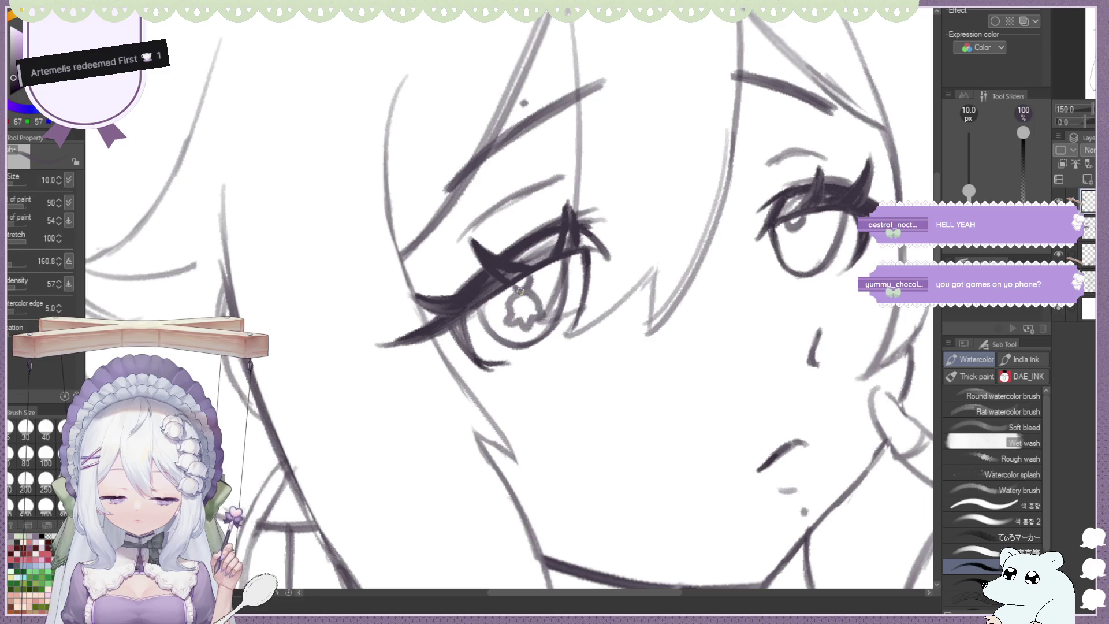
scroll(517, 290, "down", 3)
scroll(433, 266, "up", 1)
scroll(404, 257, "up", 1)
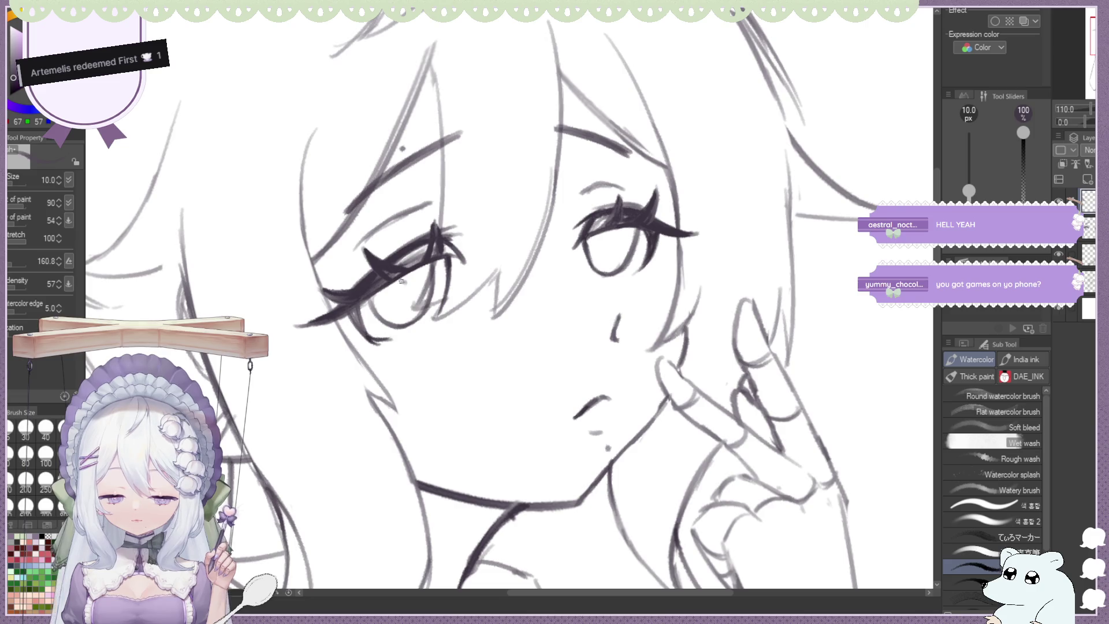
Draw a curved star outline in the left iris, undoing the misdrawn star in the right eye
mouse_move(403, 287)
left_mouse_down()
mouse_move(387, 300)
mouse_move(398, 307)
left_mouse_up()
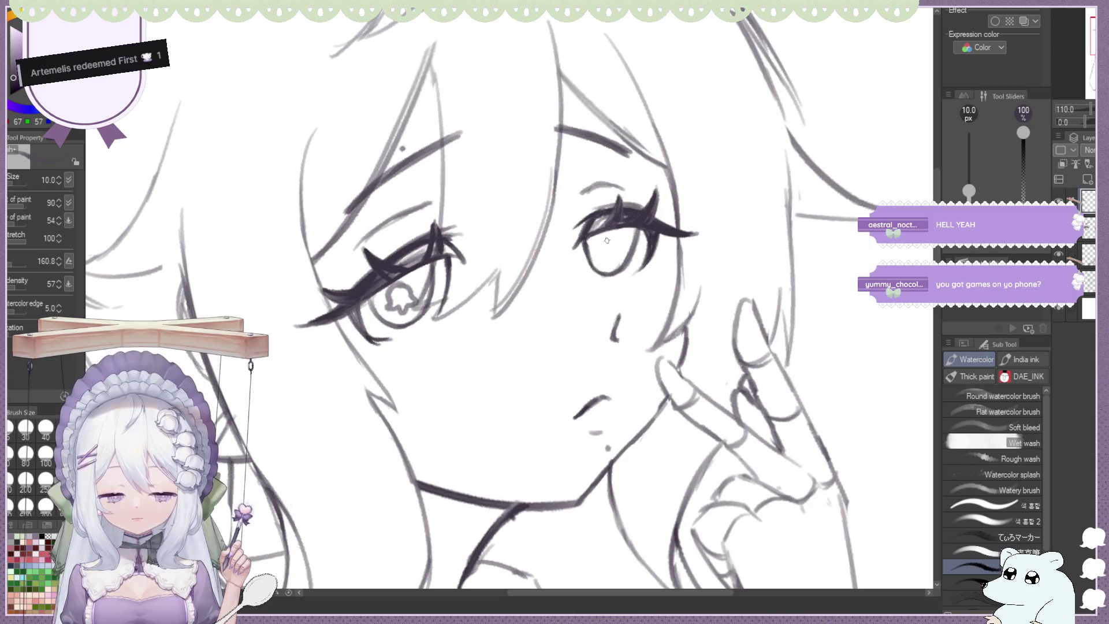
key("ctrl+z")
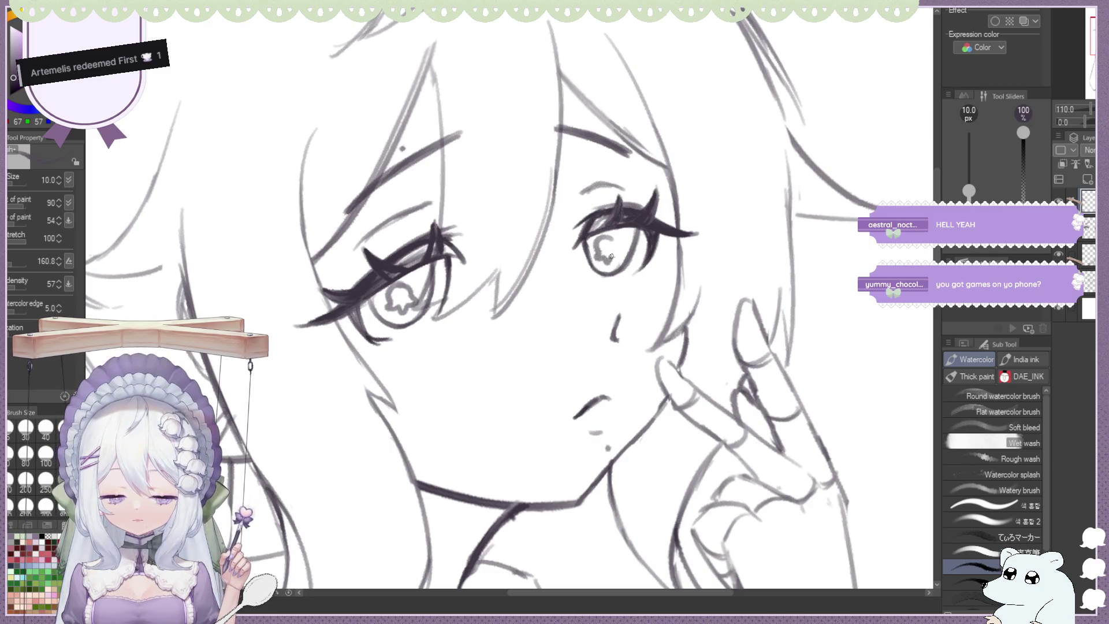
scroll(569, 178, "down", 3)
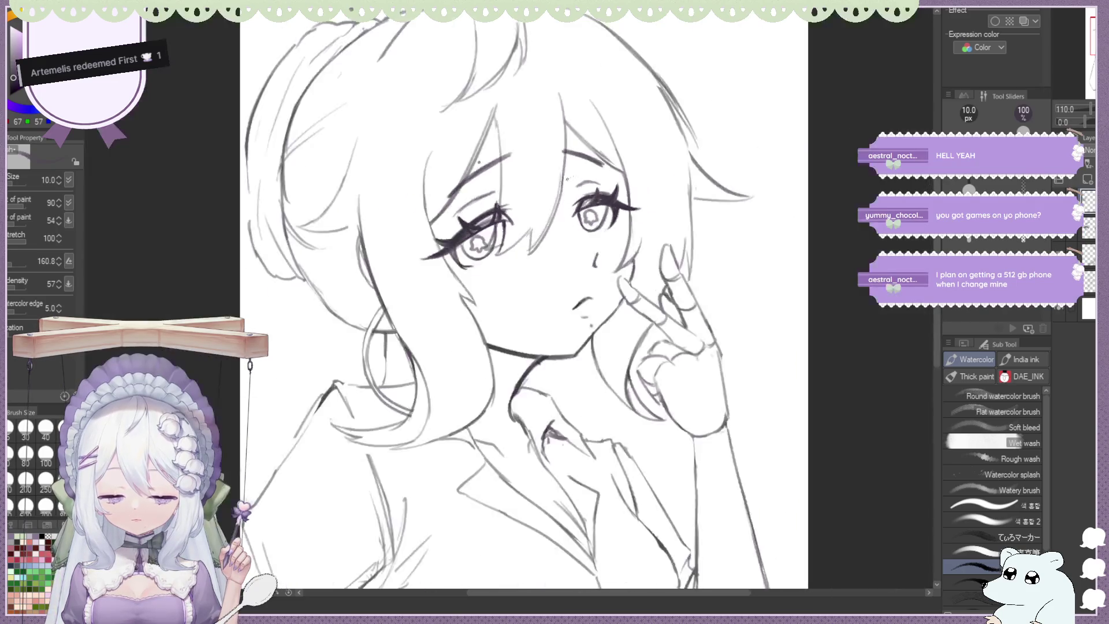
scroll(570, 178, "down", 3)
scroll(495, 182, "down", 2)
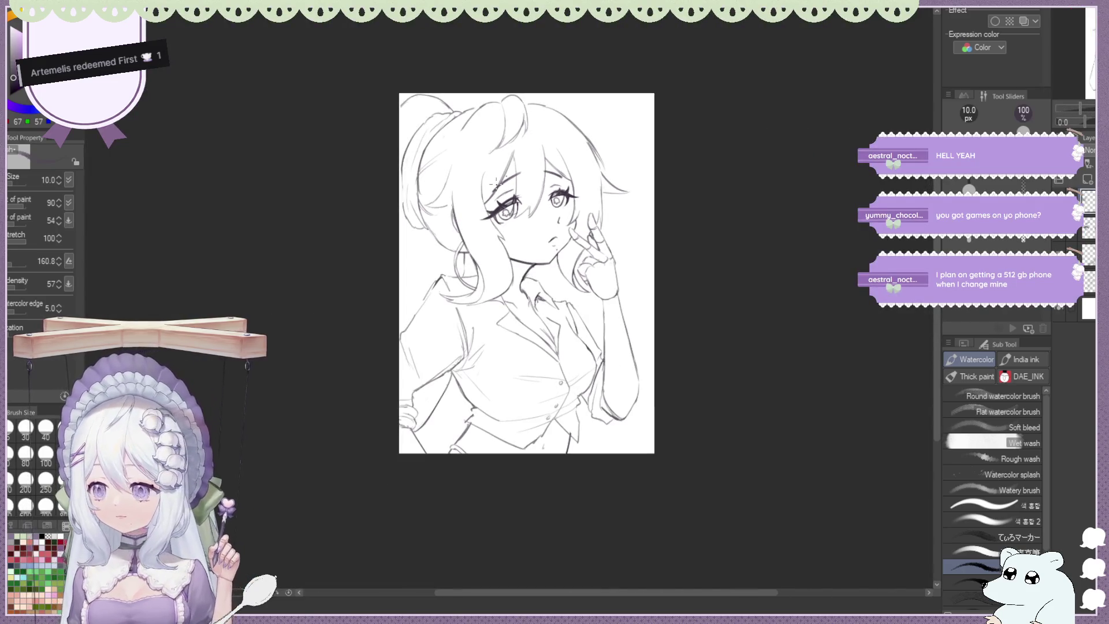
scroll(496, 184, "down", 1)
scroll(570, 186, "up", 3)
scroll(570, 186, "up", 2)
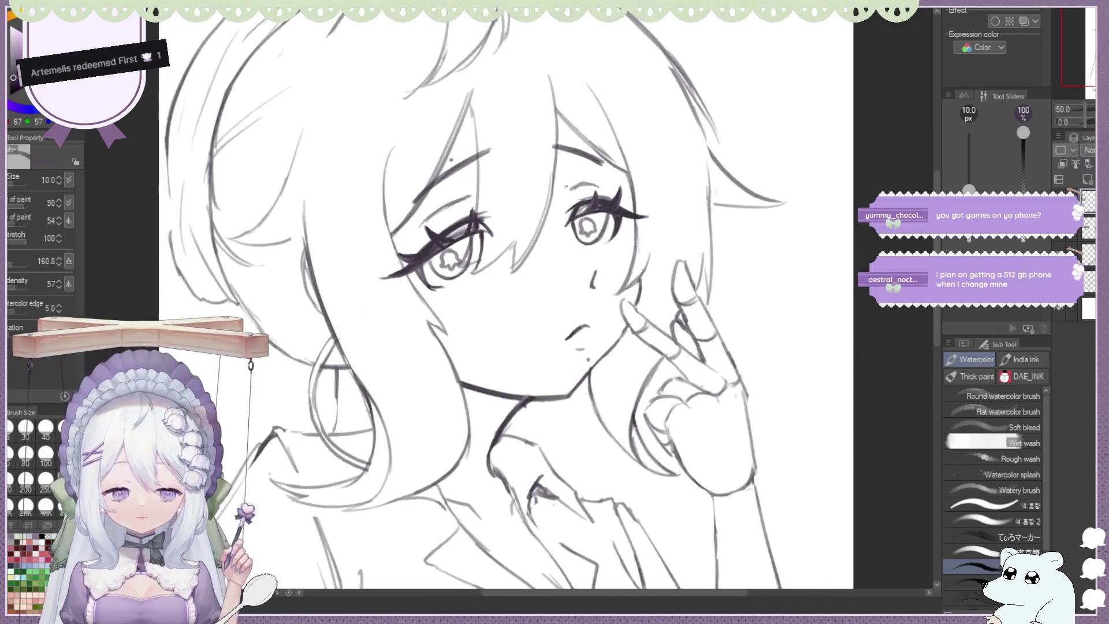
Undo the old ghost-shaped highlight strokes in the right eye's iris
scroll(569, 187, "up", 2)
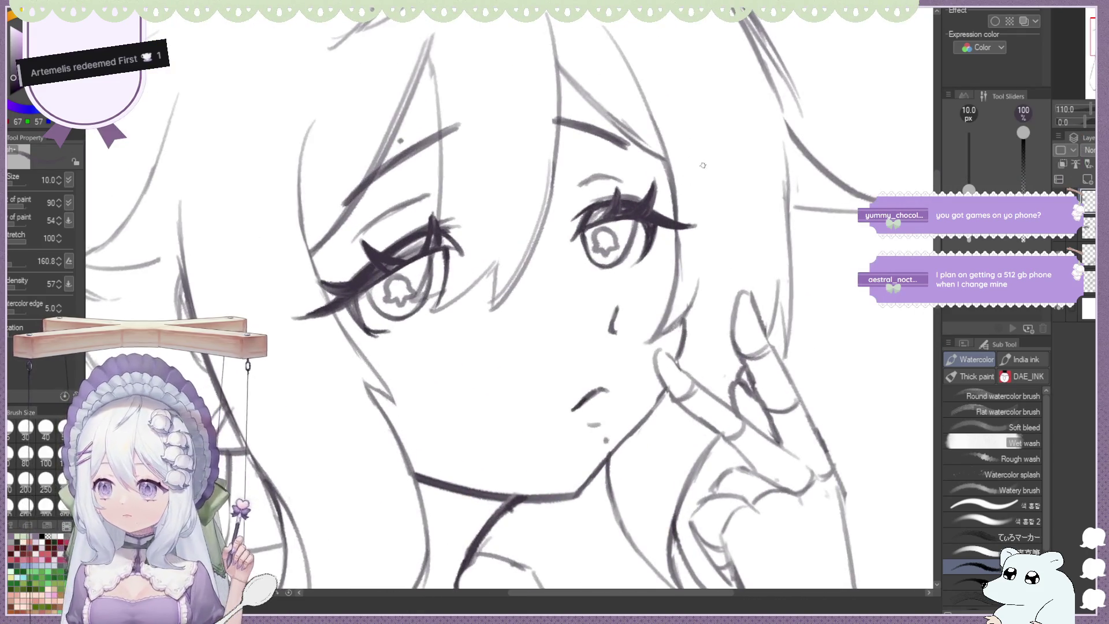
left_click_drag(607, 242, 590, 237)
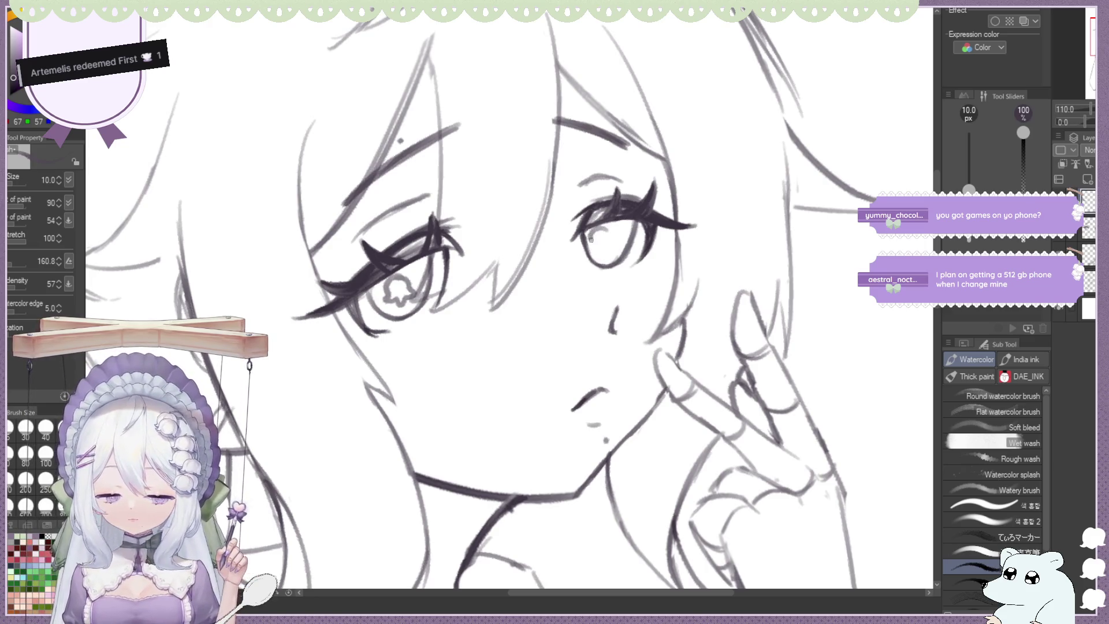
key("ctrl+z")
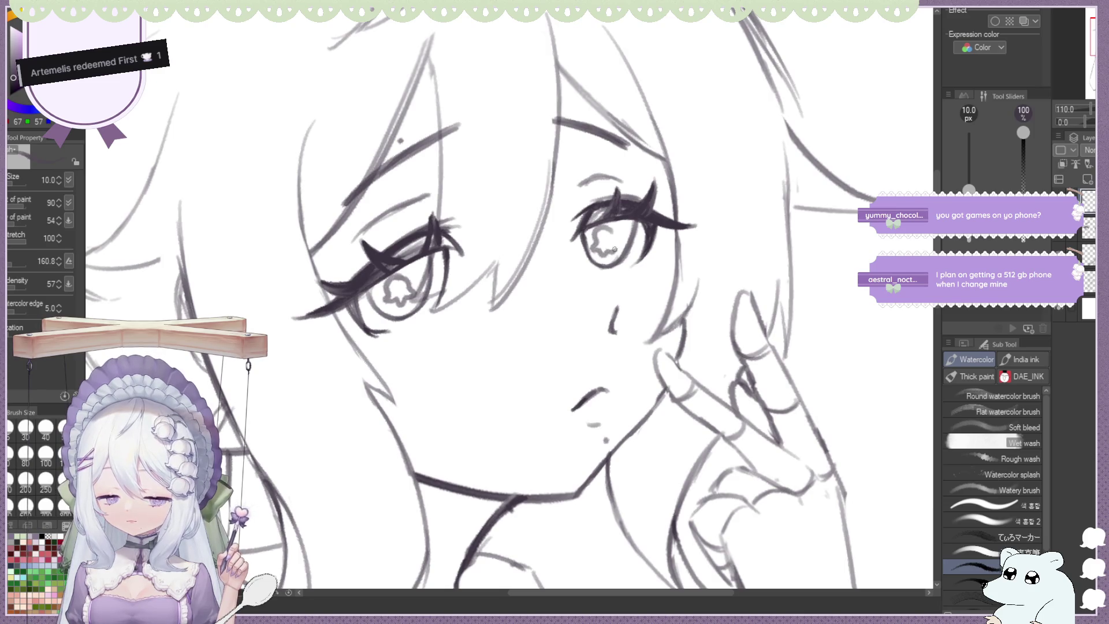
key("ctrl+z")
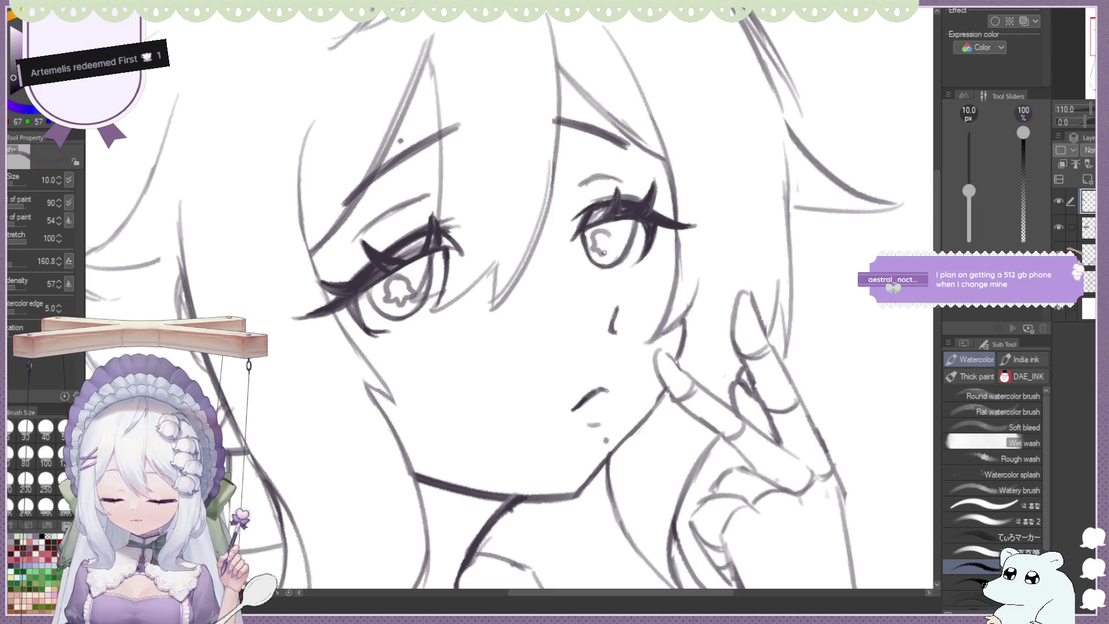
key("ctrl+z")
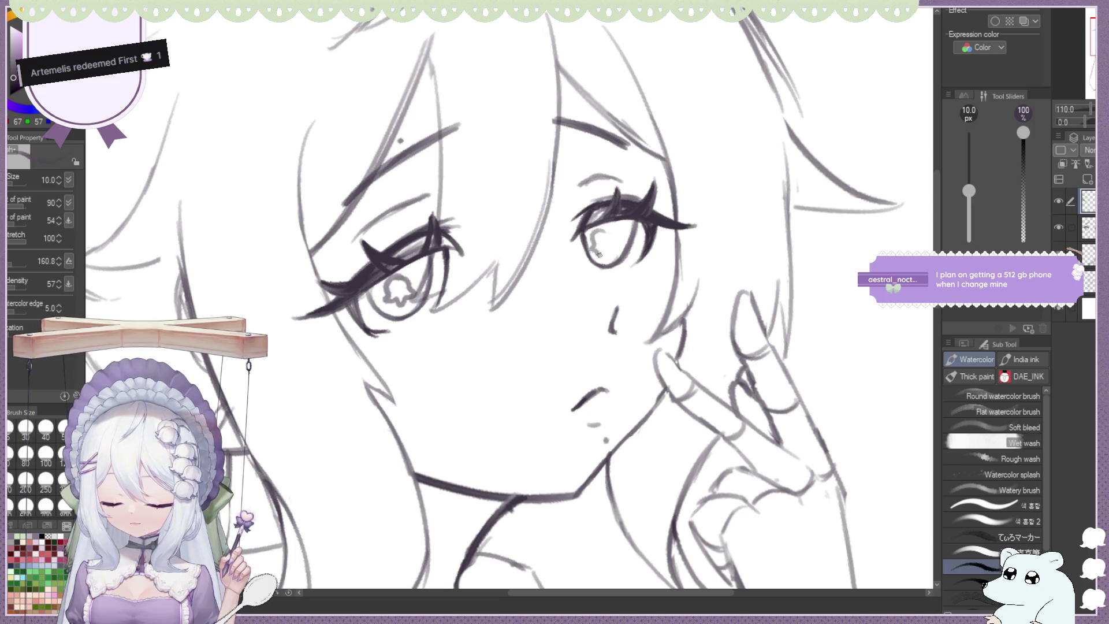
Redraw a curved star highlight in the right iris with the Watercolor brush, then zoom out
left_click_drag(592, 236, 599, 249)
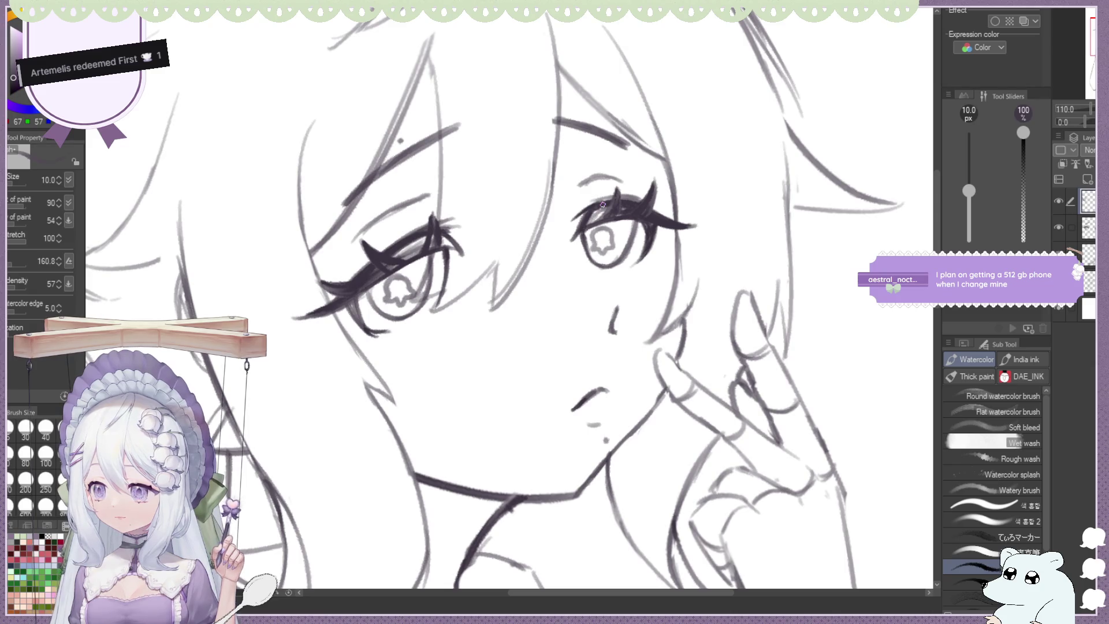
key("e")
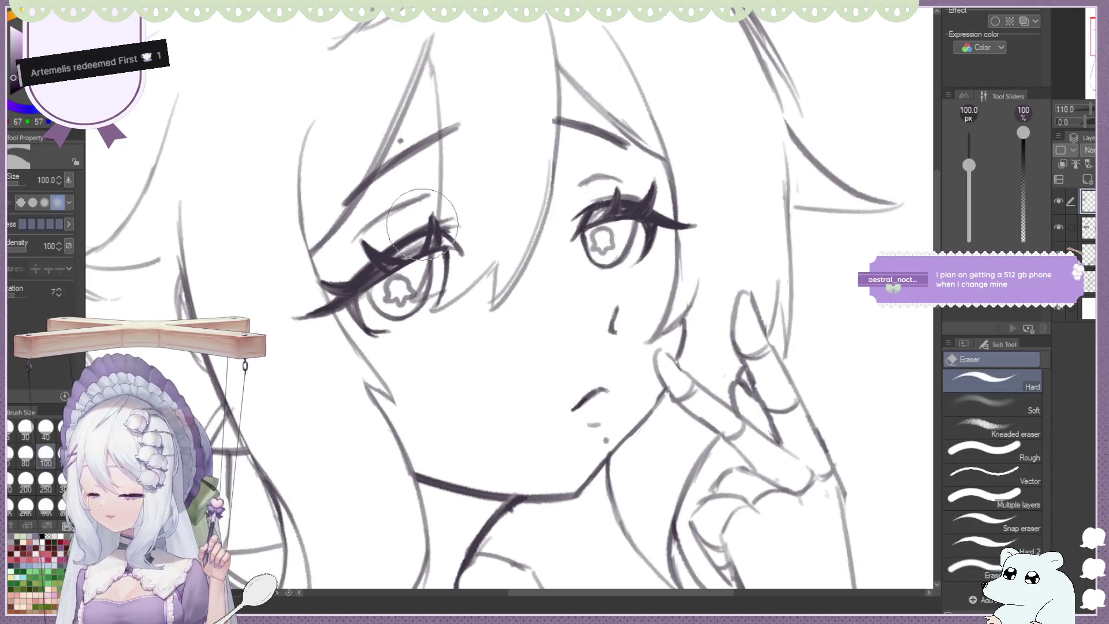
key("b")
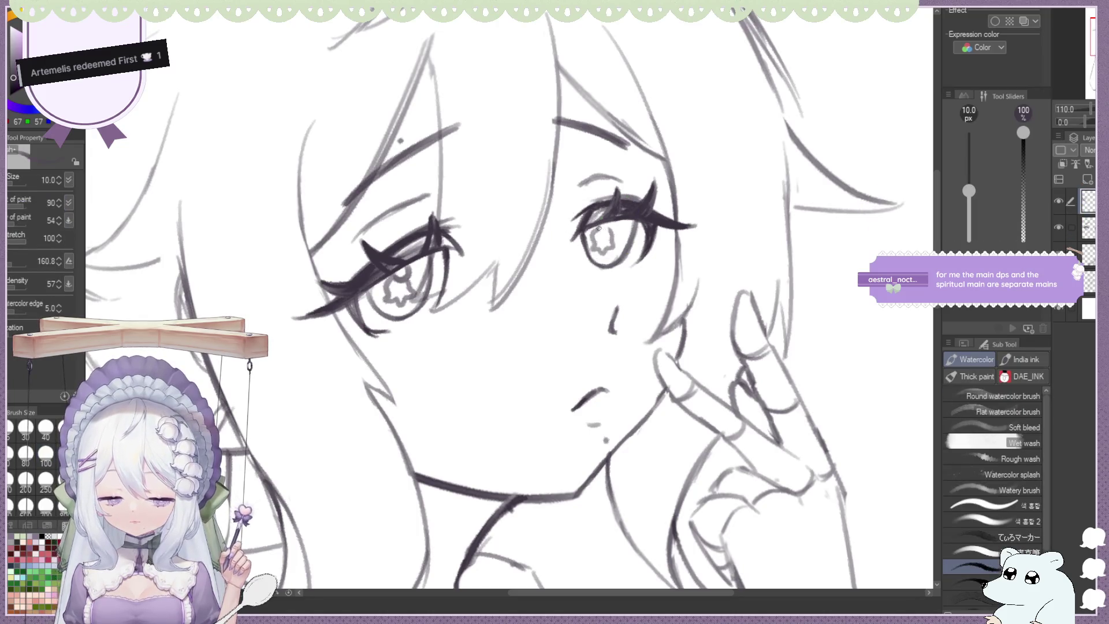
key("ctrl+0")
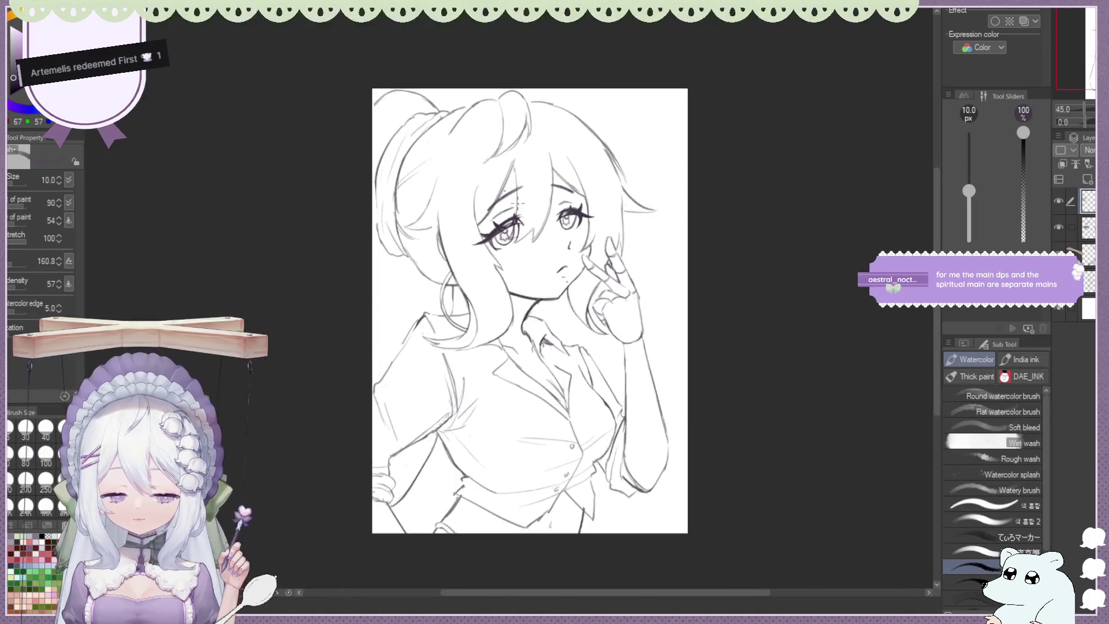
scroll(456, 202, "up", 3)
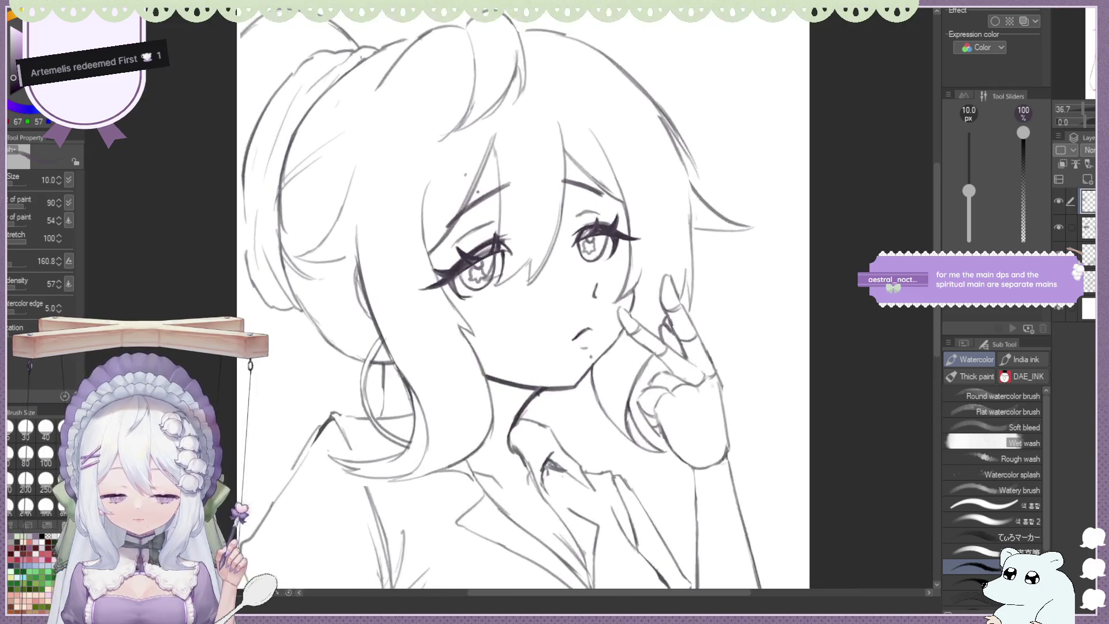
scroll(456, 202, "down", 2)
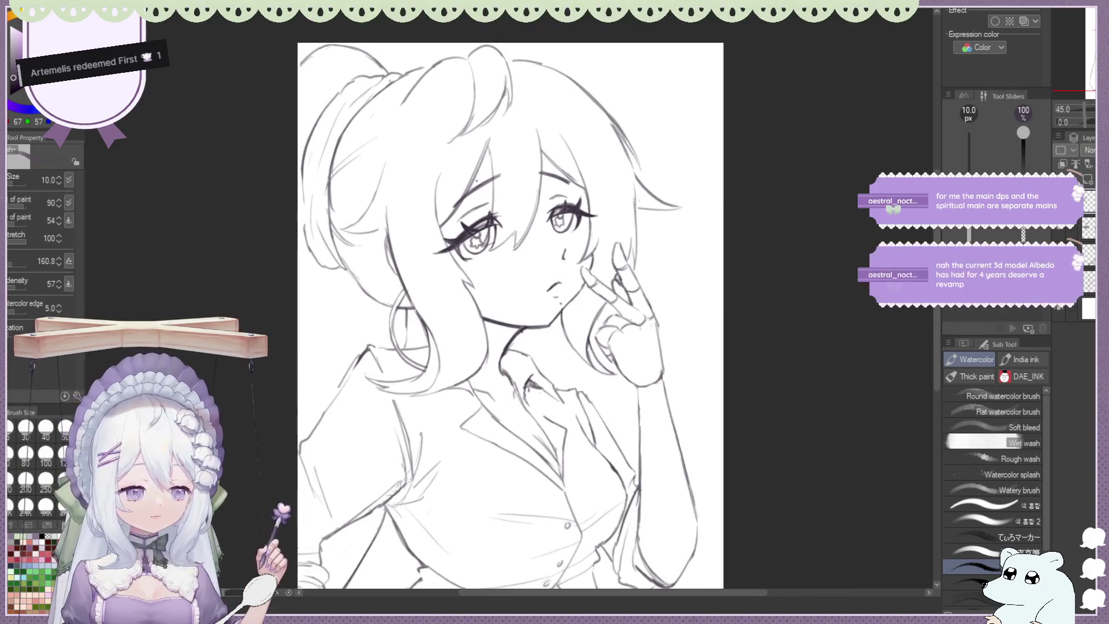
key("h")
key("h")
key("h")
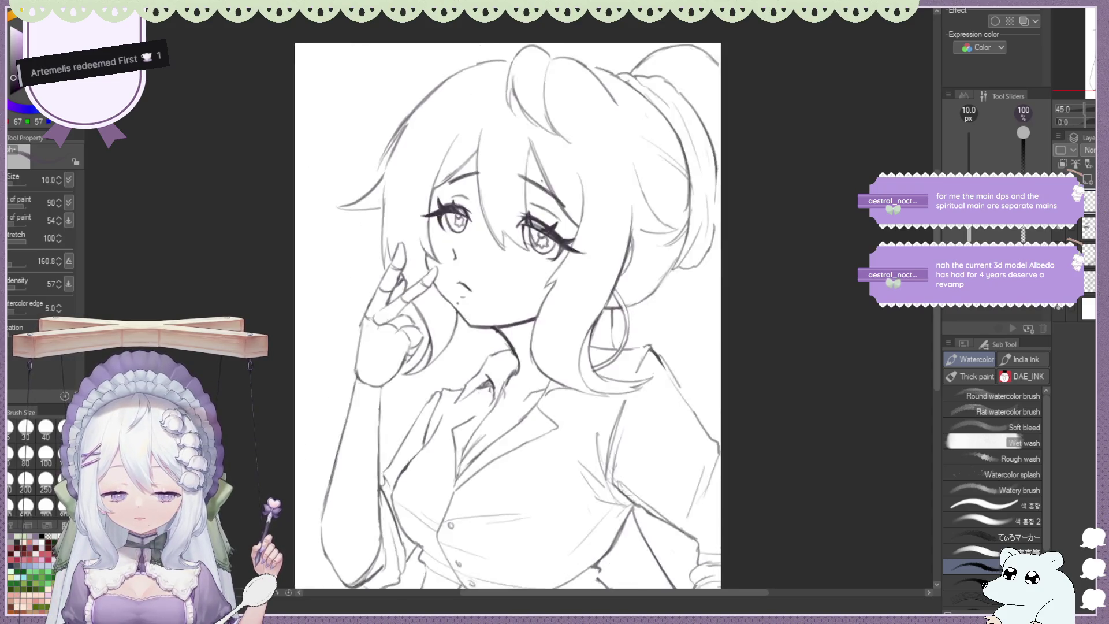
scroll(327, 173, "down", 3)
scroll(327, 174, "down", 1)
key("h")
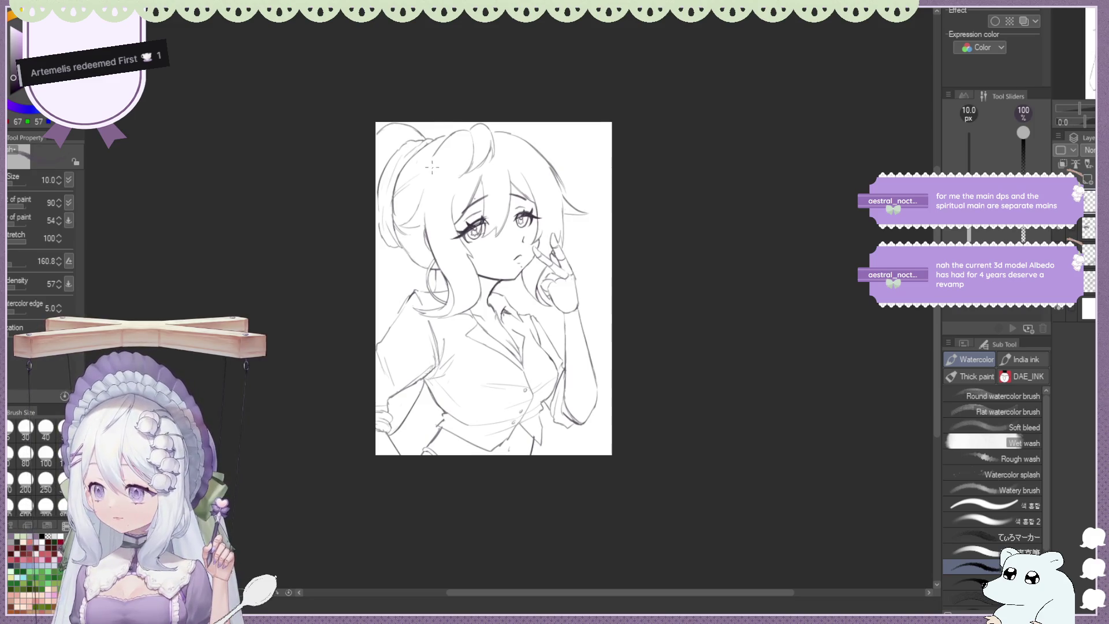
scroll(432, 167, "up", 2)
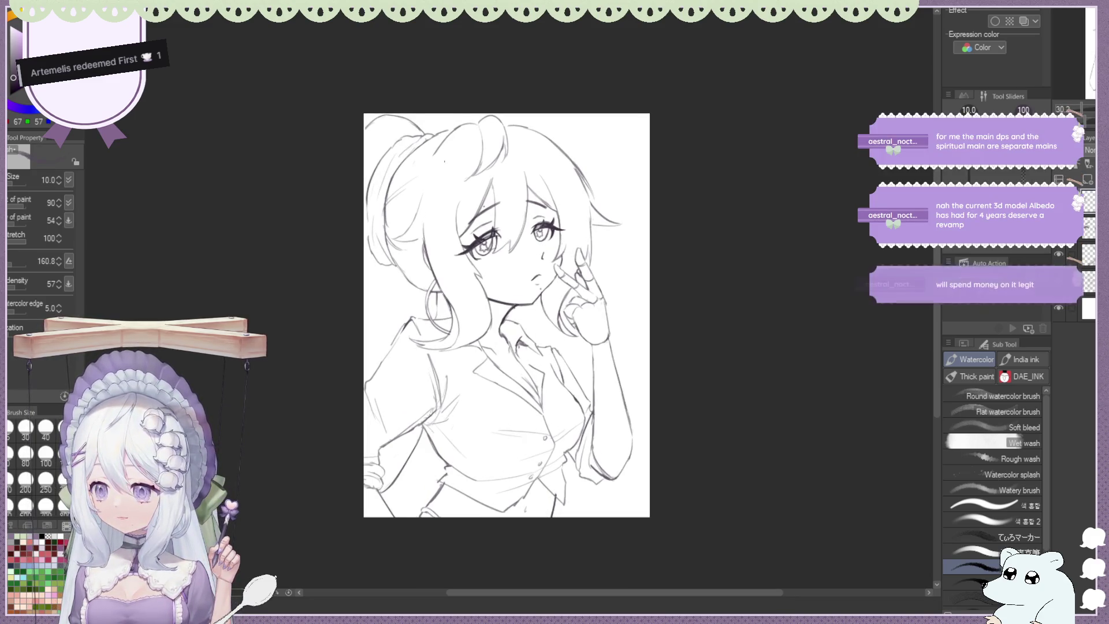
scroll(445, 162, "up", 1)
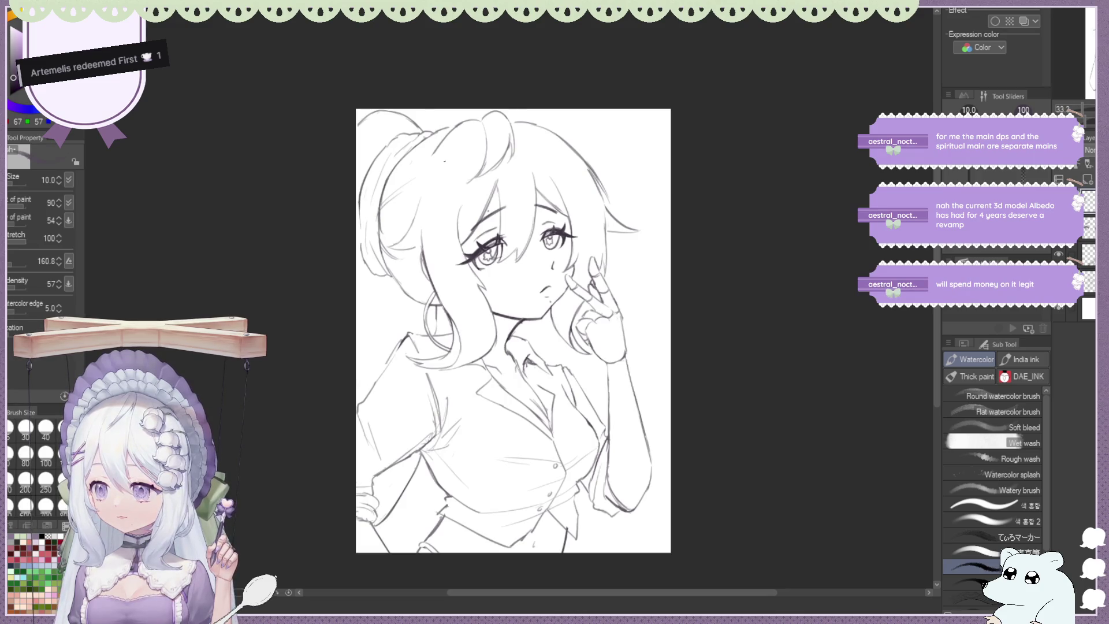
scroll(444, 162, "up", 1)
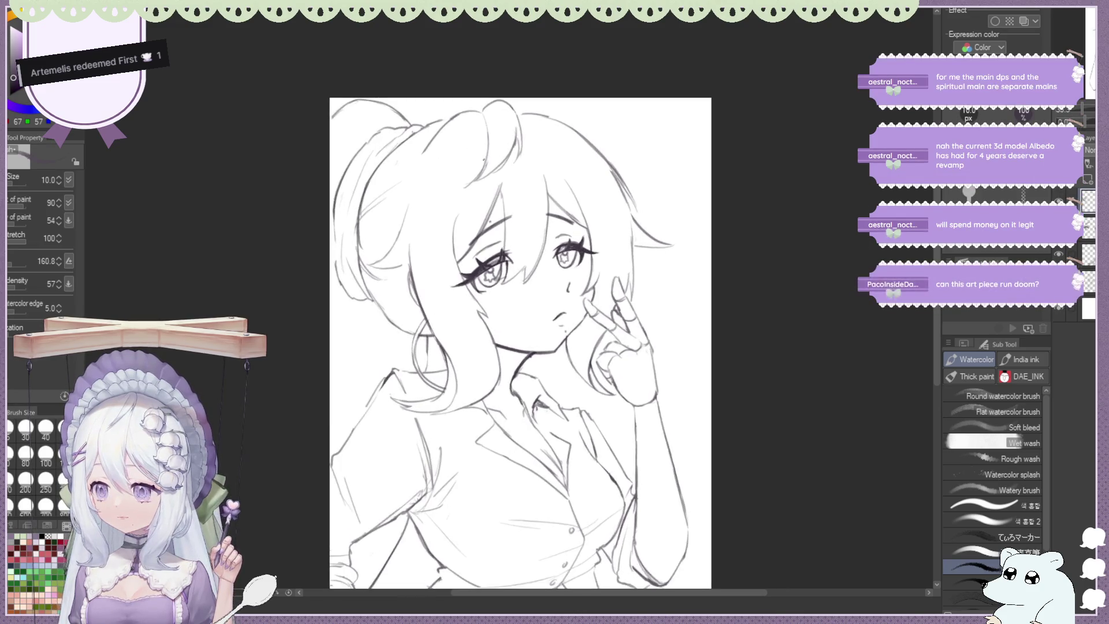
scroll(500, 191, "down", 1)
scroll(571, 233, "up", 1)
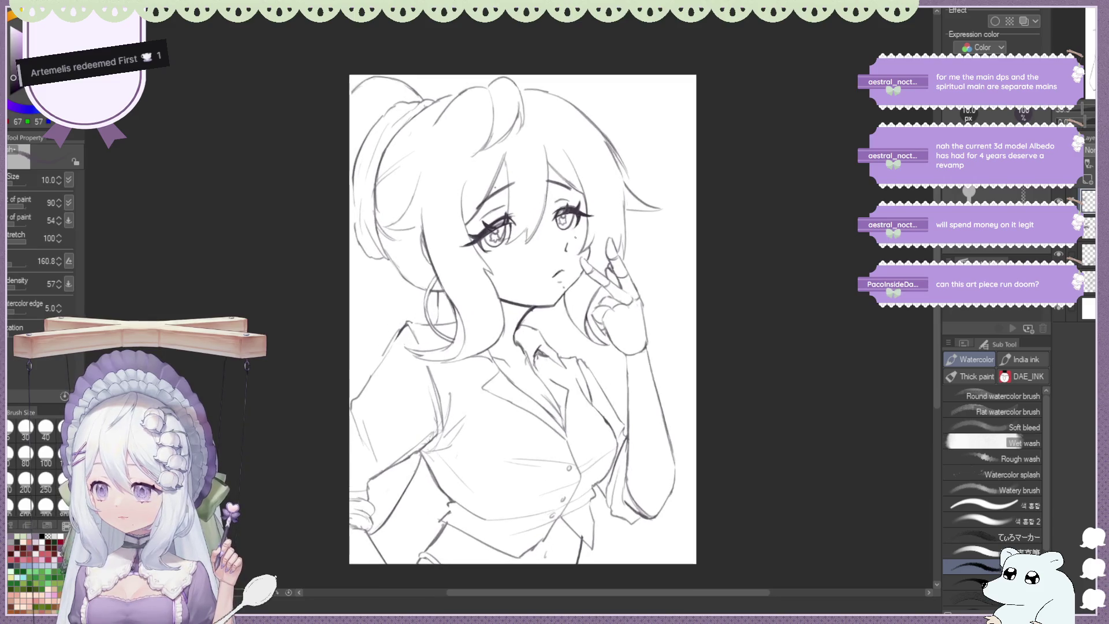
scroll(600, 241, "up", 1)
scroll(579, 173, "down", 2)
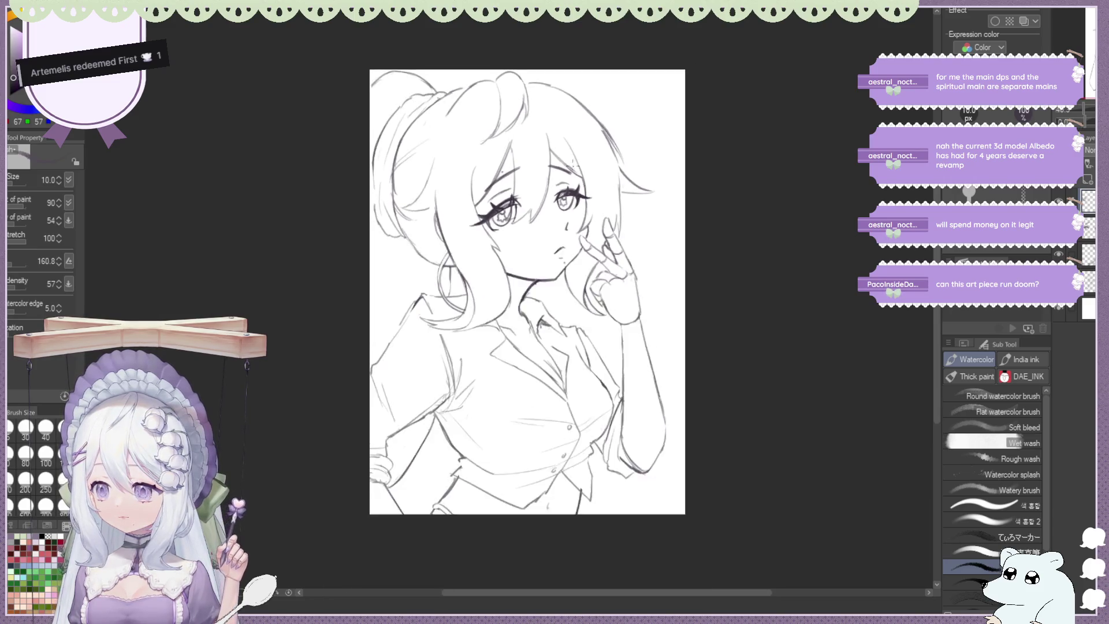
scroll(559, 201, "up", 2)
scroll(558, 199, "up", 1)
scroll(528, 108, "up", 1)
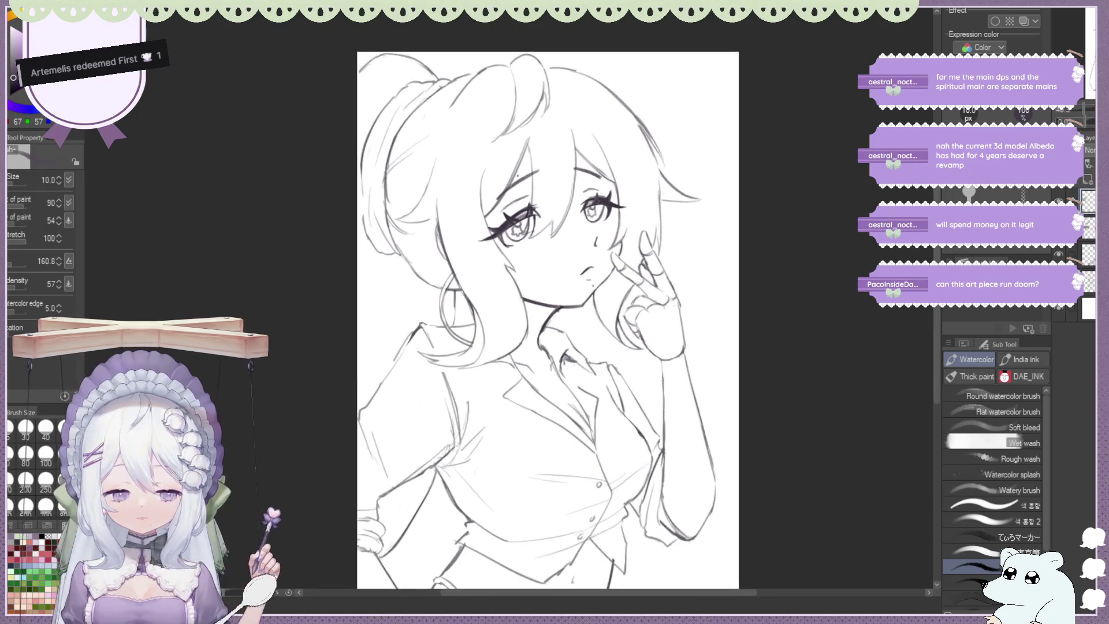
scroll(530, 119, "down", 2)
scroll(530, 120, "up", 1)
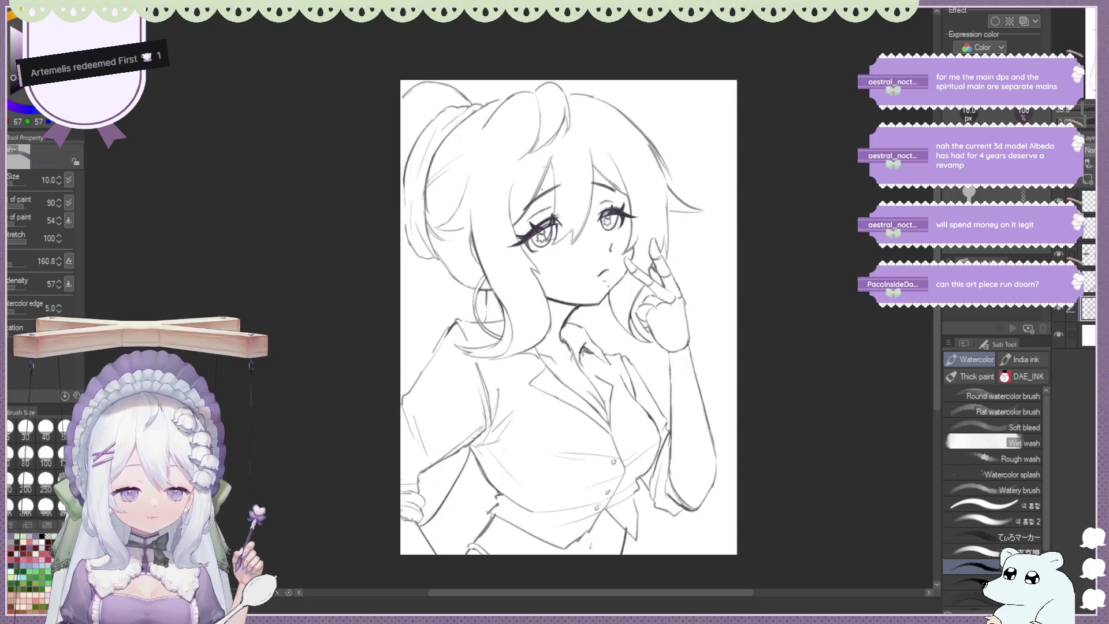
scroll(547, 138, "up", 1)
scroll(547, 137, "up", 1)
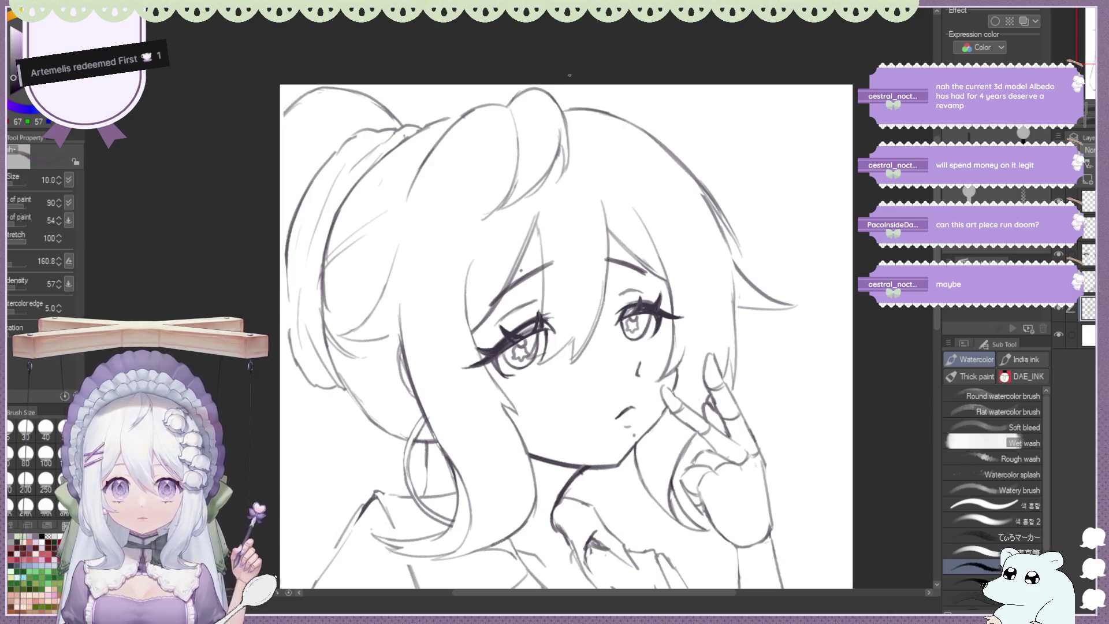
key("h")
key("h")
key("ctrl+minus")
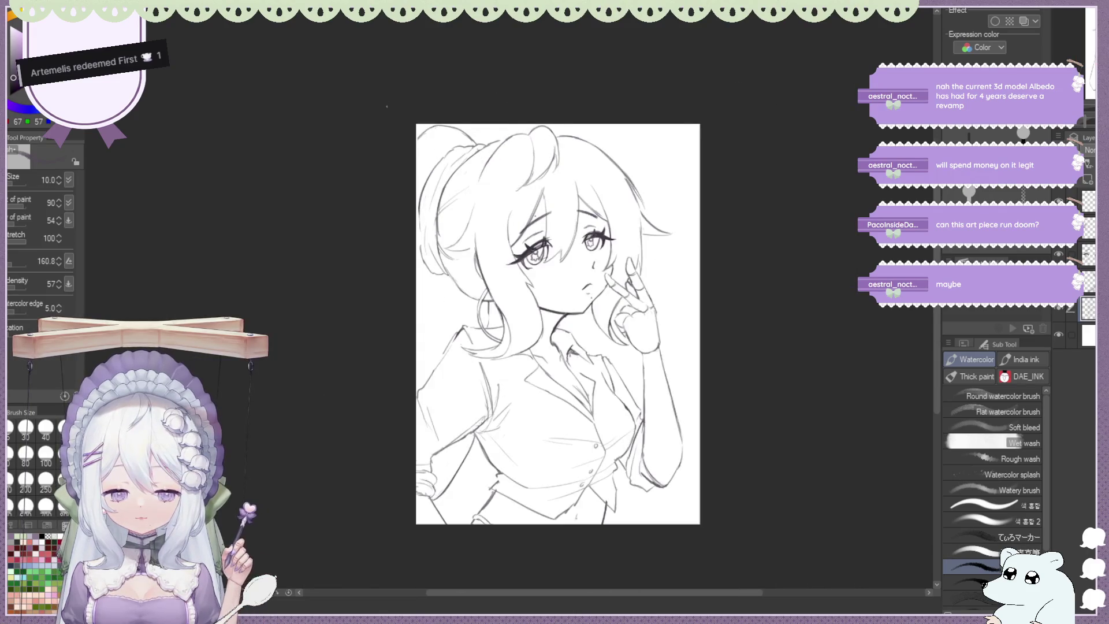
key("ctrl+plus")
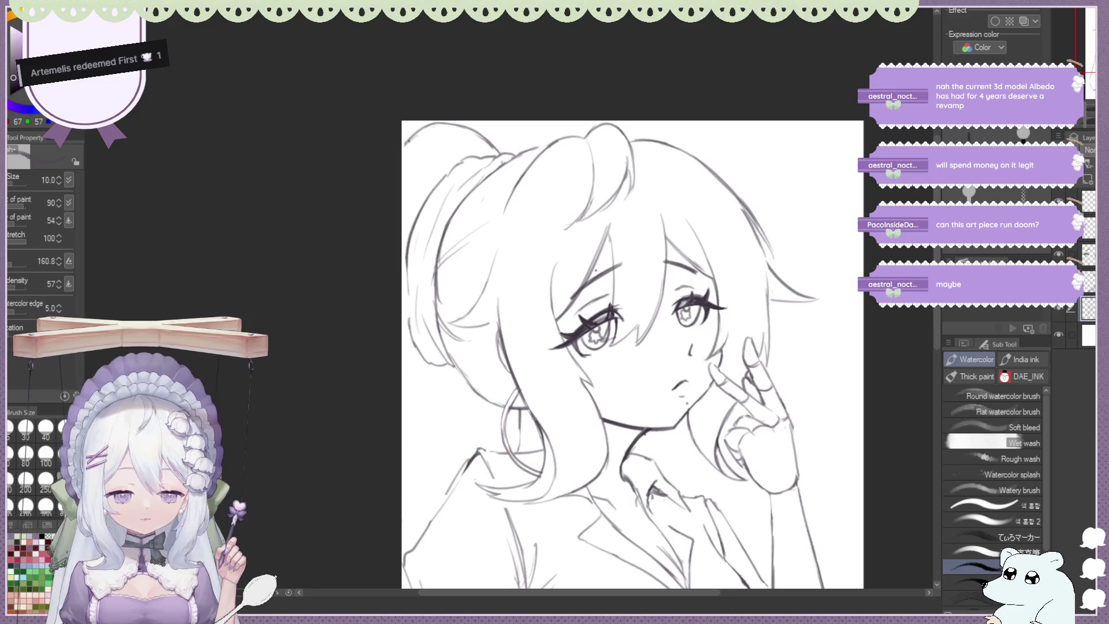
scroll(400, 173, "down", 1)
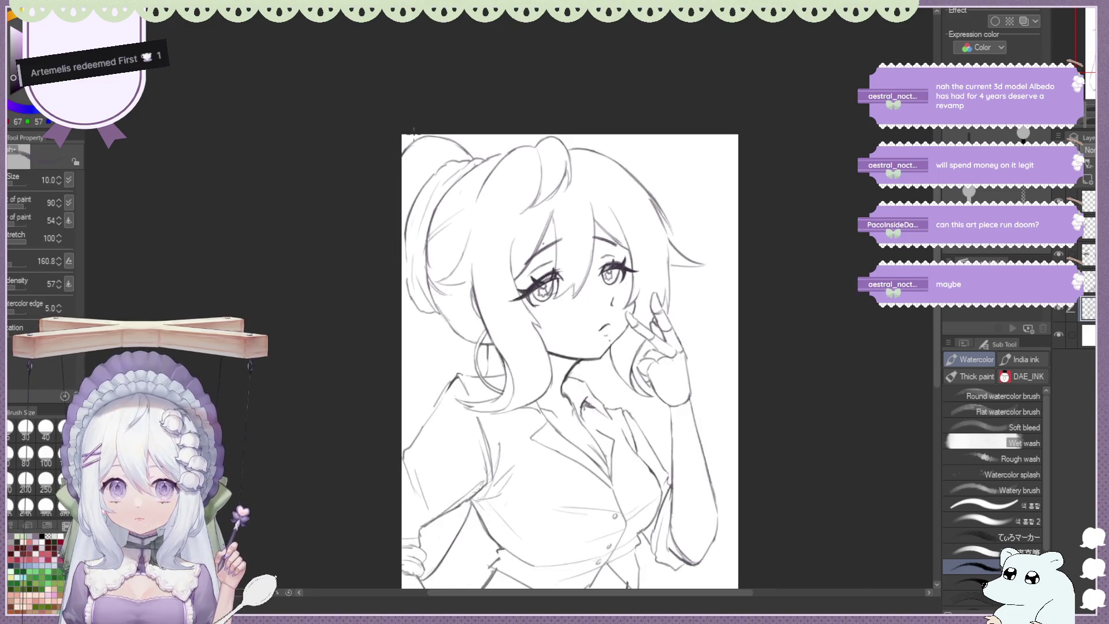
scroll(400, 173, "down", 1)
scroll(507, 181, "down", 1)
scroll(507, 180, "up", 1)
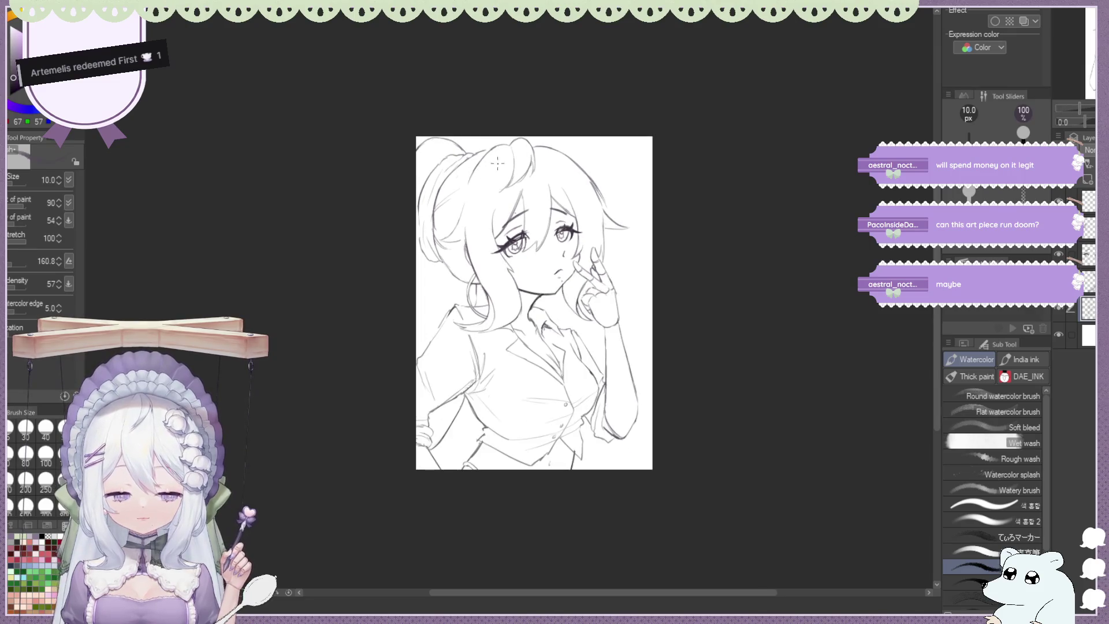
key("ctrl+plus")
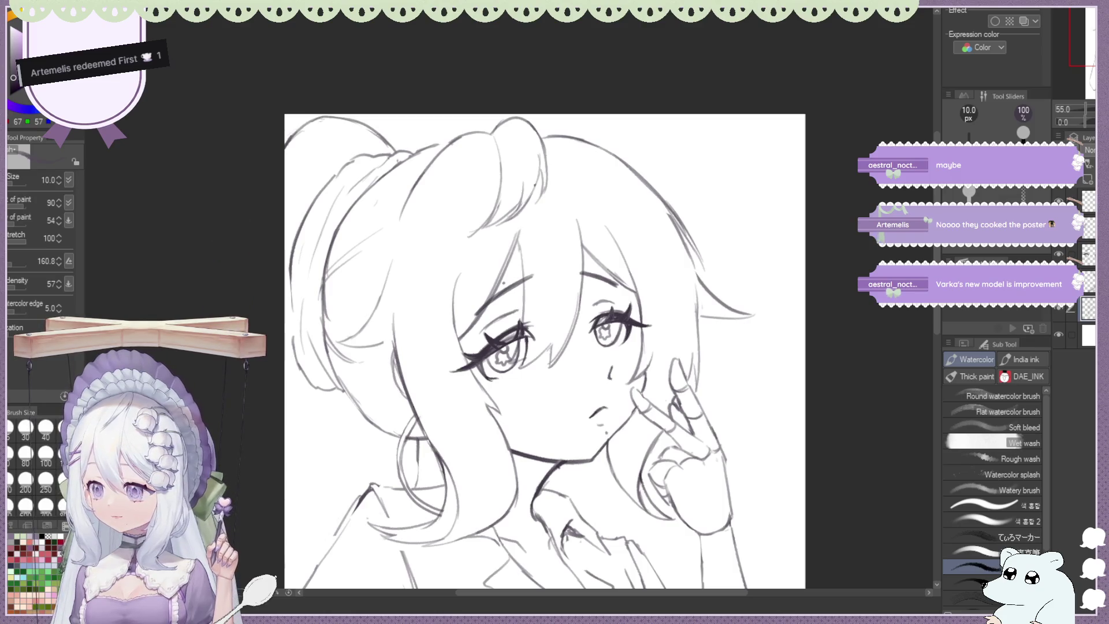
key("ctrl+minus")
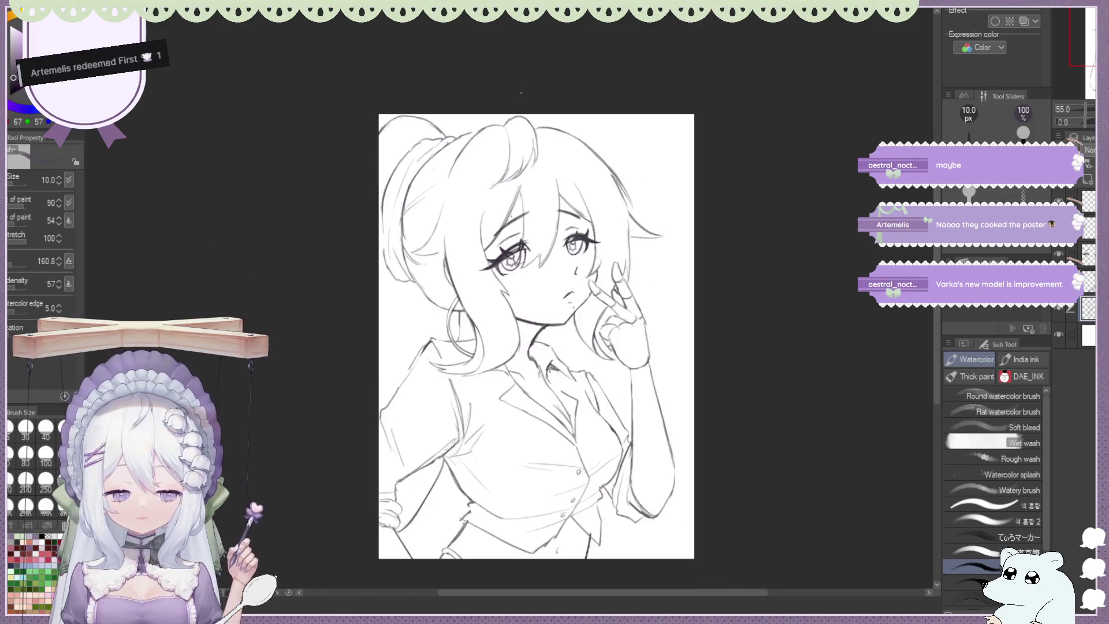
key("ctrl+minus")
key("h")
key("ctrl+plus")
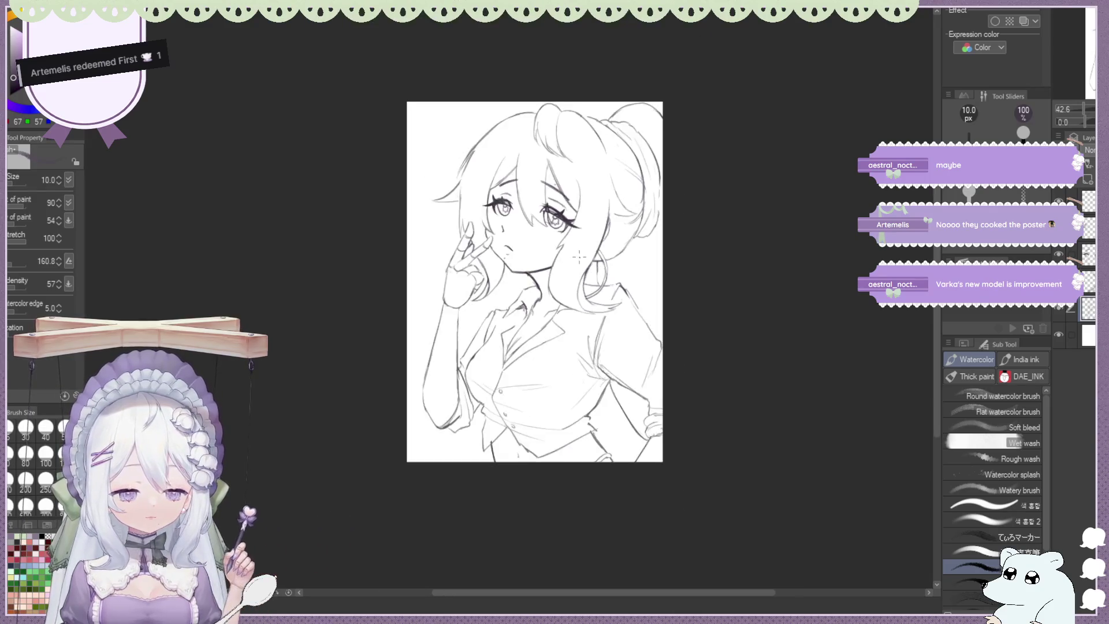
Zoom in and add a couple of strokes to the small sketch box at top-left
key("ctrl+plus")
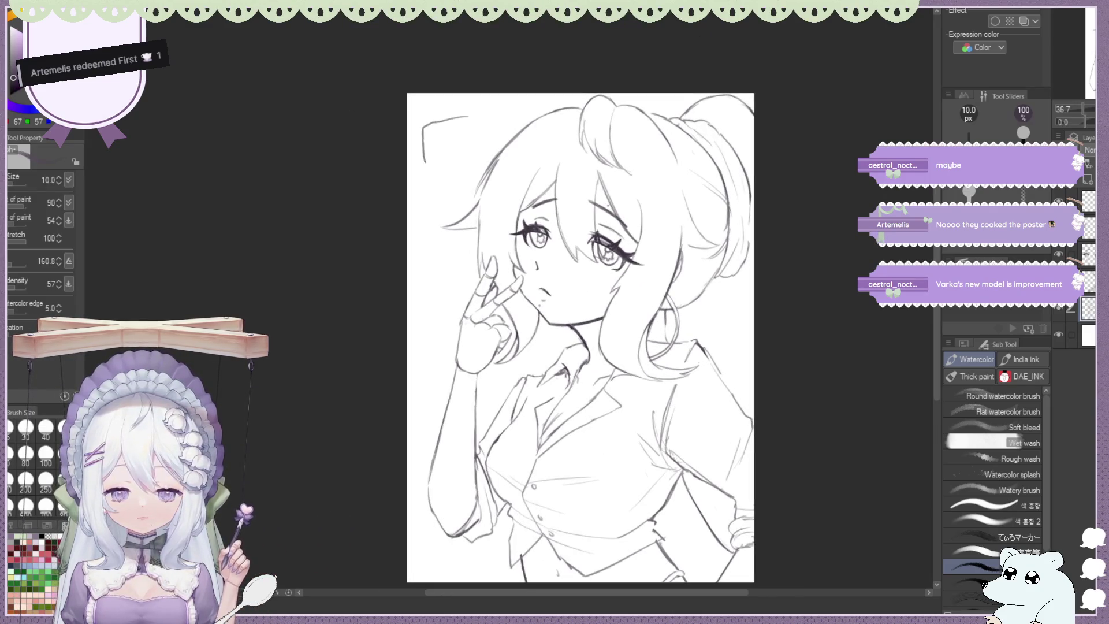
left_click_drag(425, 164, 474, 121)
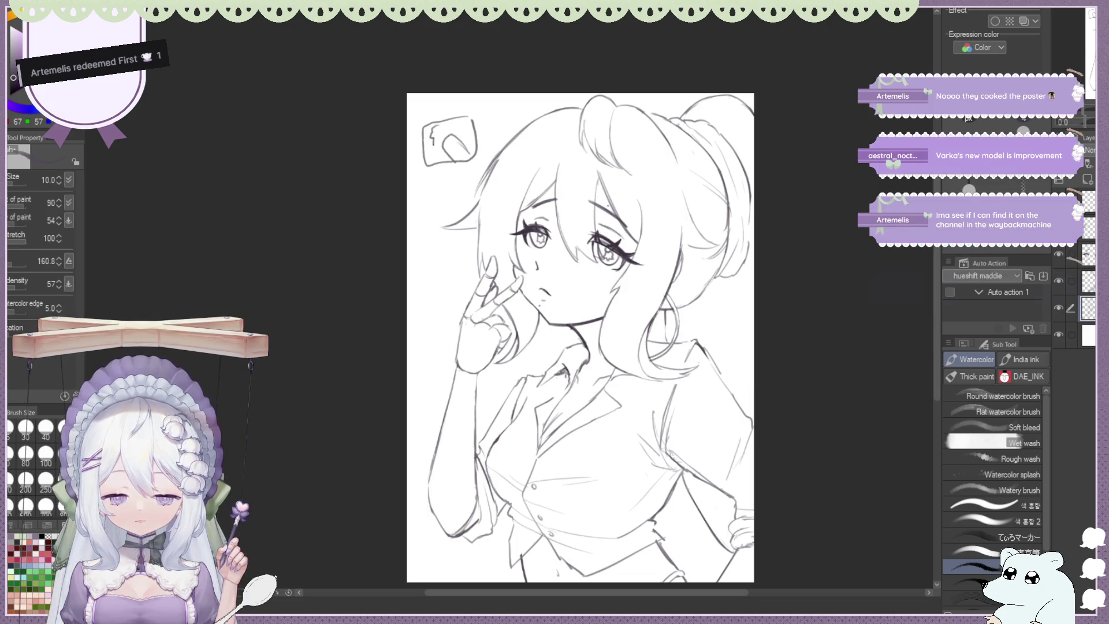
left_click_drag(433, 146, 437, 130)
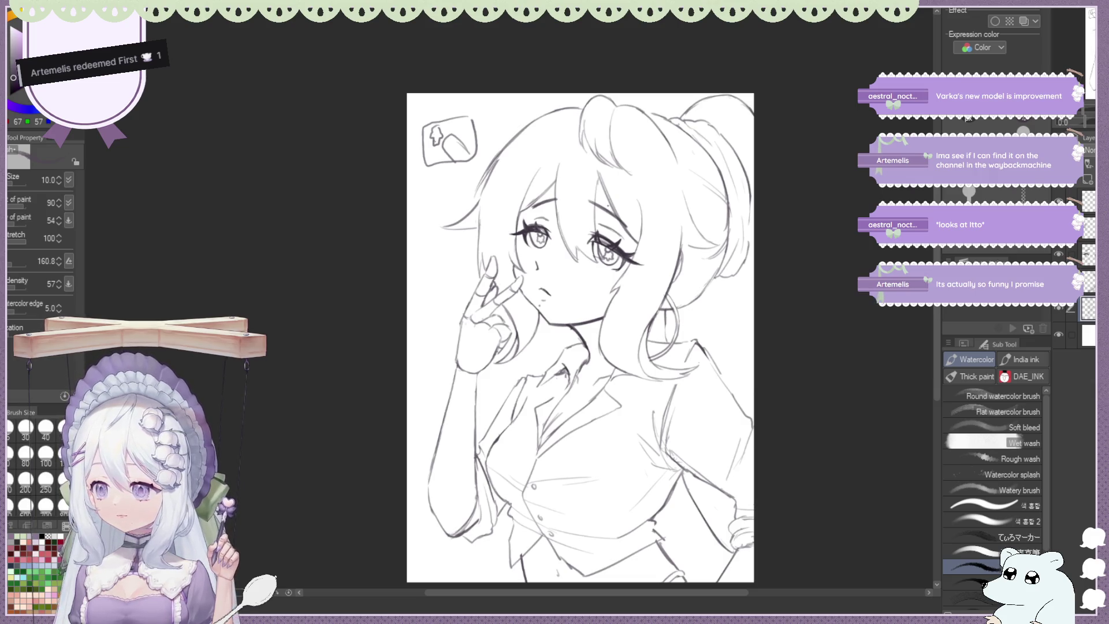
Rub out the top-left sketch box with Eraser (Hard) and review the drawing
key("e")
mouse_move(419, 130)
left_mouse_down()
mouse_move(426, 144)
mouse_move(462, 141)
left_mouse_up()
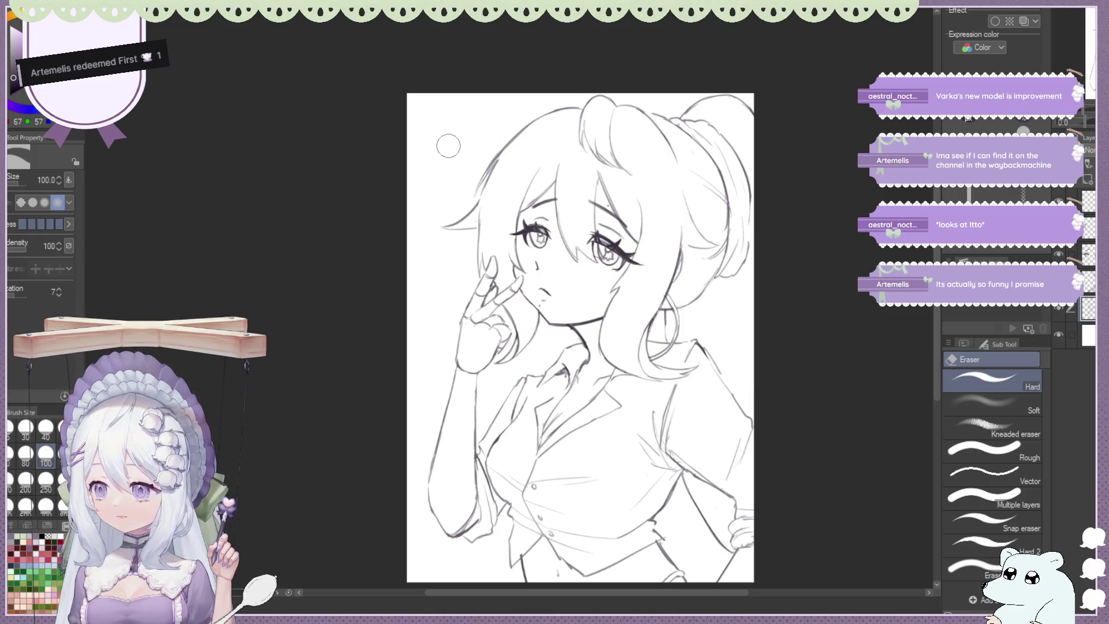
scroll(448, 145, "down", 1)
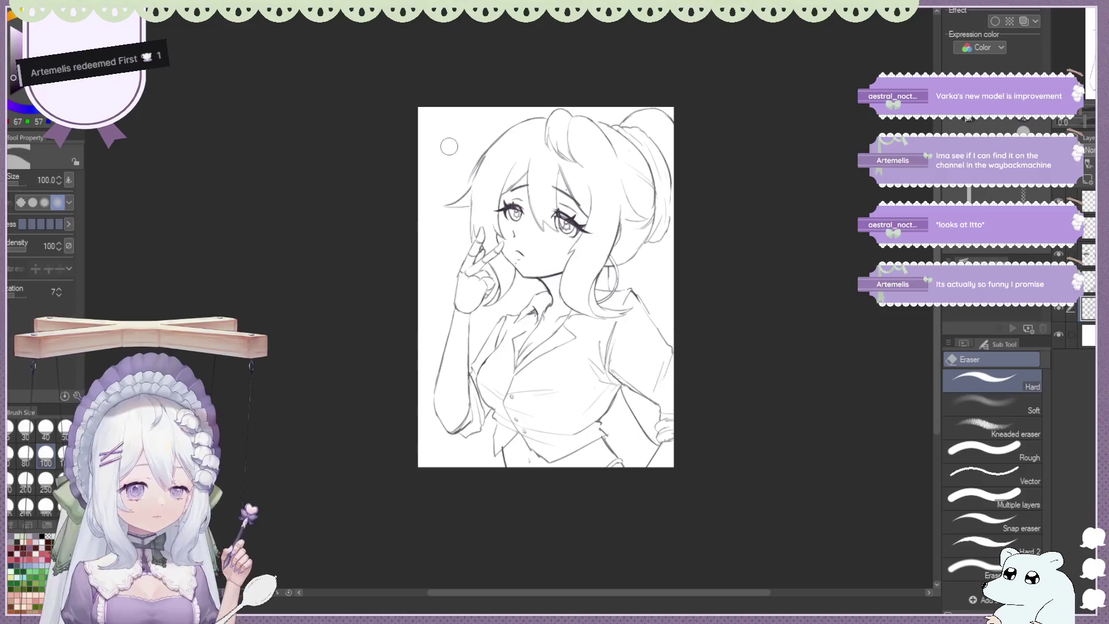
scroll(517, 153, "up", 1)
scroll(517, 154, "up", 1)
scroll(516, 153, "up", 1)
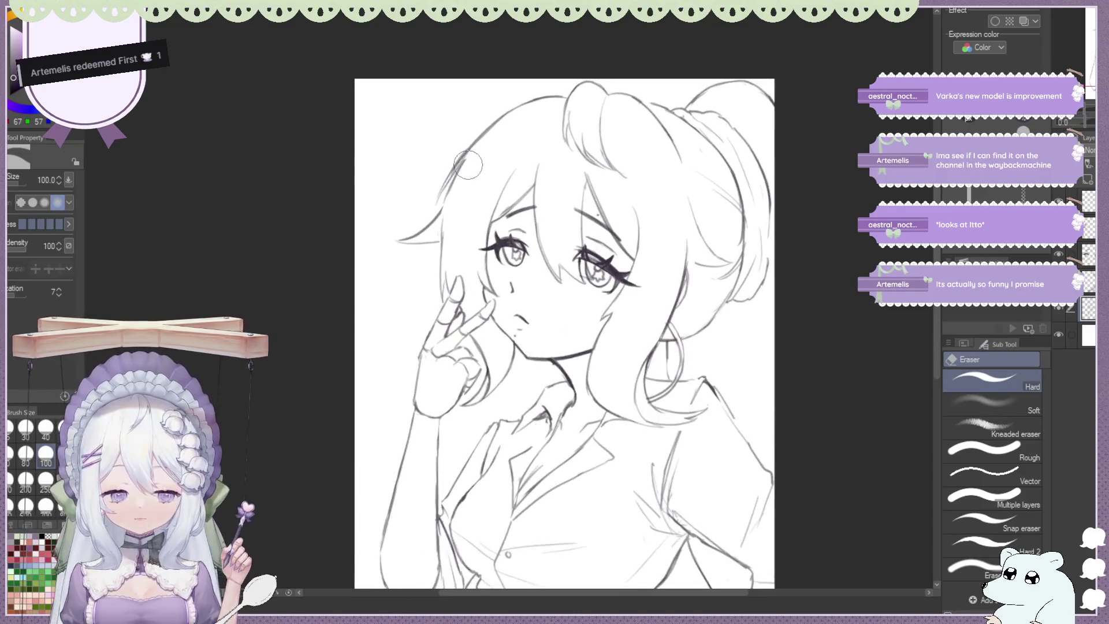
left_click_drag(567, 347, 514, 272)
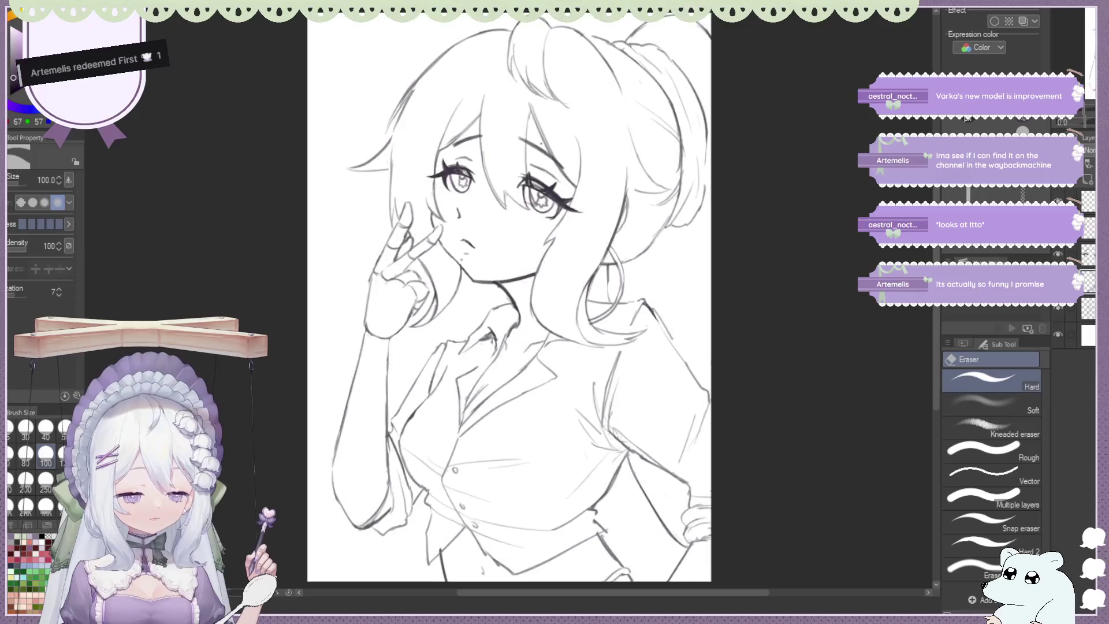
scroll(508, 301, "down", 2)
scroll(508, 301, "up", 1)
scroll(509, 301, "up", 1)
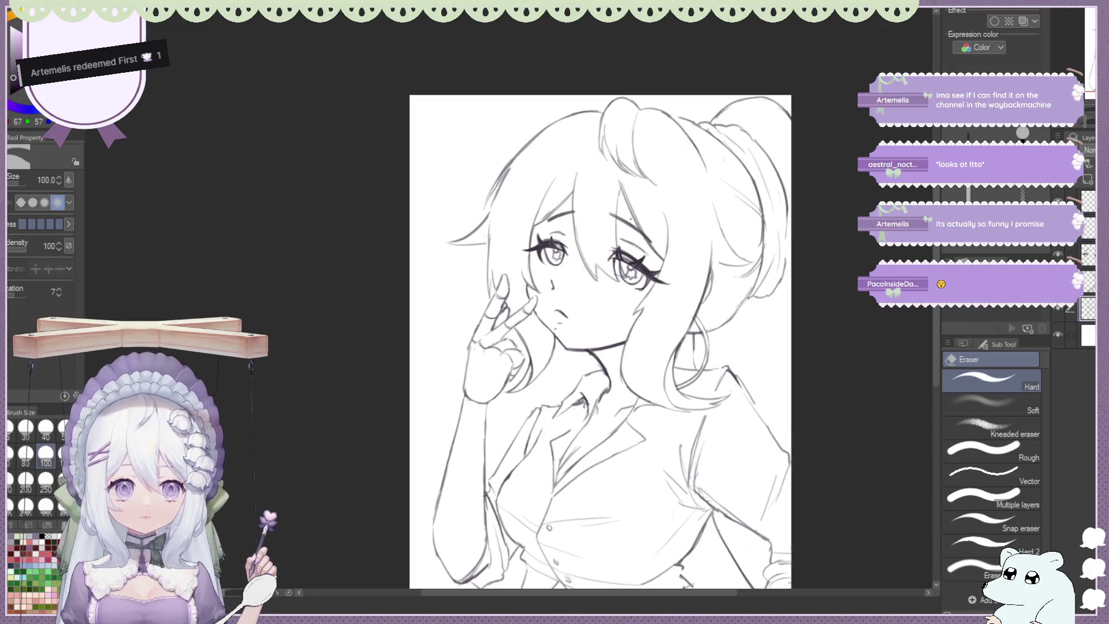
scroll(277, 111, "down", 1)
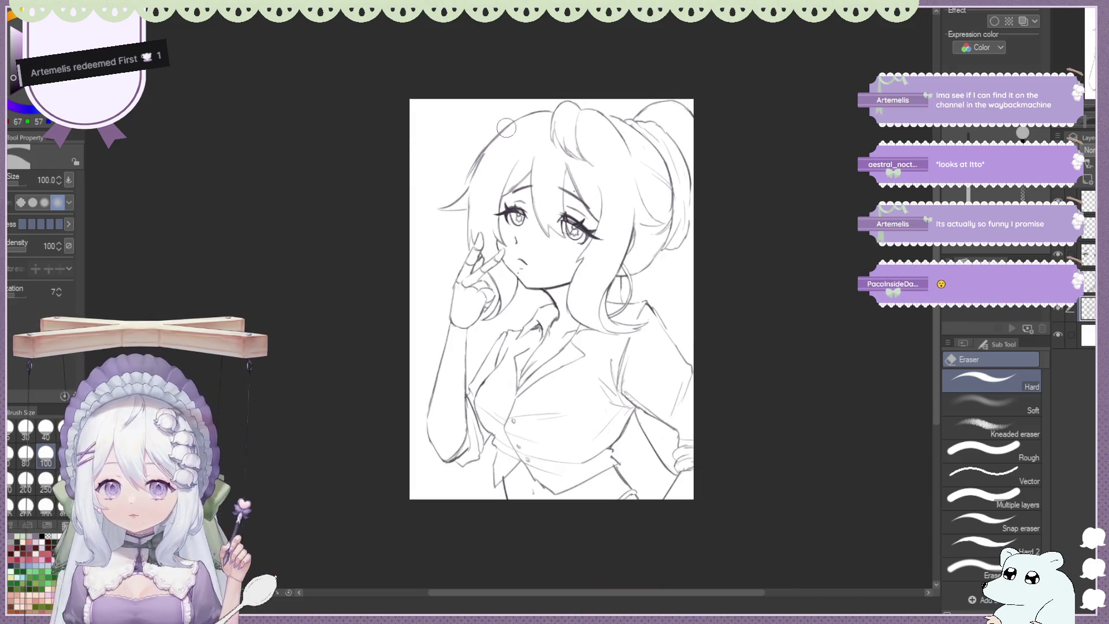
scroll(510, 127, "up", 1)
scroll(441, 138, "down", 1)
scroll(441, 138, "up", 1)
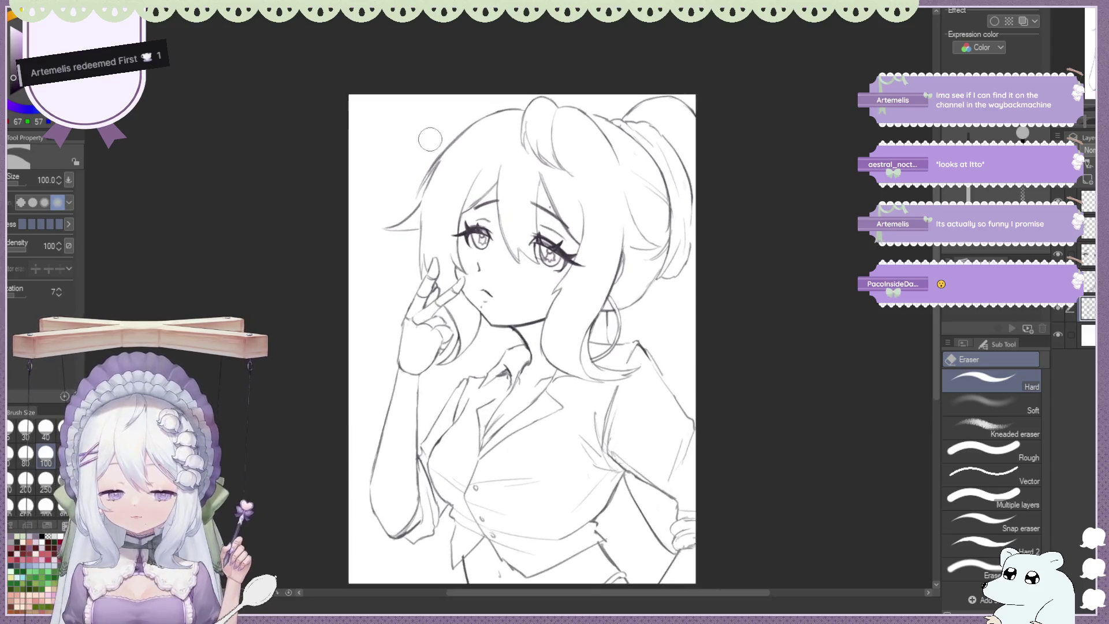
Fix small hair strokes beside the bun, alternating Eraser (Hard) and Watercolor brush, adding a tiny sparkle
scroll(441, 138, "up", 1)
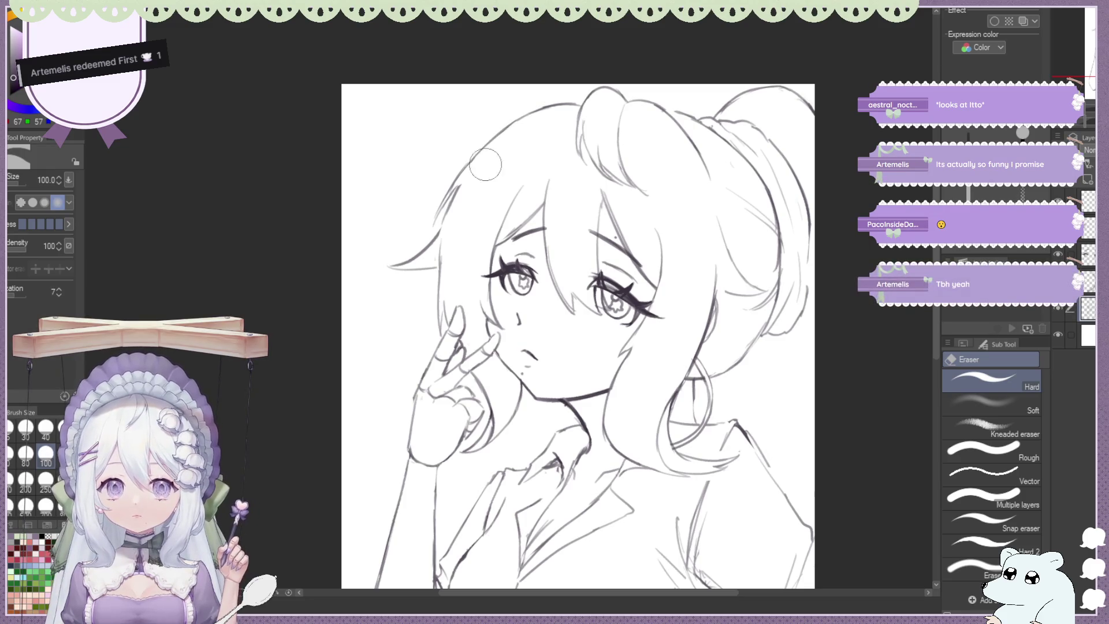
key("b")
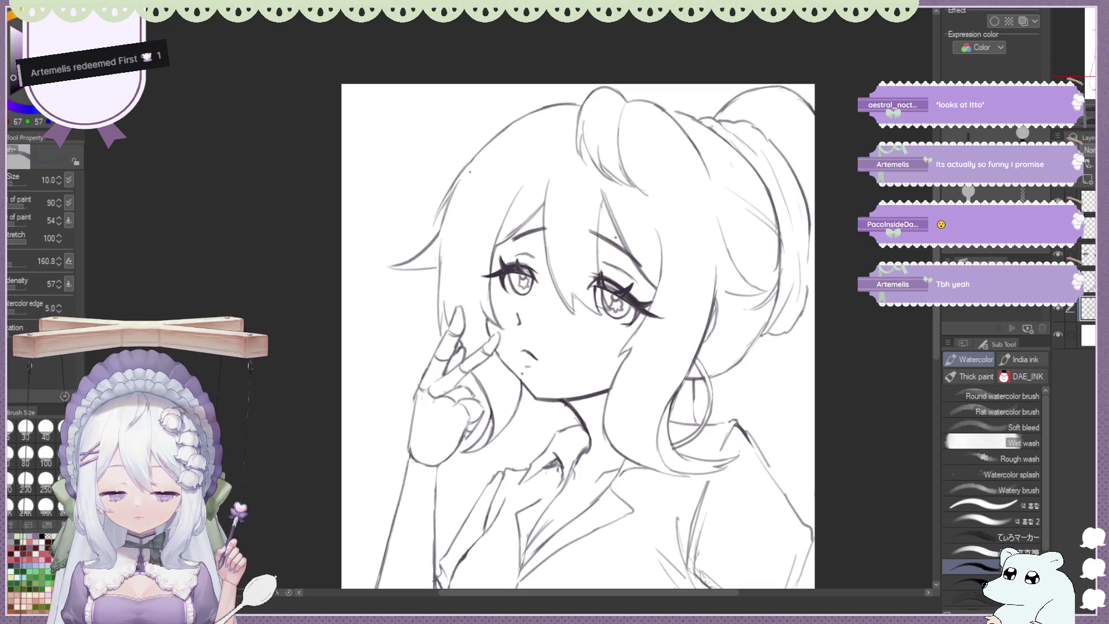
key("e")
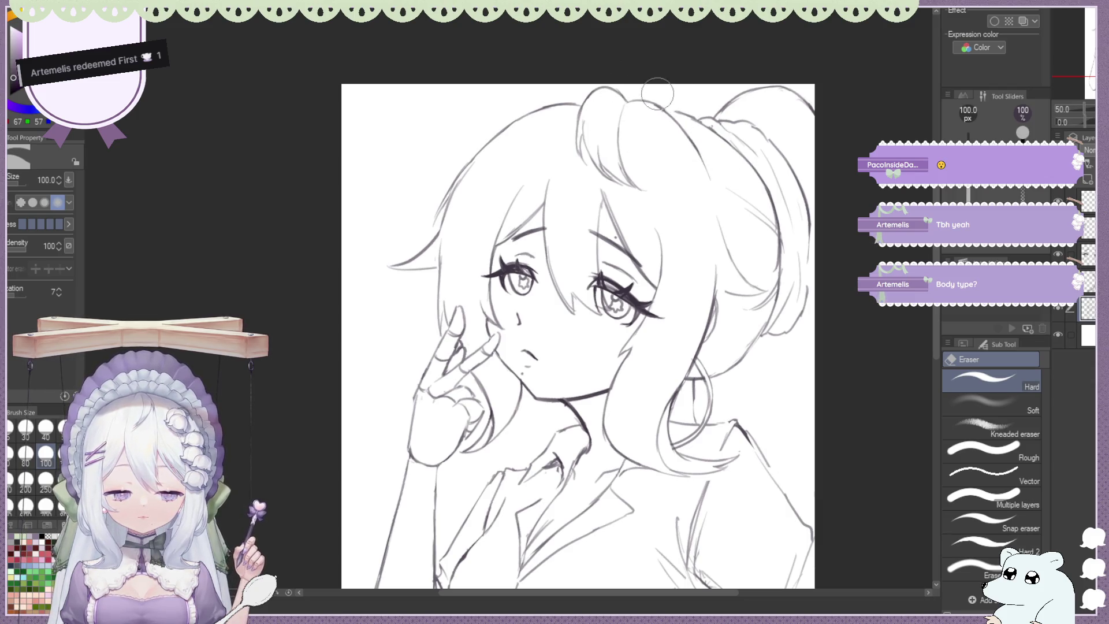
key("b")
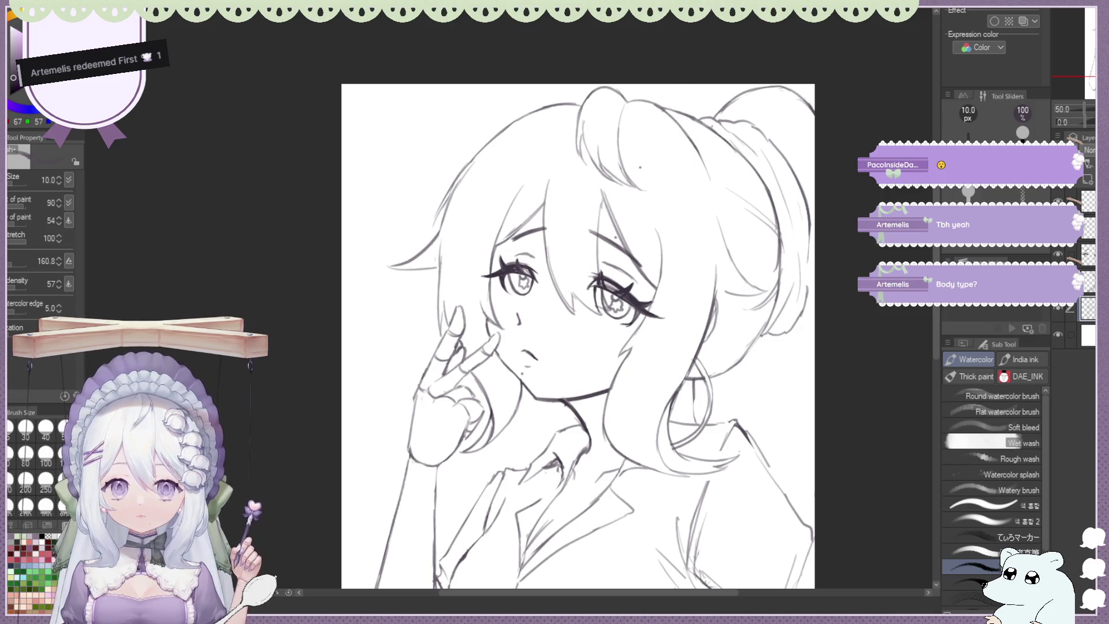
key("e")
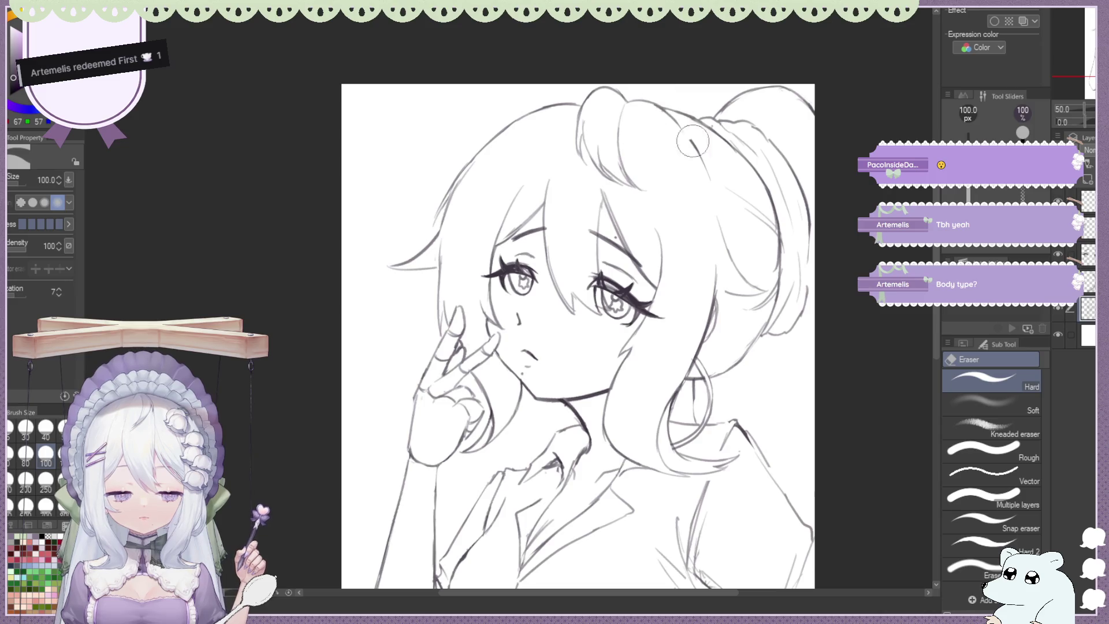
key("b")
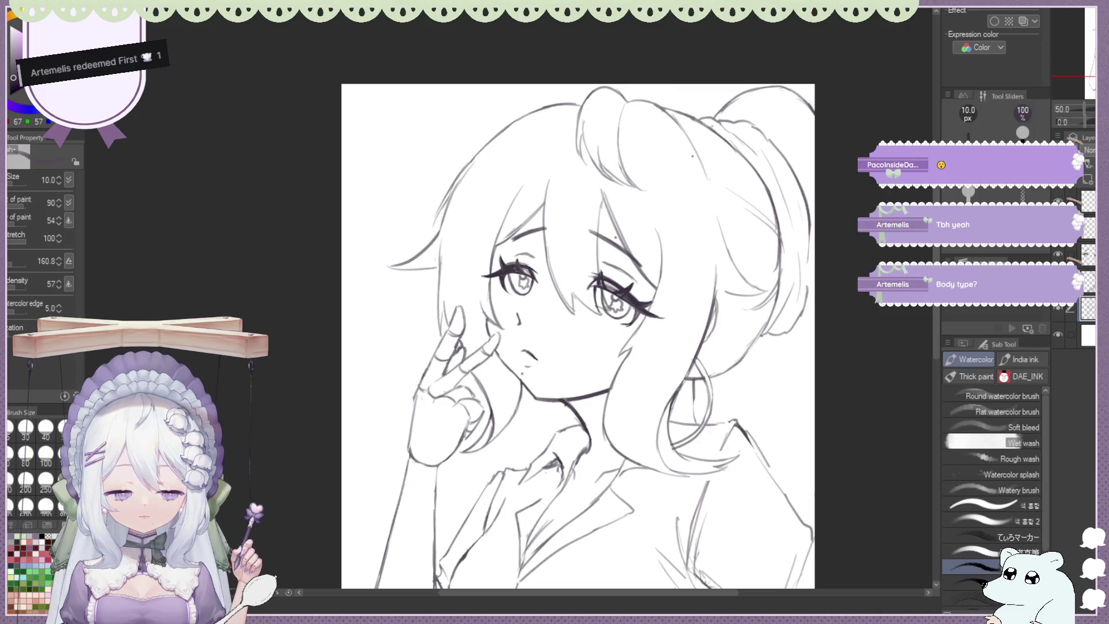
key("e")
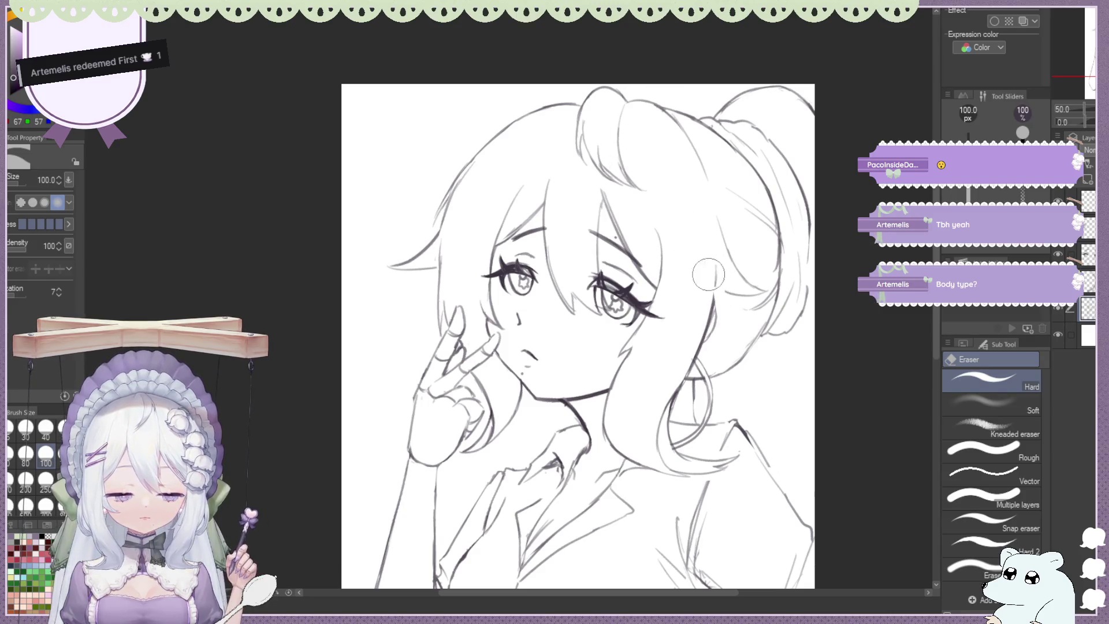
key("b")
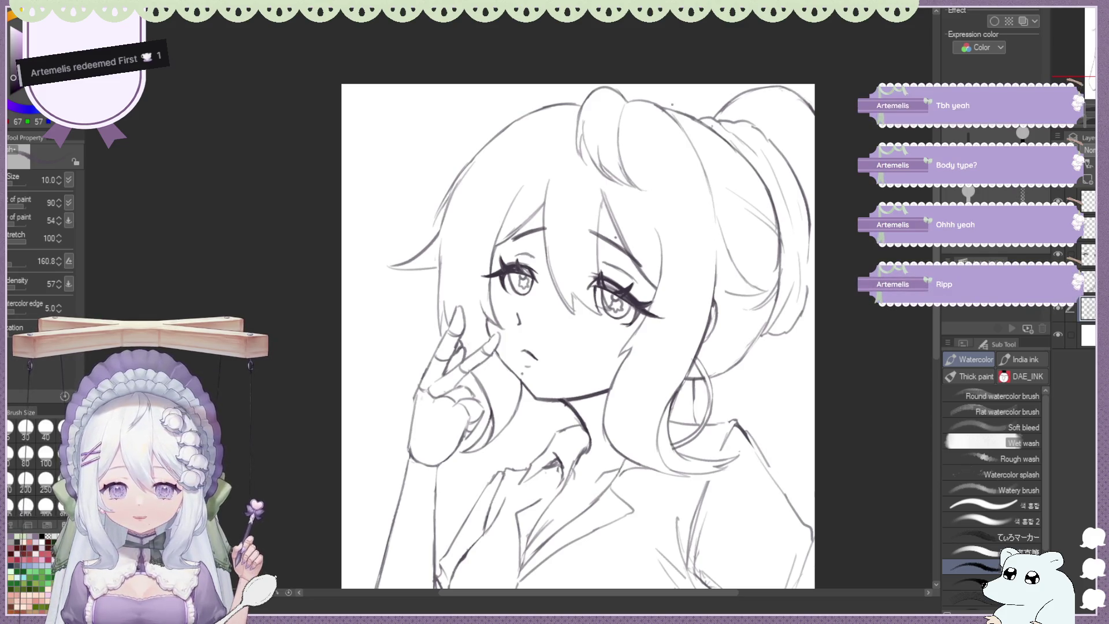
scroll(479, 173, "down", 1)
Mirror the canvas horizontally and zoom around to compare, briefly switching to the Eraser
scroll(480, 173, "down", 1)
scroll(480, 173, "down", 1)
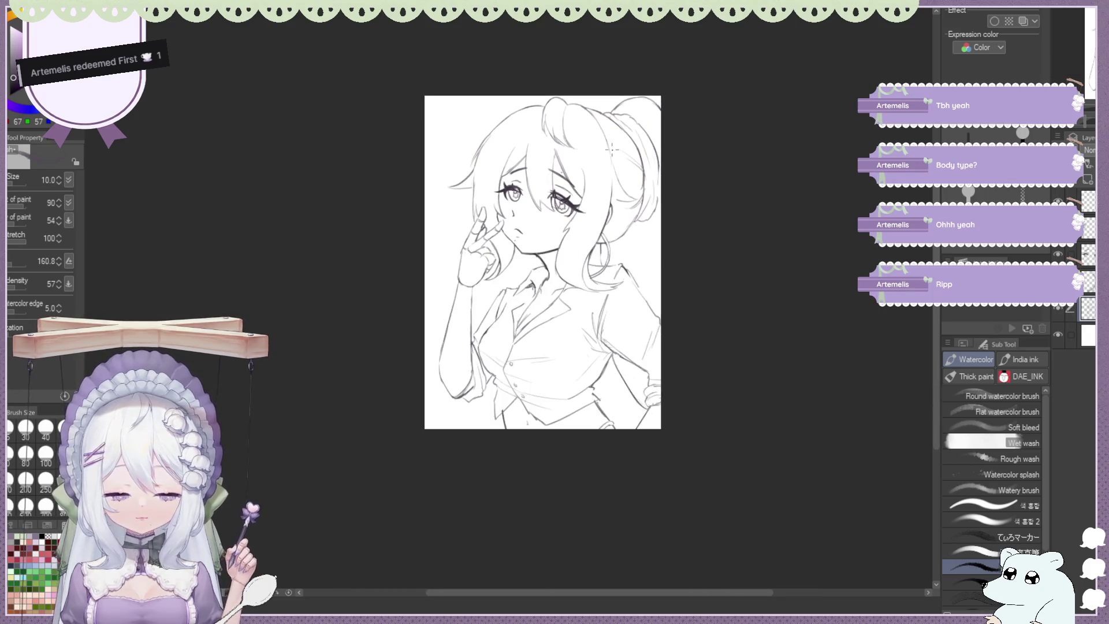
key("h")
scroll(604, 341, "up", 1)
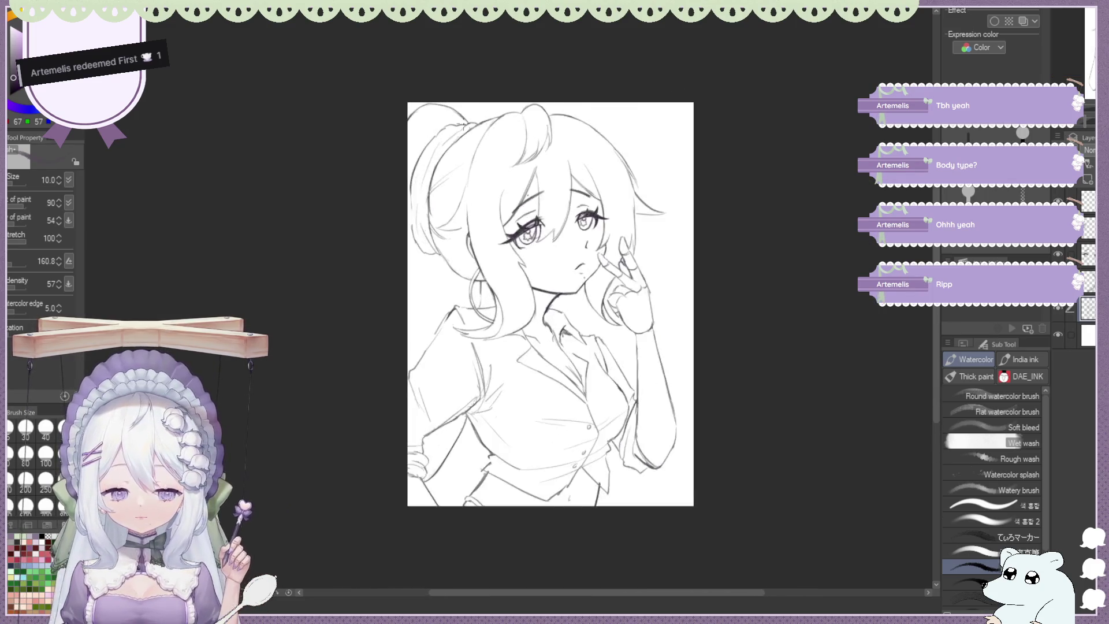
scroll(604, 341, "up", 2)
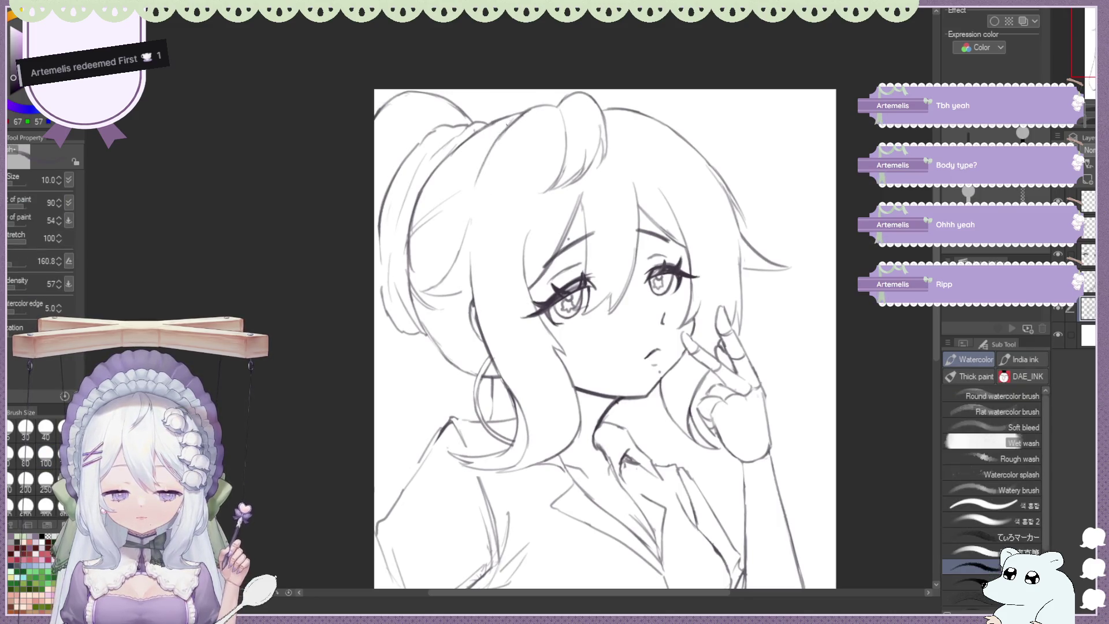
key("e")
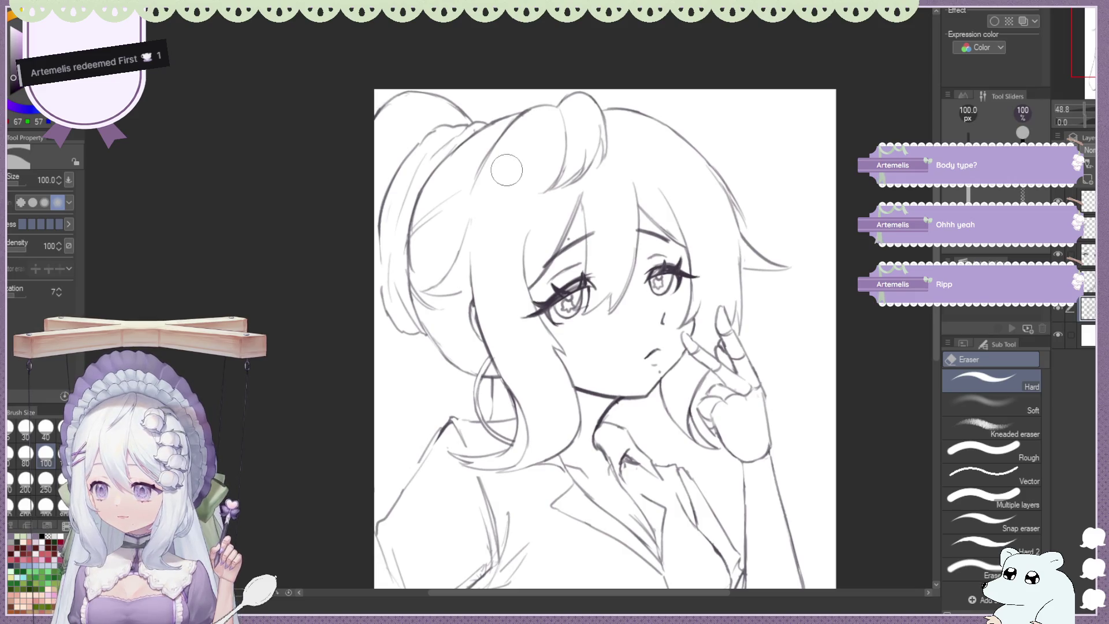
scroll(507, 171, "down", 3)
scroll(543, 162, "up", 1)
scroll(563, 149, "up", 1)
scroll(562, 150, "down", 1)
scroll(520, 144, "up", 1)
scroll(506, 142, "up", 1)
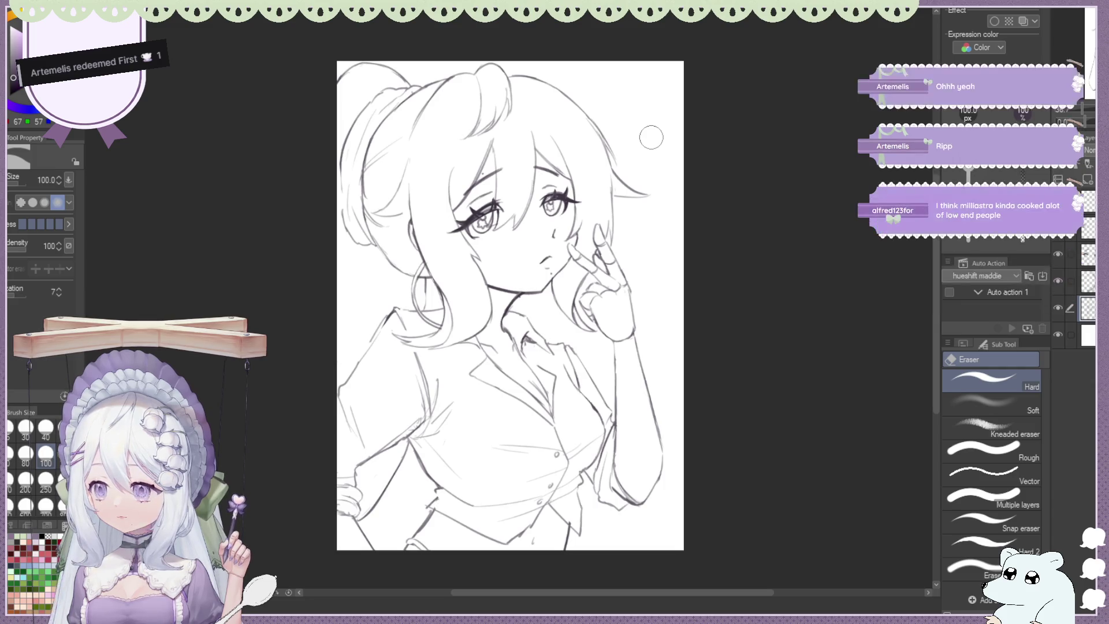
Toggle the horizontal flip several times while zooming, leaving the canvas mirrored
key("h")
scroll(751, 162, "up", 1)
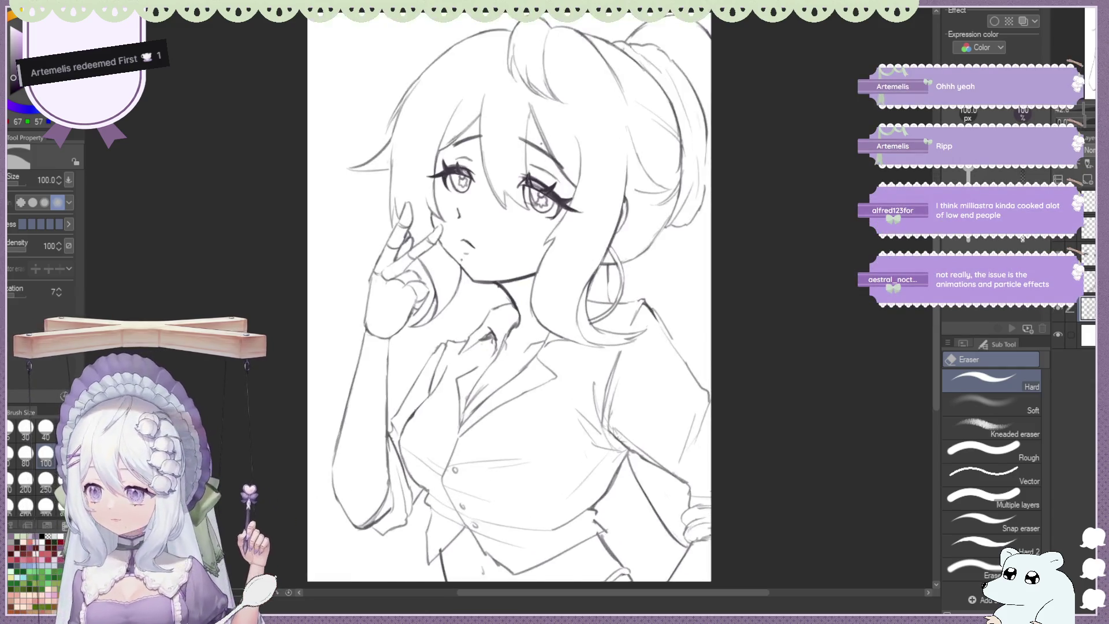
key("h")
scroll(456, 126, "down", 1)
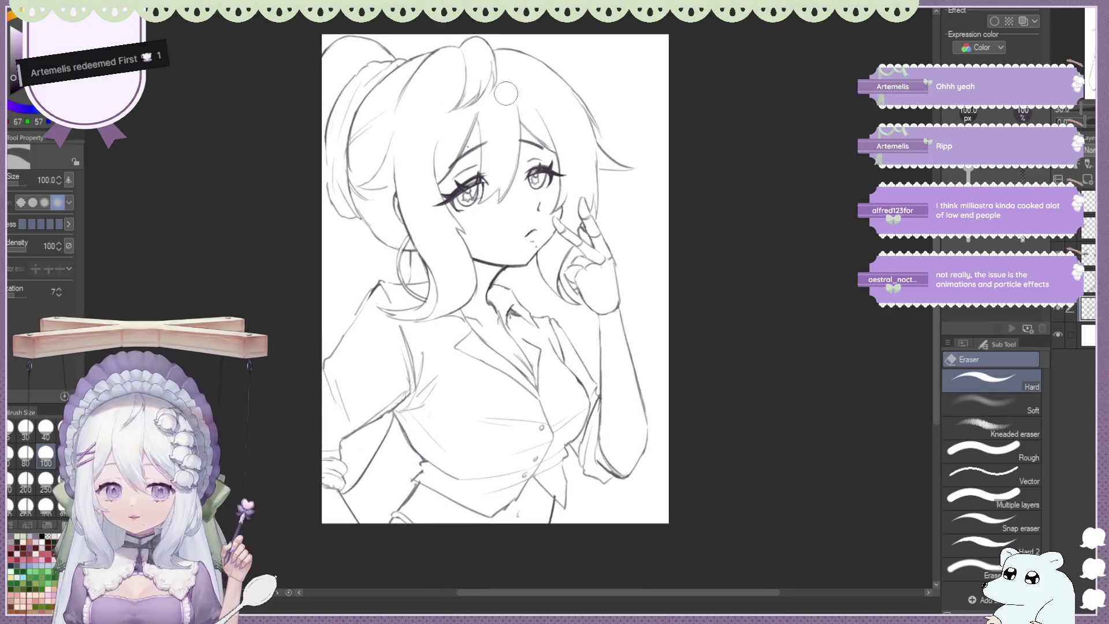
scroll(456, 126, "up", 1)
key("h")
scroll(509, 298, "up", 1)
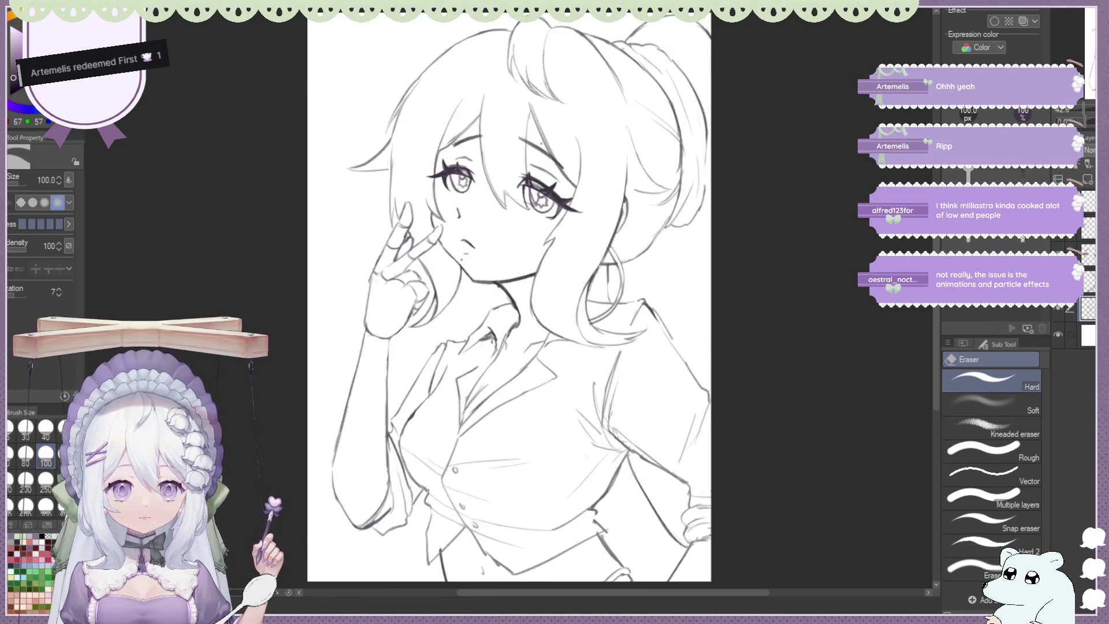
key("h")
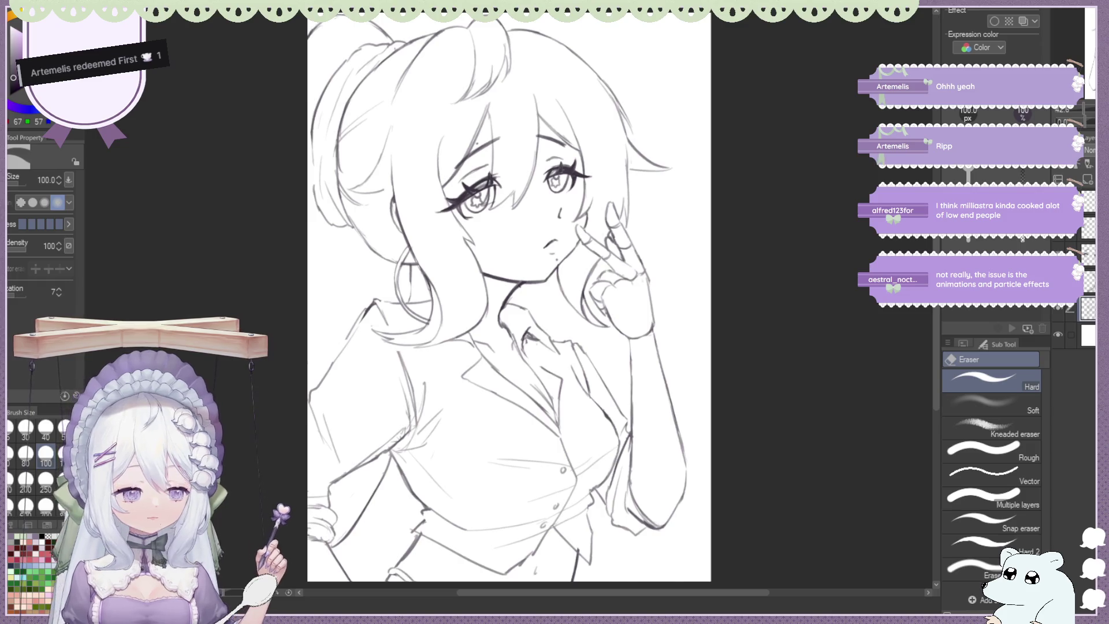
key("h")
scroll(493, 82, "down", 2)
scroll(593, 187, "down", 1)
scroll(533, 113, "up", 1)
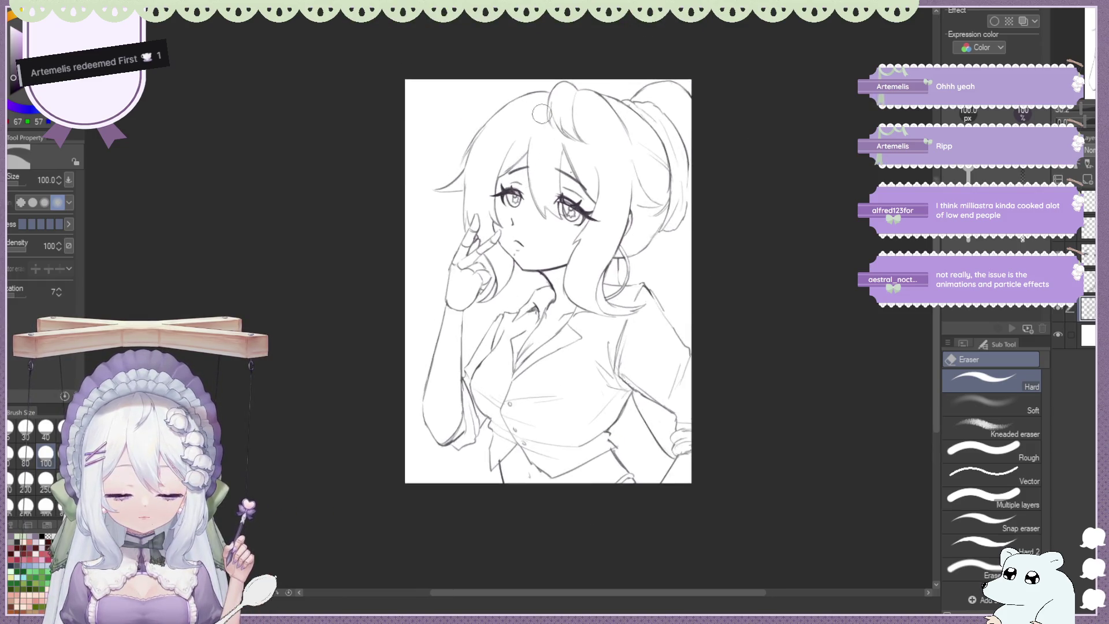
key("h")
key("h")
key("h")
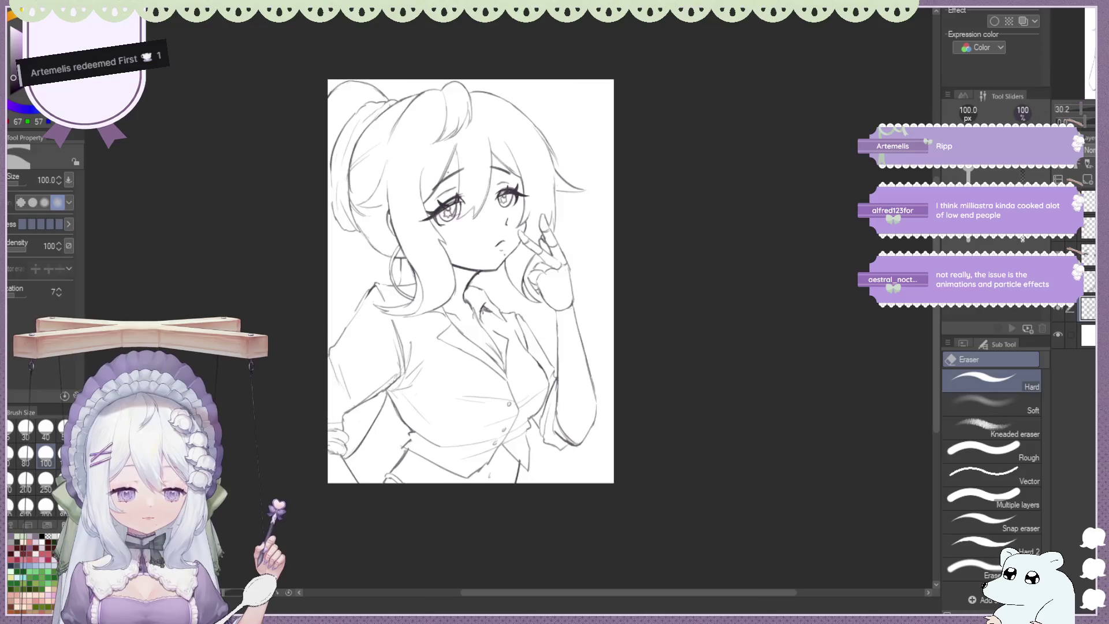
scroll(355, 235, "up", 2)
scroll(355, 235, "up", 2)
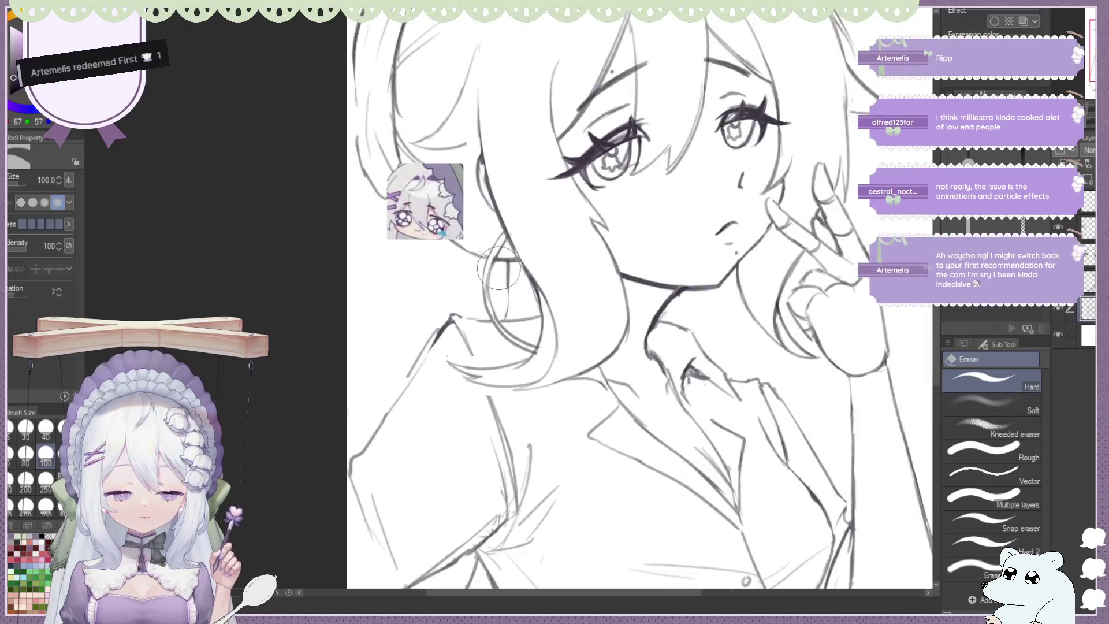